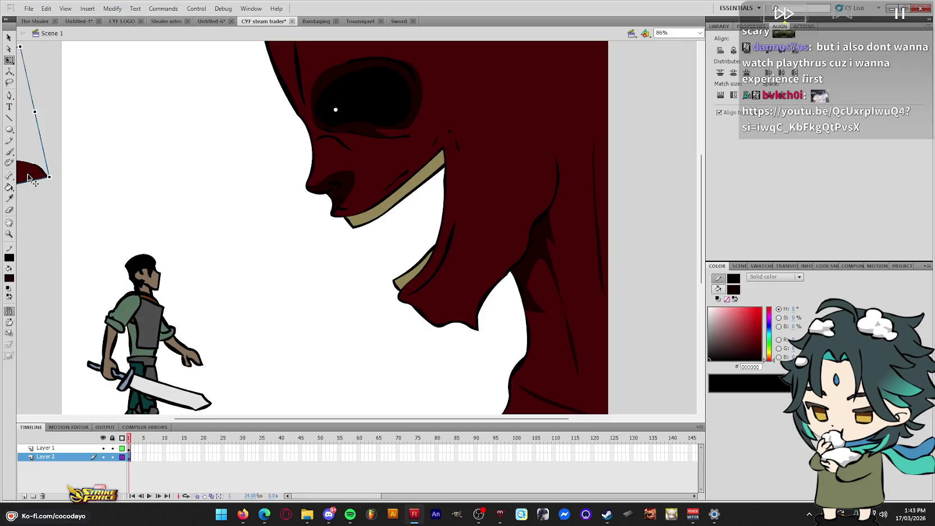
# Delete the stray dark-red shape, zoom the stage out, and send a sticker in Steam chat
pyautogui.press('Delete')
pyautogui.hotkey('ctrl', '-')
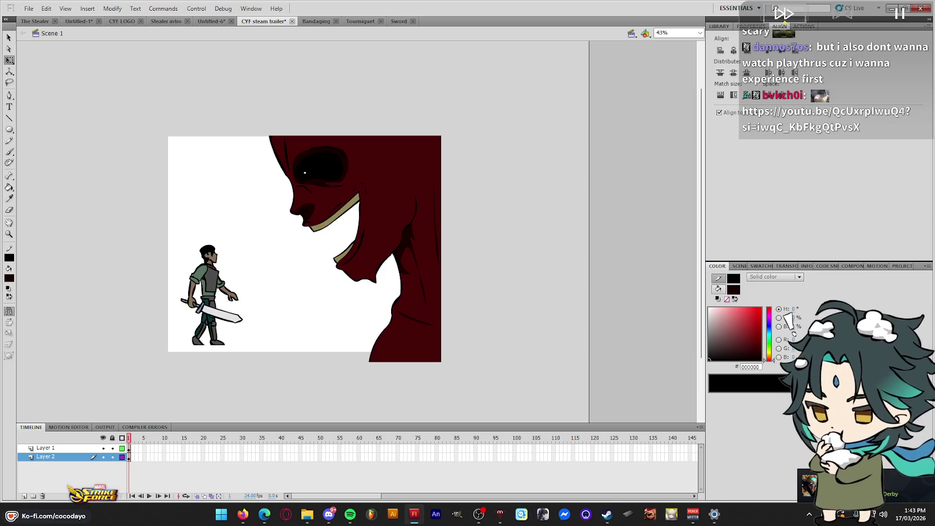
pyautogui.hotkey('alt', 'Tab')
pyautogui.click(560, 379)
pyautogui.click(410, 326)
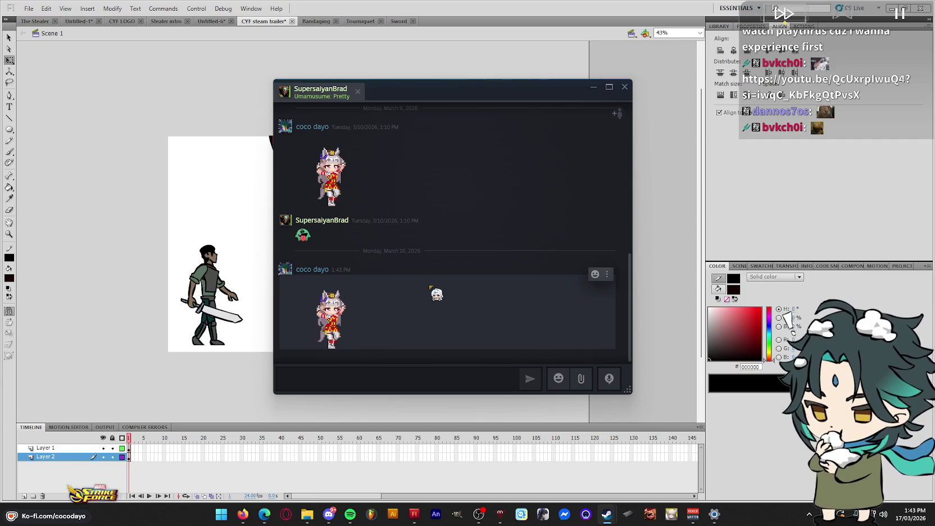
# Reopen the Steam chat and start a voice chat with the friend
pyautogui.click(626, 89)
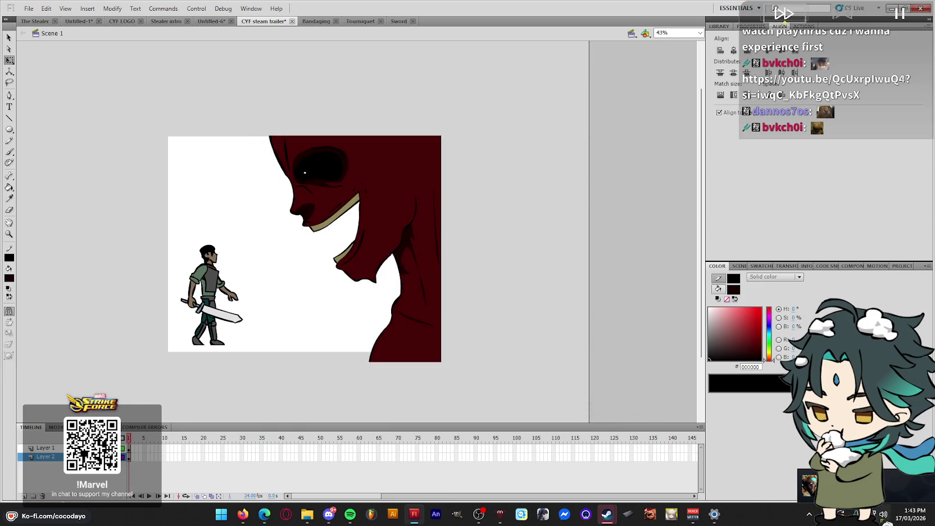
pyautogui.click(607, 514)
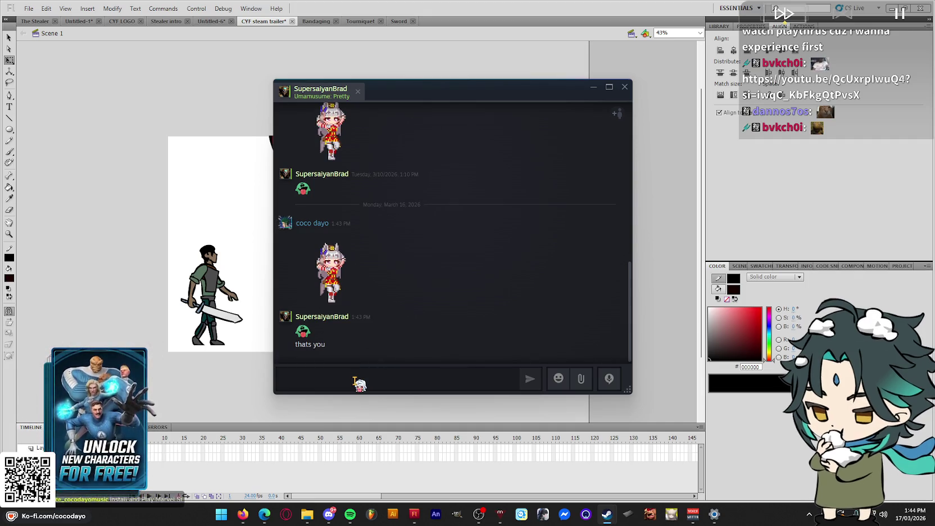
pyautogui.moveTo(320, 89)
pyautogui.rightClick(309, 101)
pyautogui.click(339, 118)
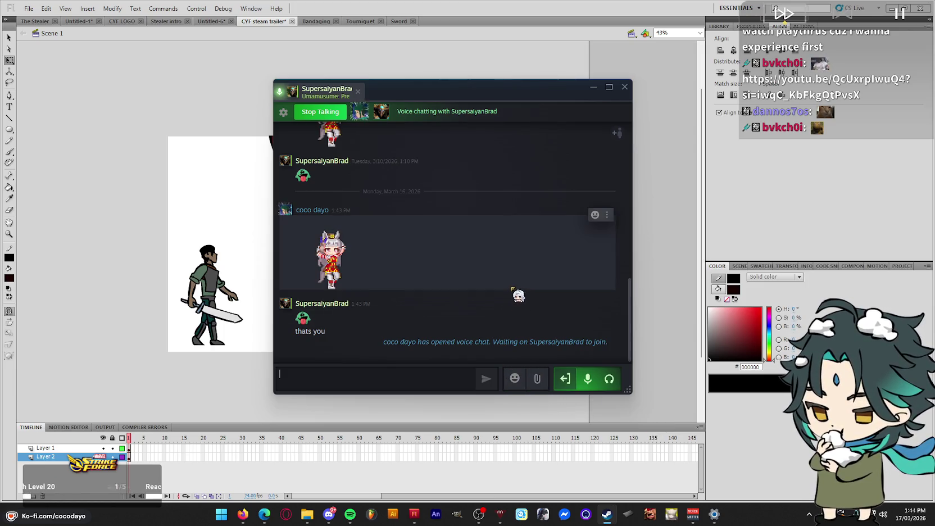
pyautogui.moveTo(438, 263)
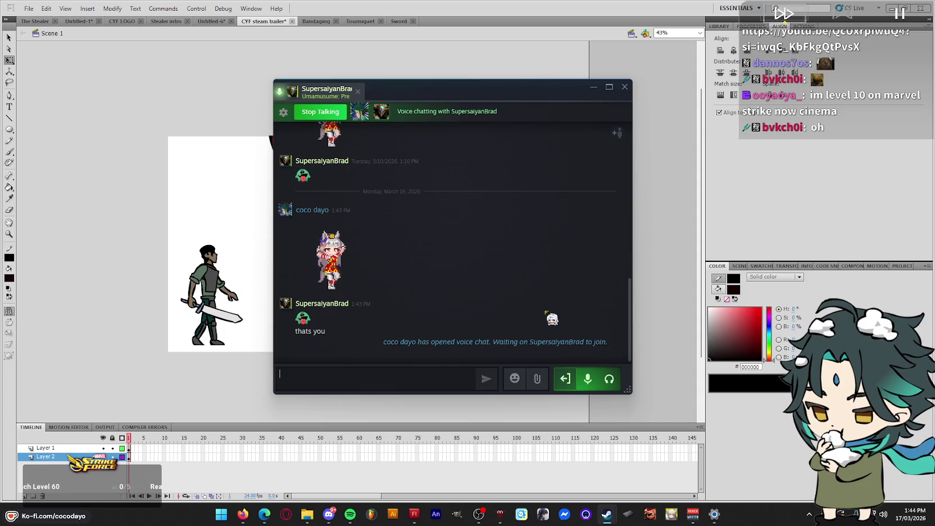
# Send the :mikuDIVA: emoticon, end the voice chat, and close the chat window
pyautogui.click(515, 378)
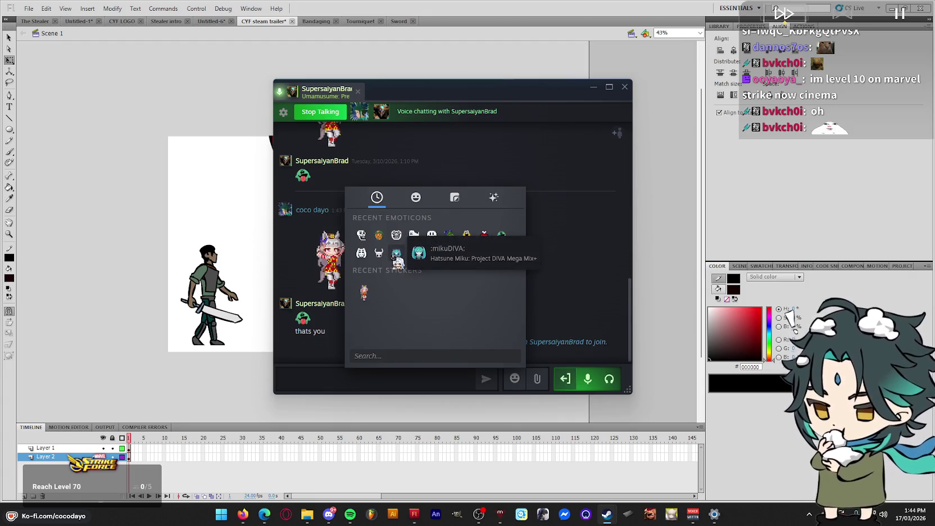
pyautogui.click(396, 254)
pyautogui.press('Return')
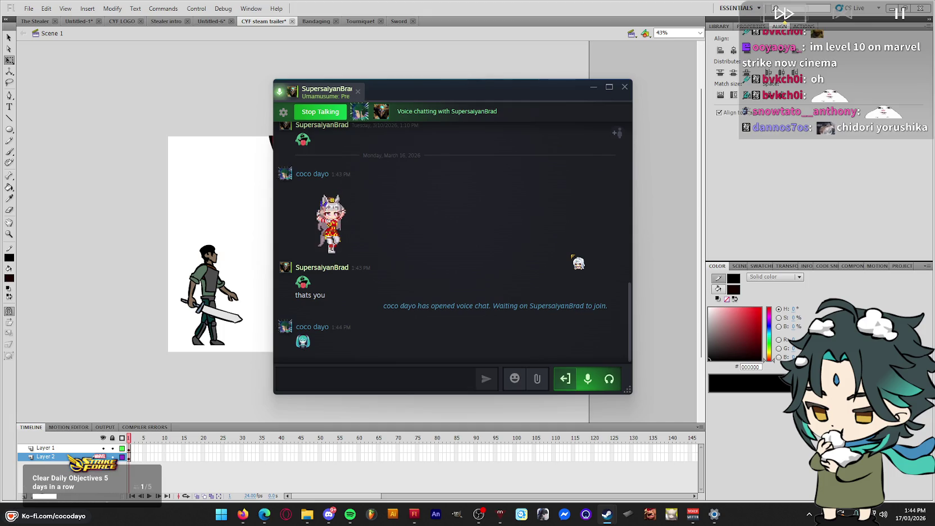
pyautogui.click(335, 114)
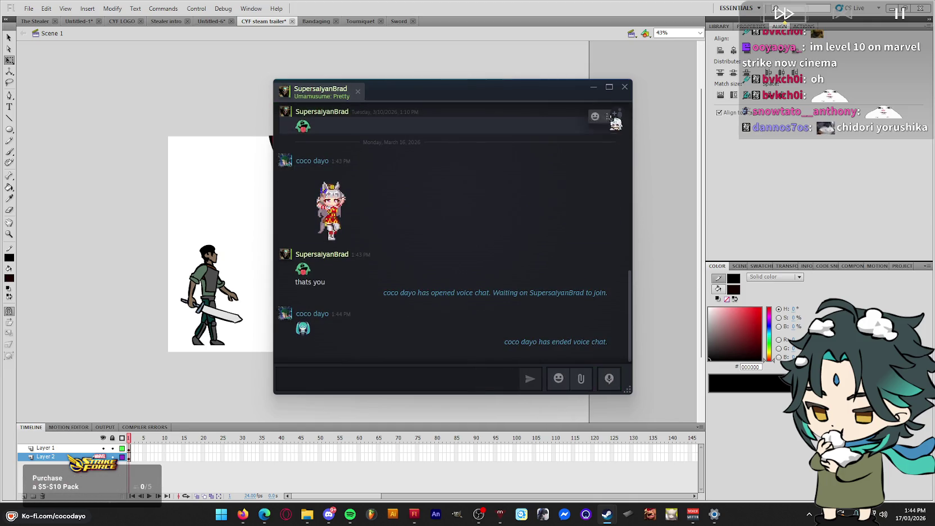
pyautogui.click(625, 86)
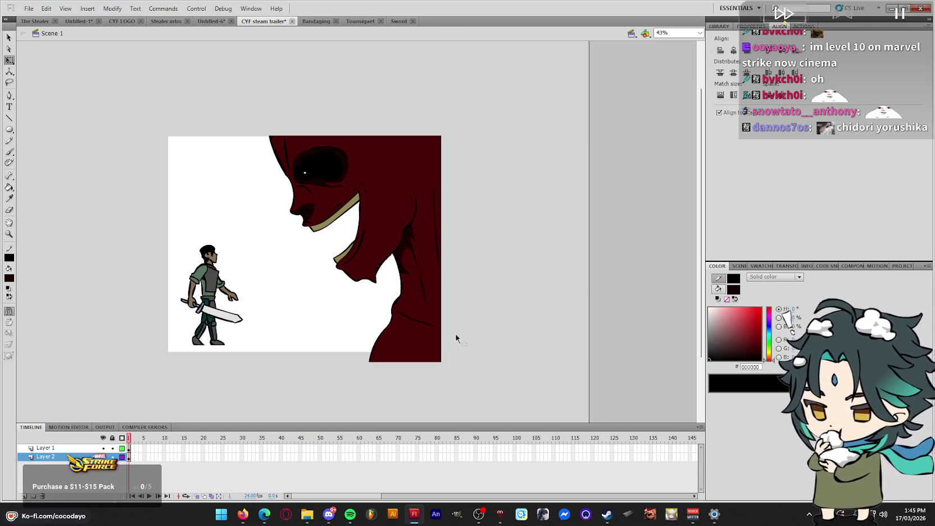
# Zoom to 59% and draw a strokeless rectangle along the stage's bottom edge
pyautogui.press('z')
pyautogui.moveTo(133, 116); pyautogui.dragTo(474, 391)
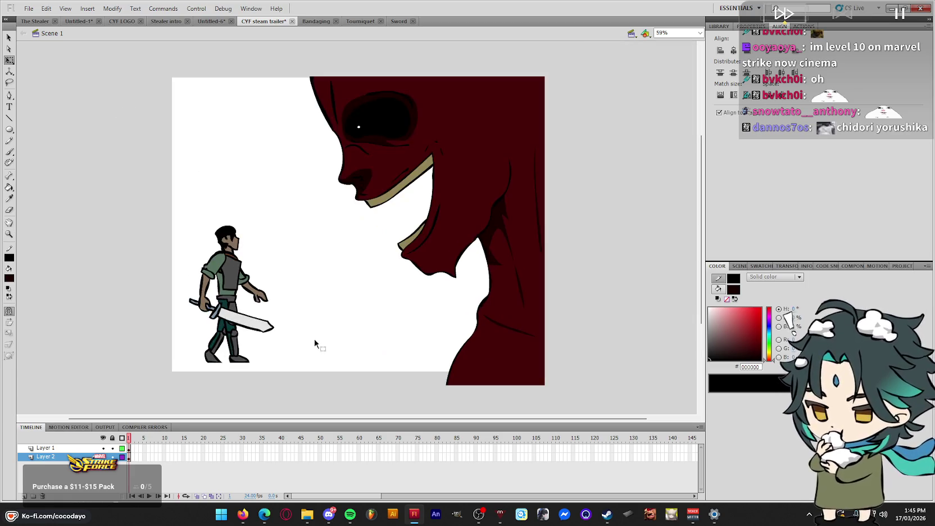
pyautogui.click(245, 355)
pyautogui.click(303, 354)
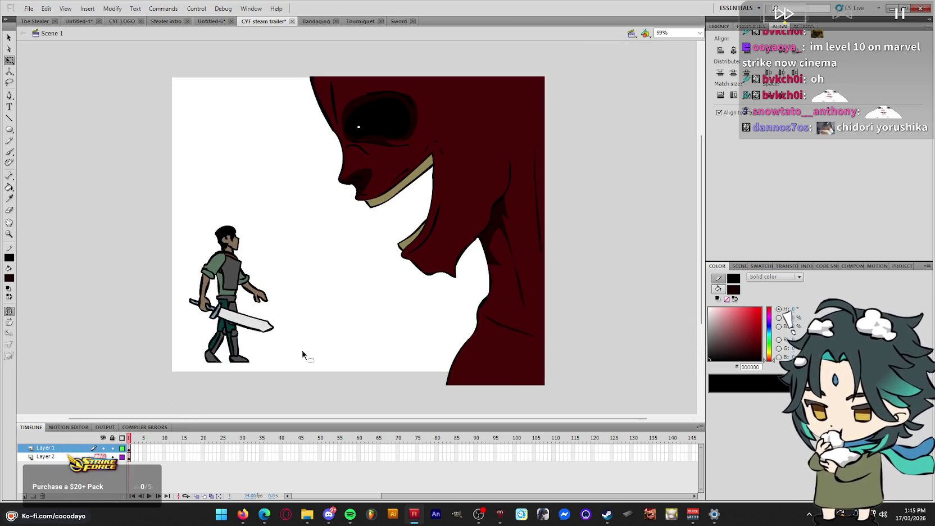
pyautogui.click(727, 299)
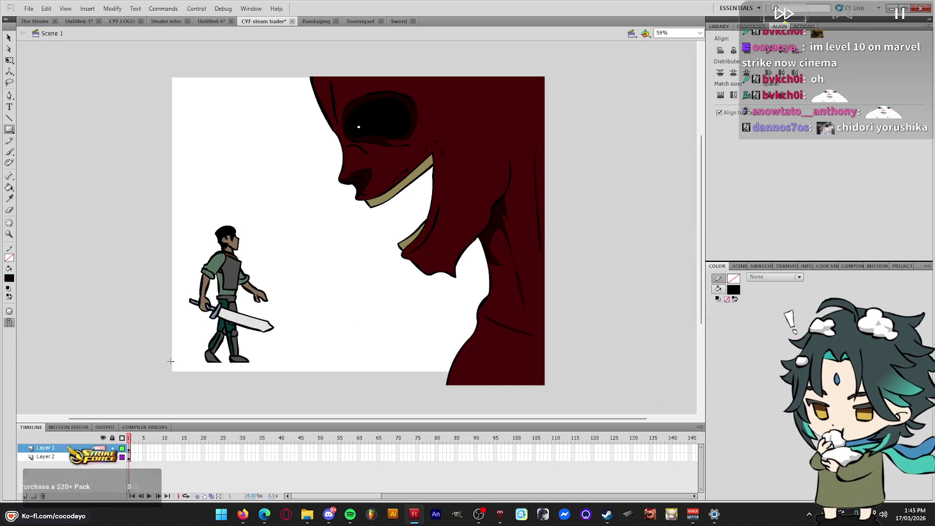
pyautogui.moveTo(170, 363); pyautogui.dragTo(417, 393)
# Fill the floor rectangle grey #4F4F4F
pyautogui.press('q')
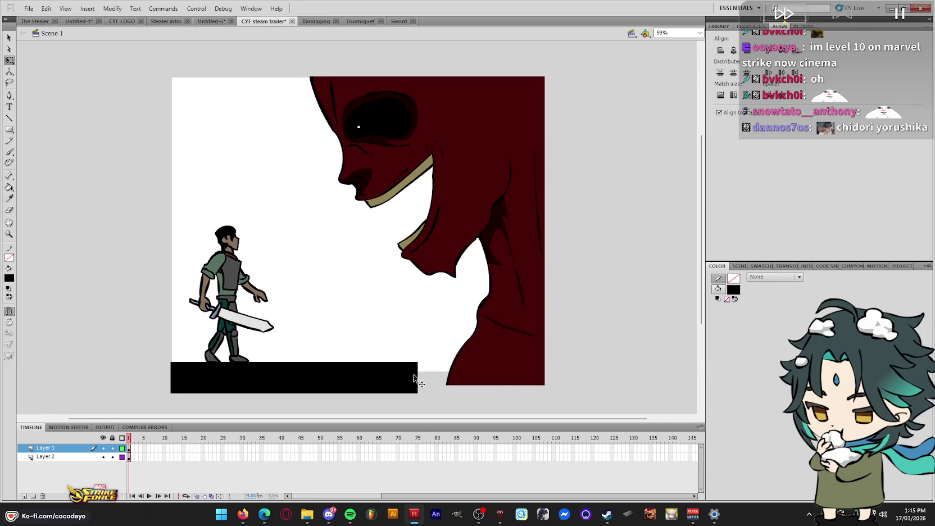
pyautogui.click(400, 385)
pyautogui.click(717, 289)
pyautogui.click(709, 344)
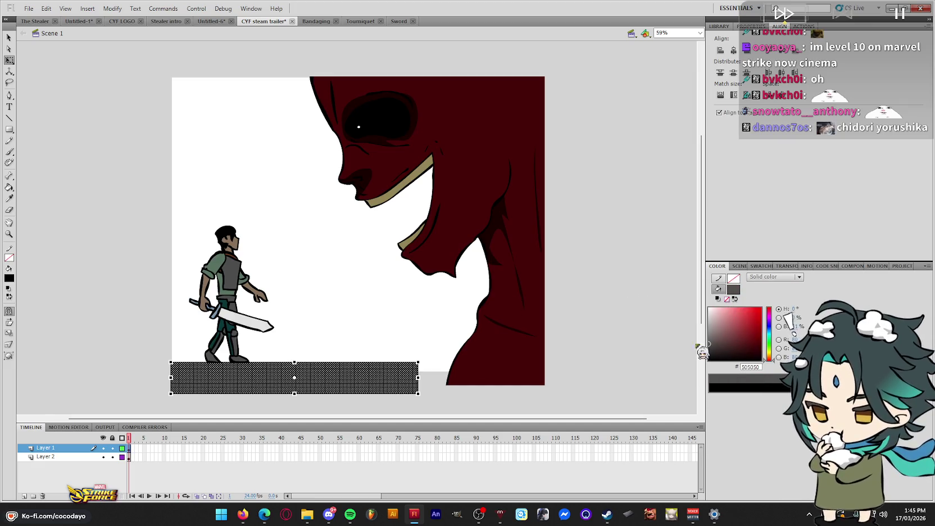
pyautogui.click(625, 315)
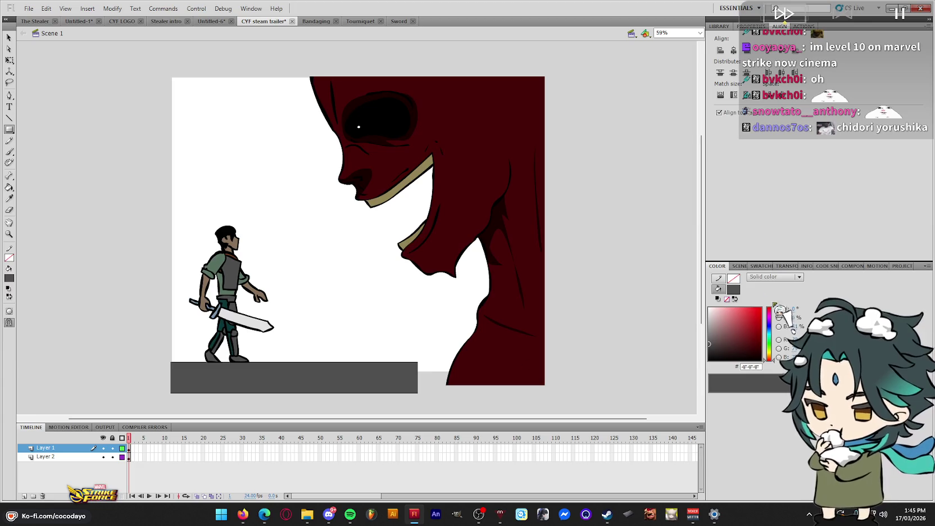
# Draw an outline rectangle, then match its size to the stage and align it over the stage
pyautogui.click(735, 298)
pyautogui.moveTo(638, 326); pyautogui.dragTo(563, 259)
pyautogui.press('q')
pyautogui.doubleClick(632, 259)
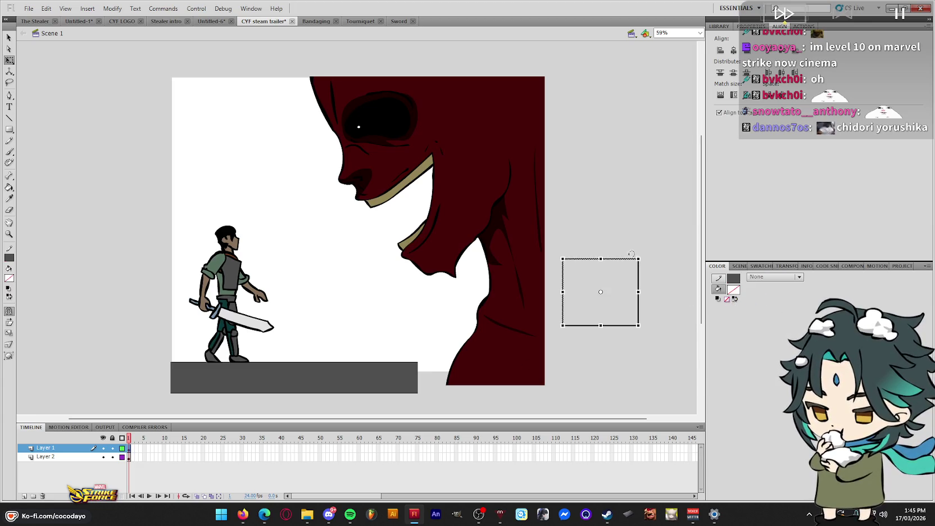
pyautogui.click(734, 94)
pyautogui.click(733, 50)
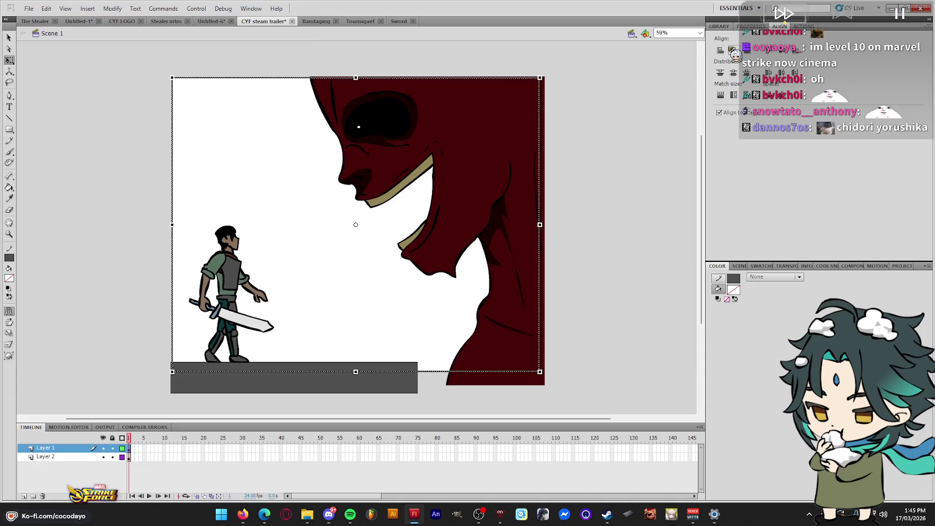
pyautogui.click(647, 125)
# Erase the grey bar's overhang below the stage and fill the stage rectangle black
pyautogui.press('e')
pyautogui.click(380, 378)
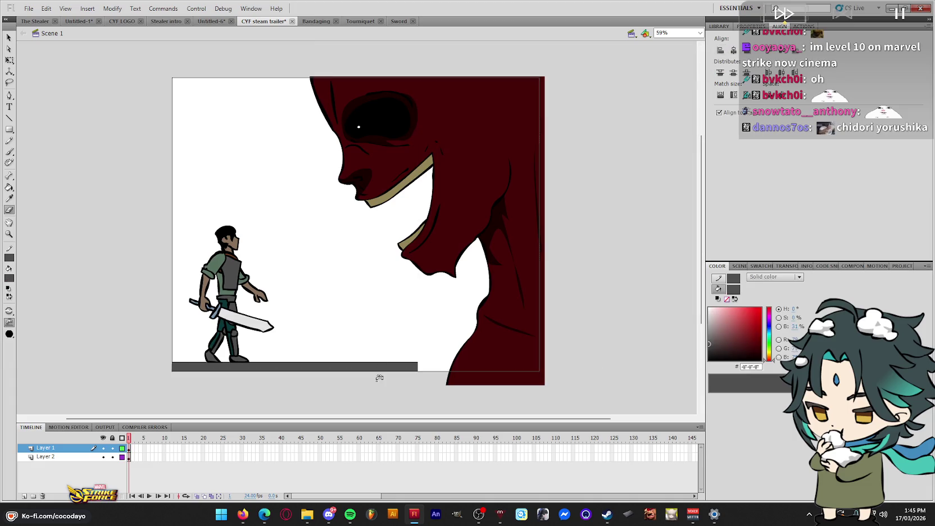
pyautogui.click(442, 338)
# Move Layer 1 below Layer 2 and select the black backdrop fill
pyautogui.hotkey('ctrl', 'a')
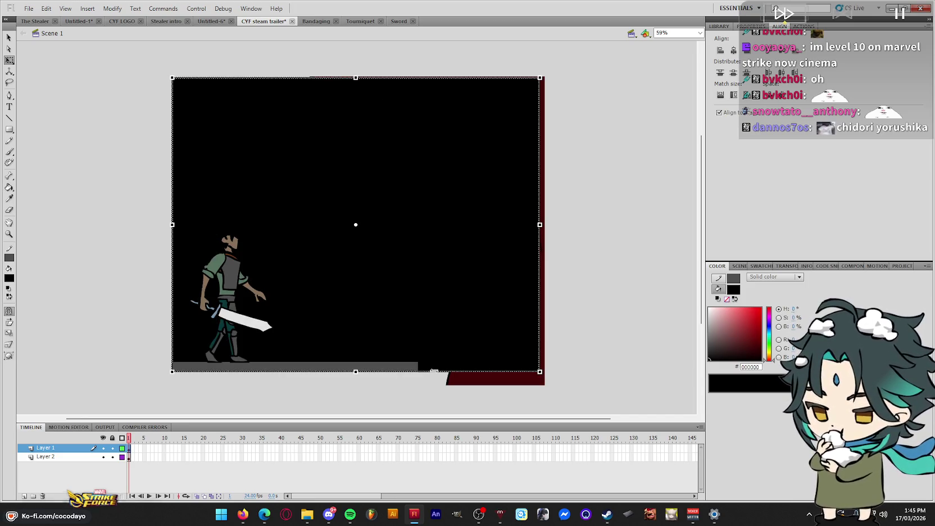
pyautogui.hotkey('ctrl', 'shift', 'a')
pyautogui.moveTo(45, 448); pyautogui.dragTo(45, 459)
pyautogui.click(99, 274)
pyautogui.click(326, 264)
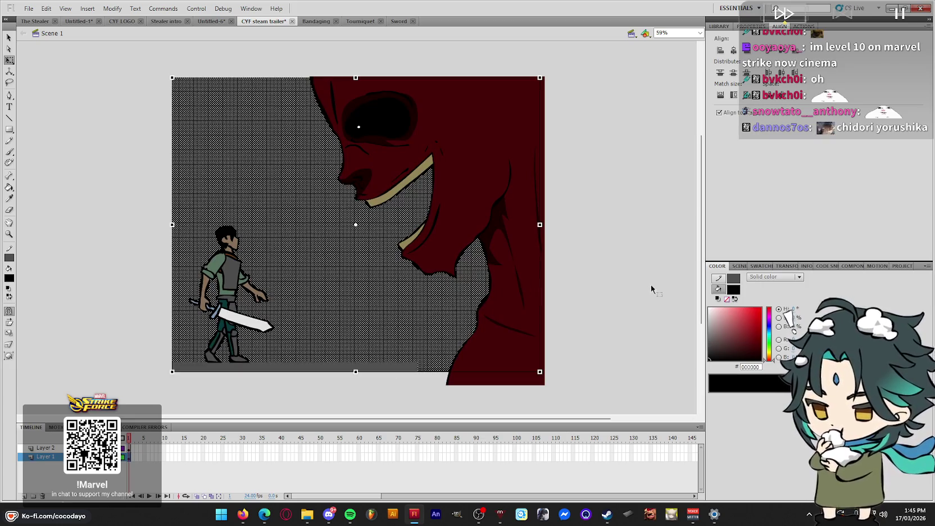
# Change the backdrop fill to a linear gradient with a 2A2A2A light end
pyautogui.click(773, 276)
pyautogui.click(797, 310)
pyautogui.click(773, 276)
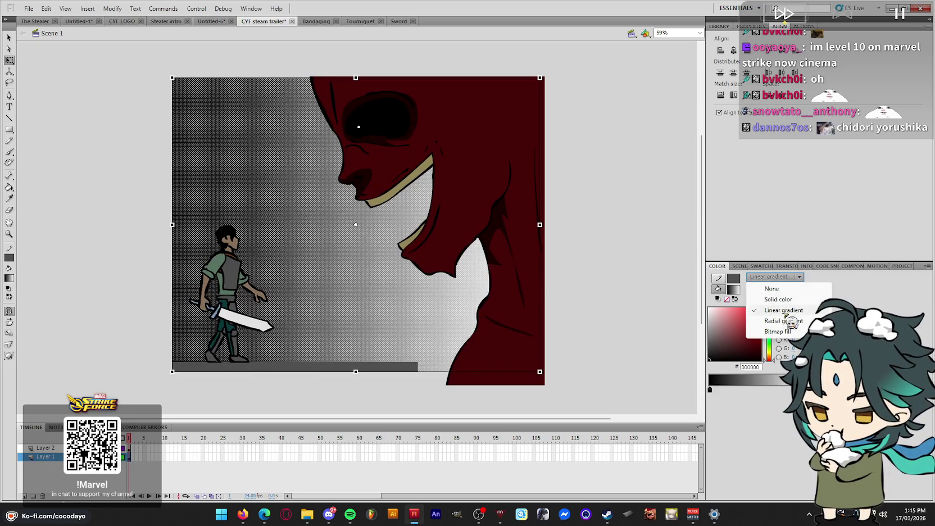
pyautogui.click(780, 310)
pyautogui.moveTo(748, 355); pyautogui.dragTo(709, 351)
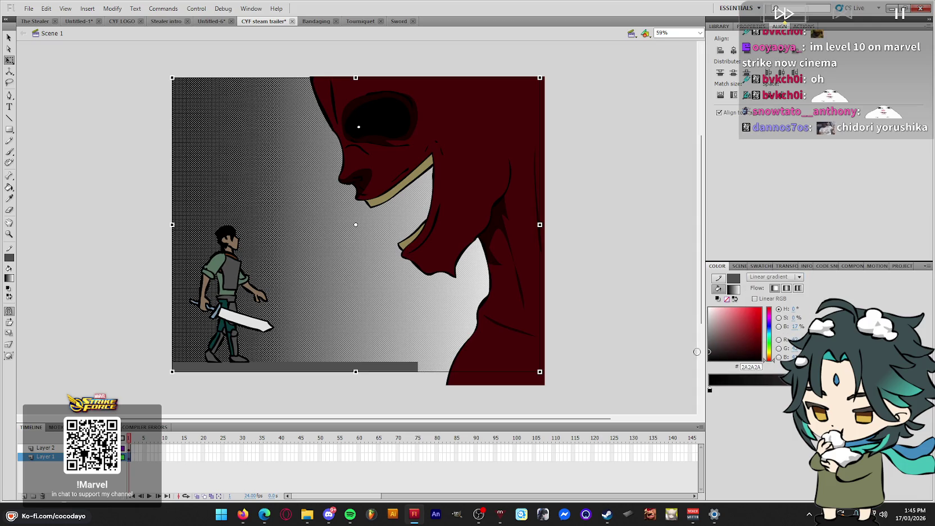
# Flip the gradient lighter side left, narrow it to about 224 px, and save
pyautogui.press('f')
pyautogui.moveTo(539, 78); pyautogui.dragTo(278, 288)
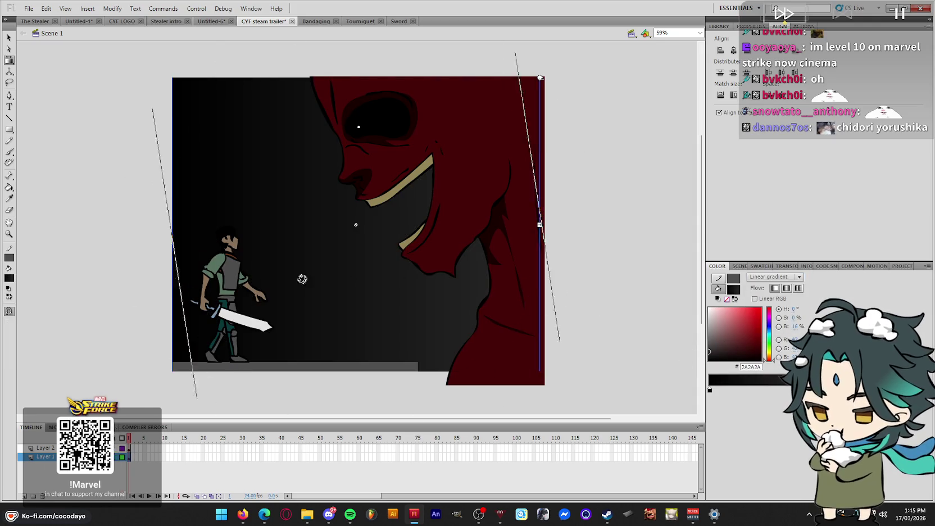
pyautogui.moveTo(172, 225); pyautogui.dragTo(292, 225)
pyautogui.moveTo(356, 224); pyautogui.dragTo(201, 225)
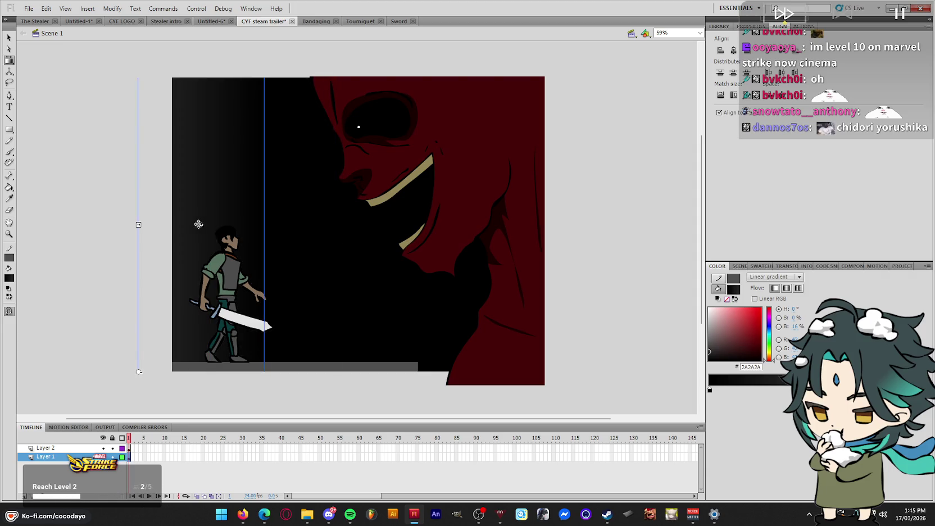
pyautogui.press('q')
pyautogui.click(106, 223)
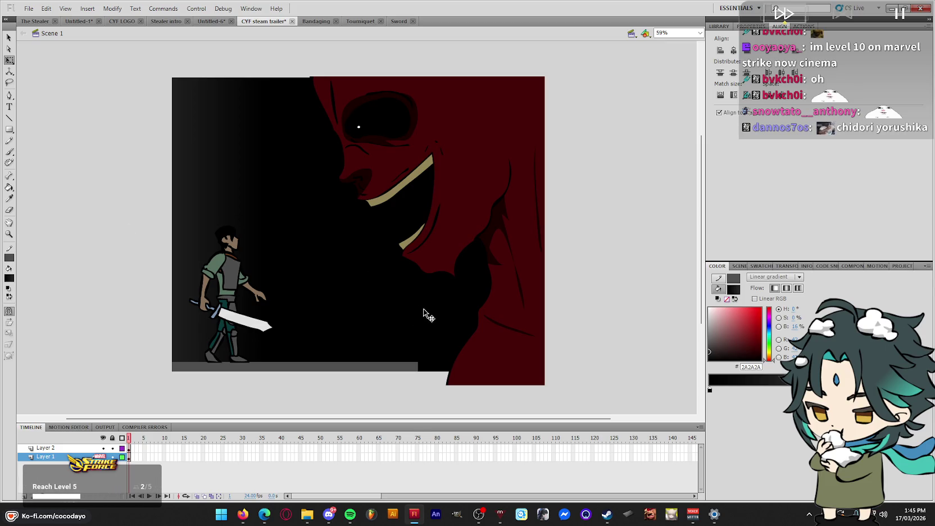
pyautogui.hotkey('ctrl', 's')
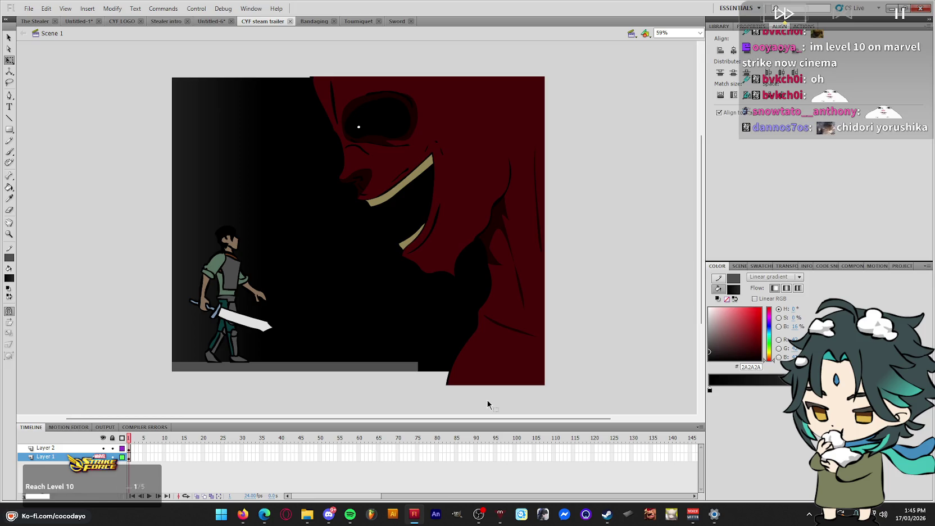
pyautogui.moveTo(133, 448); pyautogui.dragTo(134, 457)
# Add an empty keyframe at frame 2 and set a solid black brush fill
pyautogui.press('F6')
pyautogui.press('Delete')
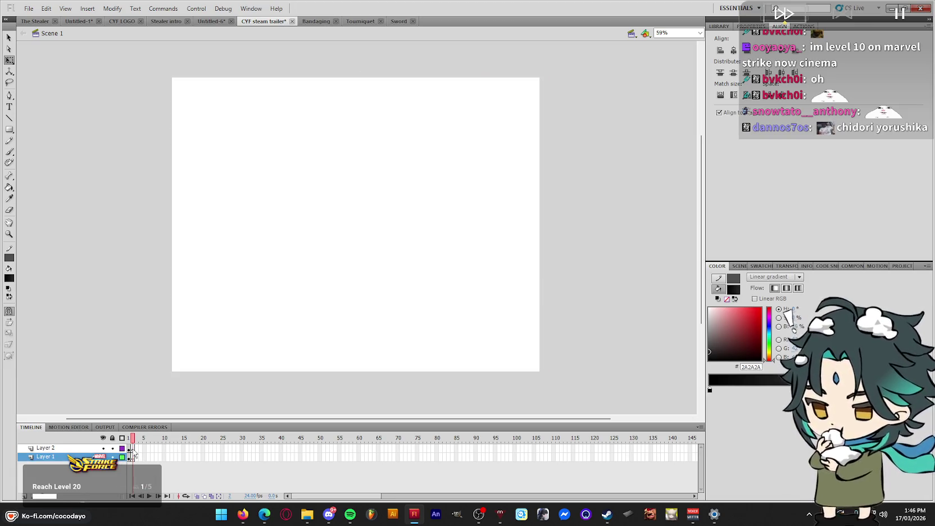
pyautogui.press('b')
pyautogui.click(774, 277)
pyautogui.click(778, 299)
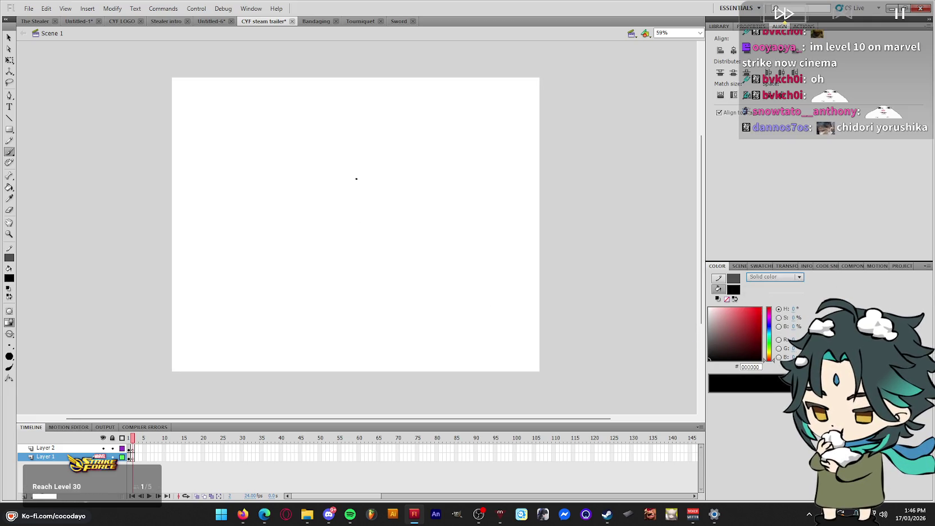
# Brush the first leg with a round joint on top and a foot
pyautogui.moveTo(313, 75); pyautogui.dragTo(301, 122)
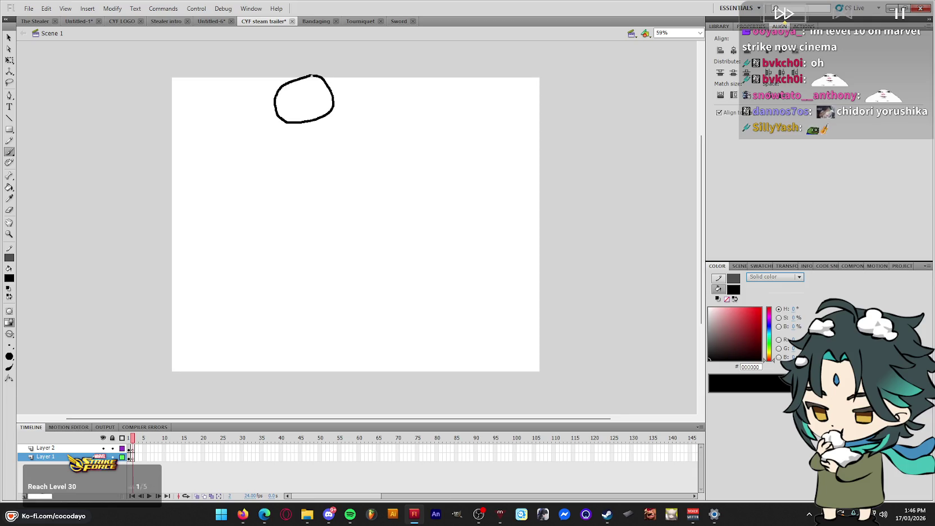
pyautogui.hotkey('ctrl', 'z')
pyautogui.moveTo(311, 74)
pyautogui.mouseDown()
pyautogui.moveTo(337, 94)
pyautogui.moveTo(329, 120)
pyautogui.mouseUp()
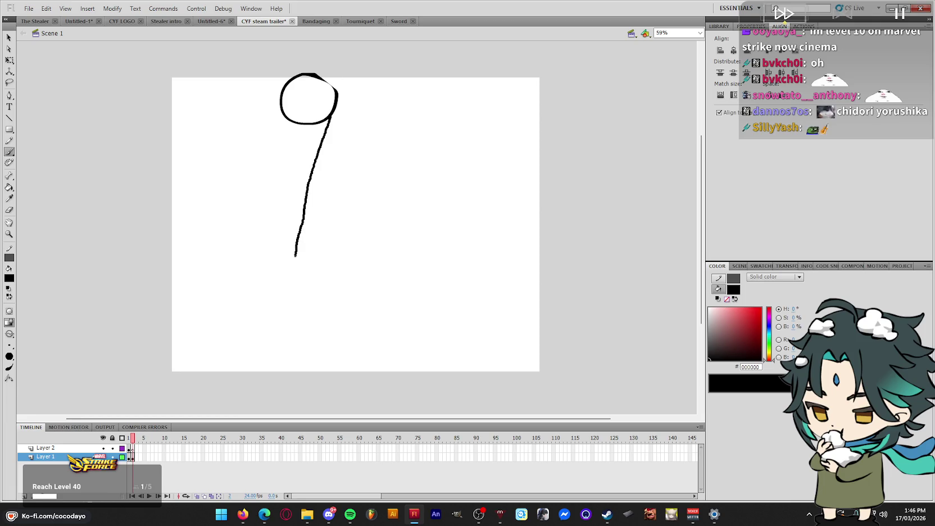
pyautogui.moveTo(252, 250); pyautogui.dragTo(264, 99)
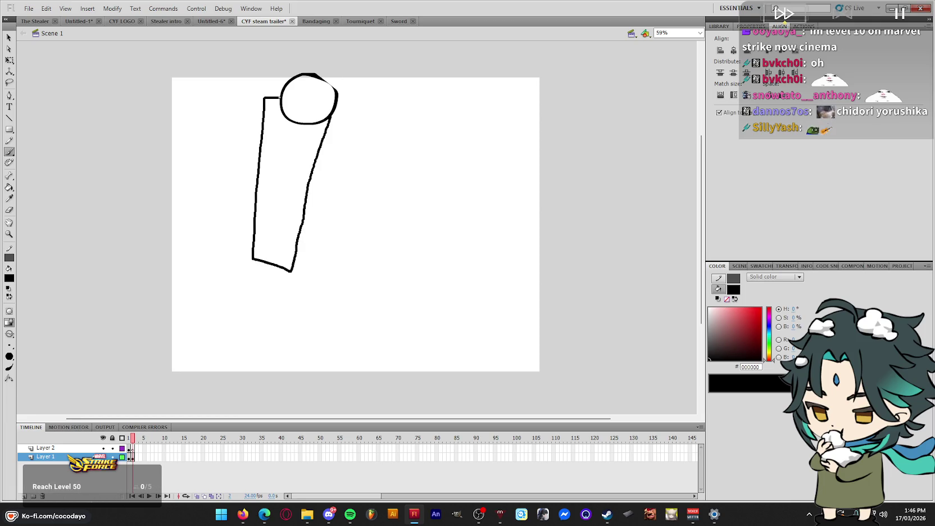
pyautogui.hotkey('ctrl', 'z')
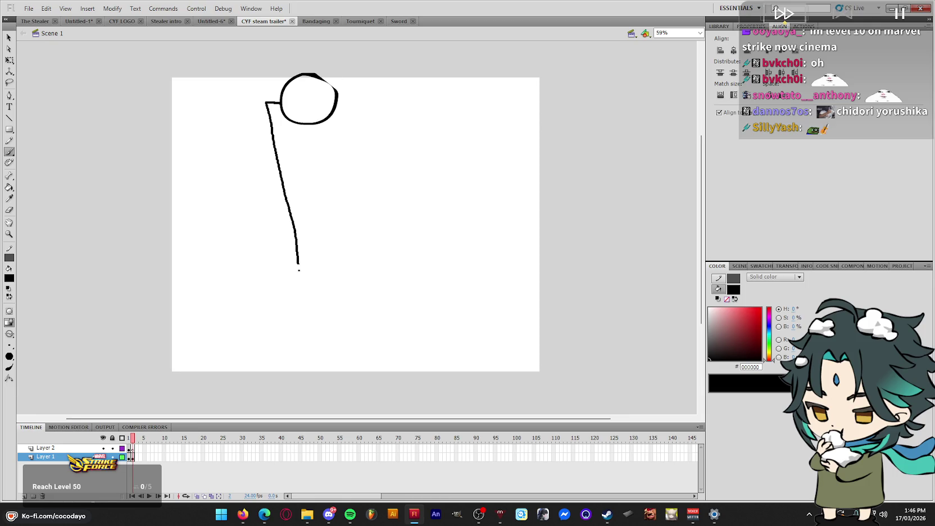
pyautogui.hotkey('ctrl', 'z')
pyautogui.moveTo(352, 120); pyautogui.dragTo(278, 315)
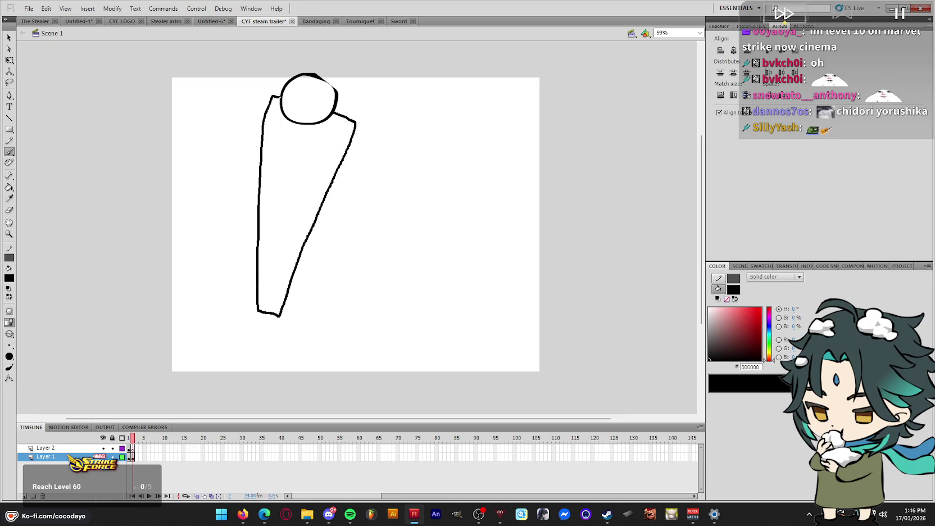
pyautogui.moveTo(271, 96); pyautogui.dragTo(278, 96)
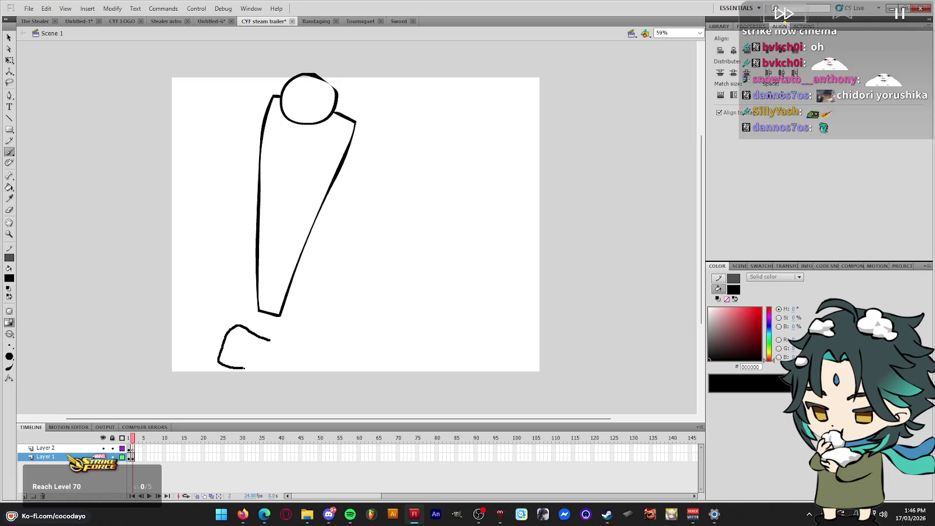
pyautogui.moveTo(288, 317); pyautogui.dragTo(283, 310)
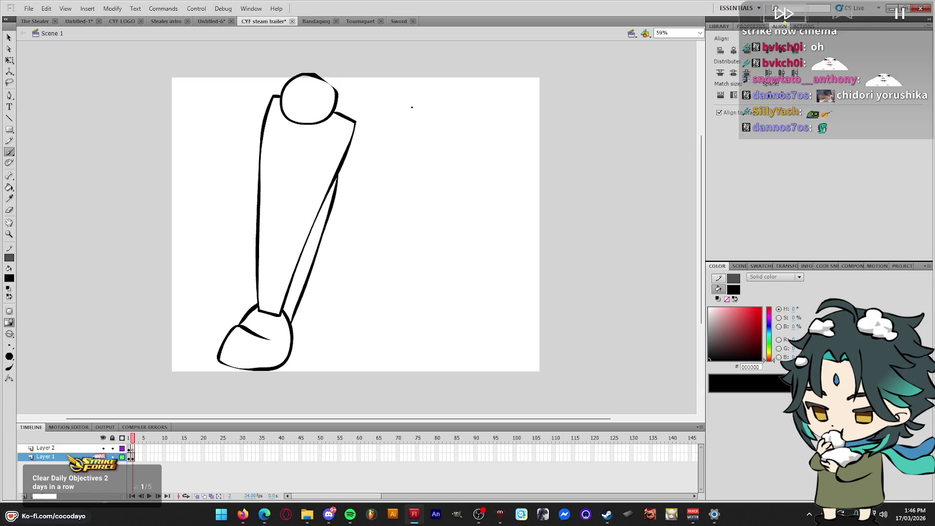
# Tilt the first leg slightly counter-clockwise and move it up a little
pyautogui.press('q')
pyautogui.hotkey('ctrl', 'a')
pyautogui.moveTo(358, 69); pyautogui.dragTo(342, 63)
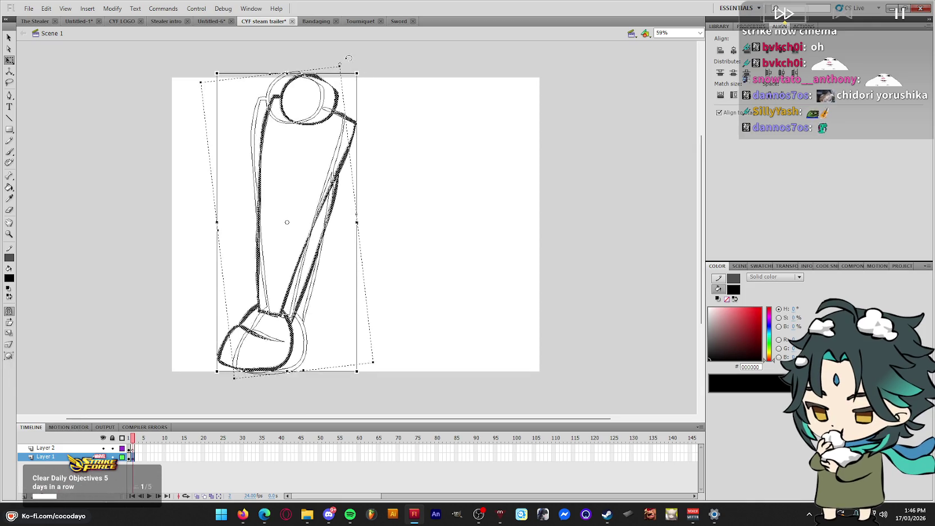
pyautogui.moveTo(309, 305); pyautogui.dragTo(308, 298)
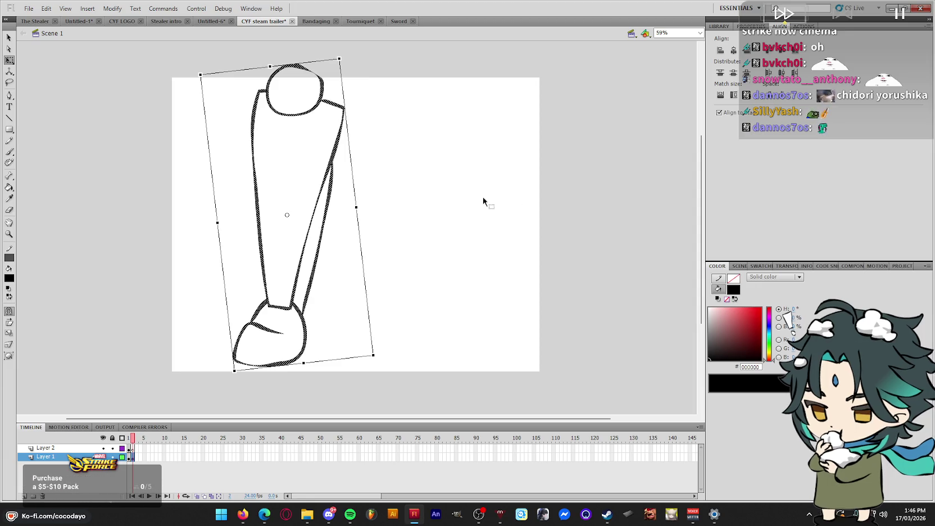
pyautogui.click(456, 195)
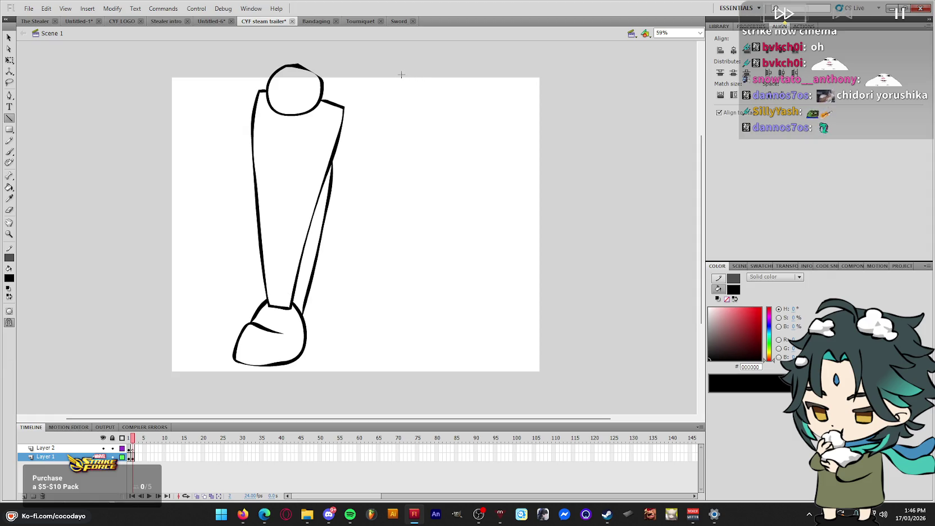
# Brush a smaller second leg with a joint circle, two edges, and a small foot
pyautogui.press('b')
pyautogui.moveTo(420, 68)
pyautogui.mouseDown()
pyautogui.moveTo(397, 82)
pyautogui.moveTo(432, 77)
pyautogui.mouseUp()
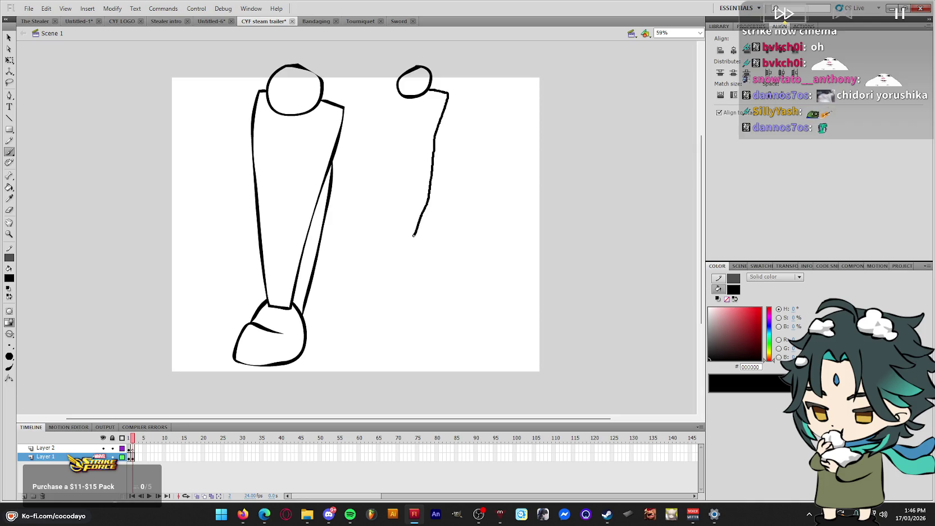
pyautogui.press('super+x')
pyautogui.press('Escape')
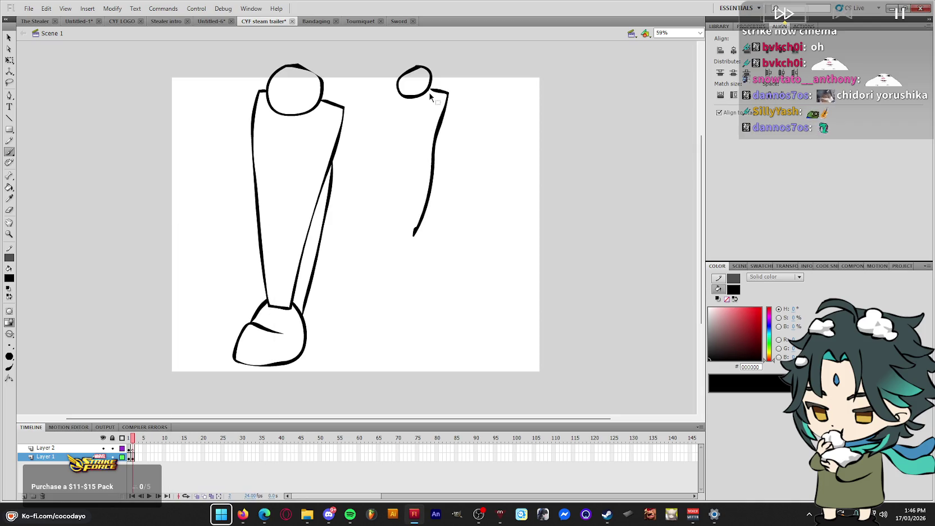
pyautogui.hotkey('ctrl', 'z')
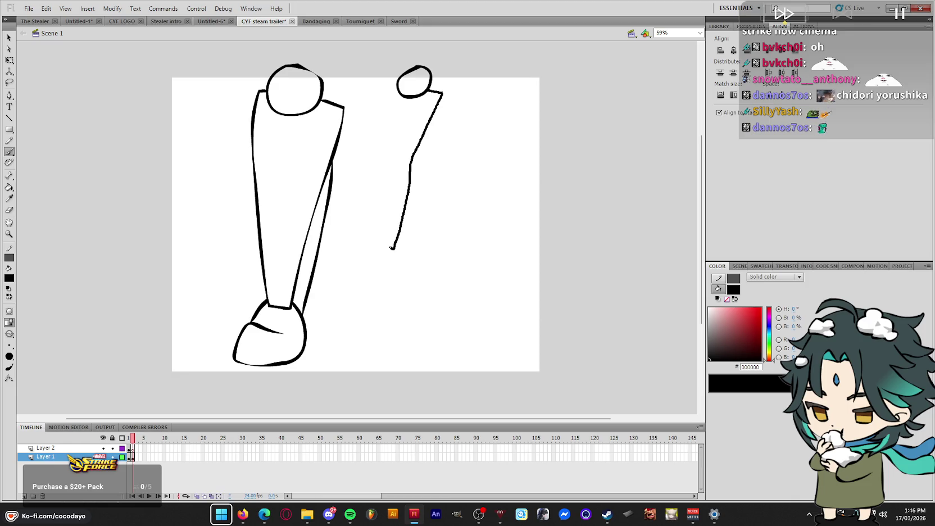
pyautogui.moveTo(387, 88); pyautogui.dragTo(418, 188)
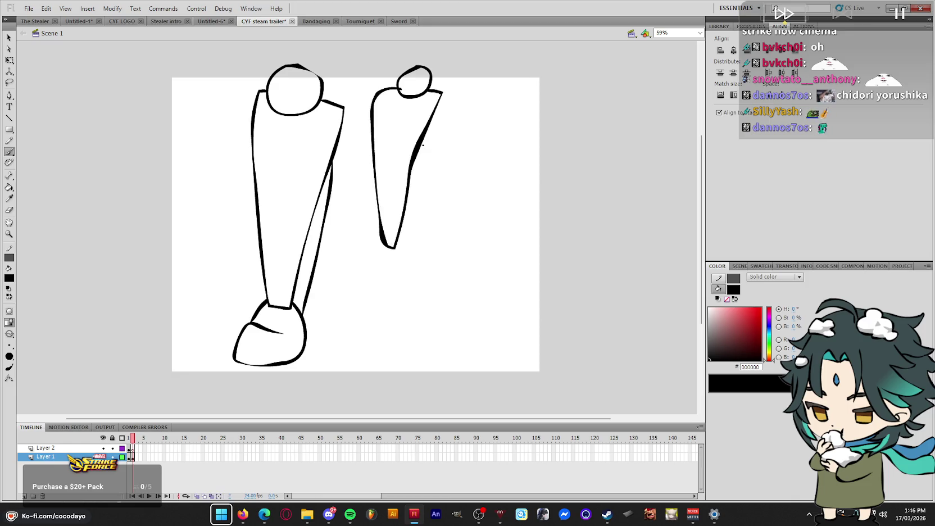
pyautogui.hotkey('ctrl', 'z')
pyautogui.hotkey('ctrl', 'z')
pyautogui.hotkey('ctrl', 'z')
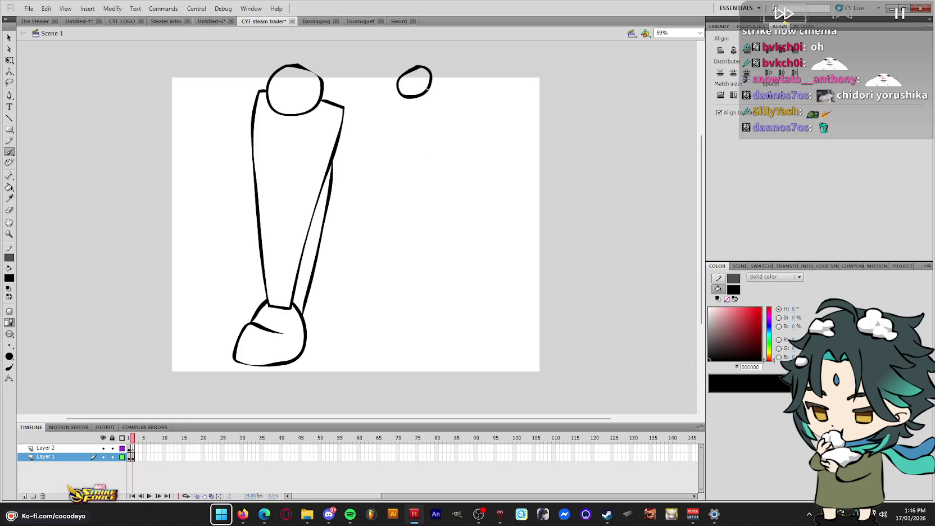
pyautogui.moveTo(428, 139); pyautogui.dragTo(411, 256)
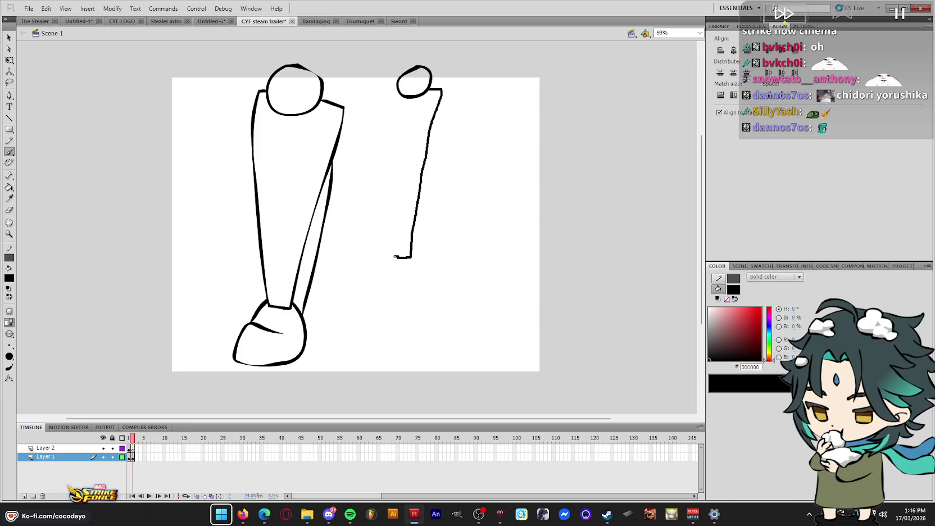
pyautogui.moveTo(386, 226)
pyautogui.mouseDown()
pyautogui.moveTo(379, 102)
pyautogui.moveTo(397, 86)
pyautogui.mouseUp()
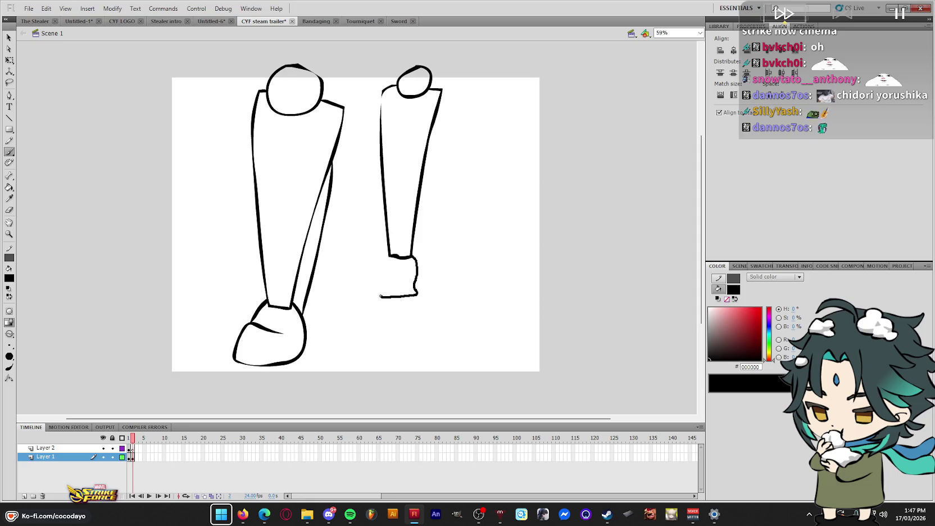
pyautogui.moveTo(390, 255); pyautogui.dragTo(390, 257)
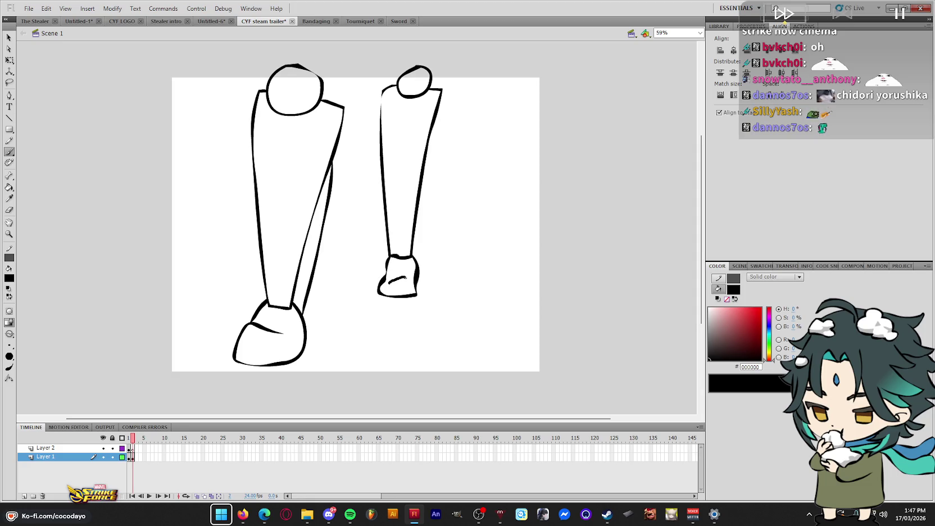
# Flip the second leg horizontally via Modify > Transform > Flip Horizontal
pyautogui.press('q')
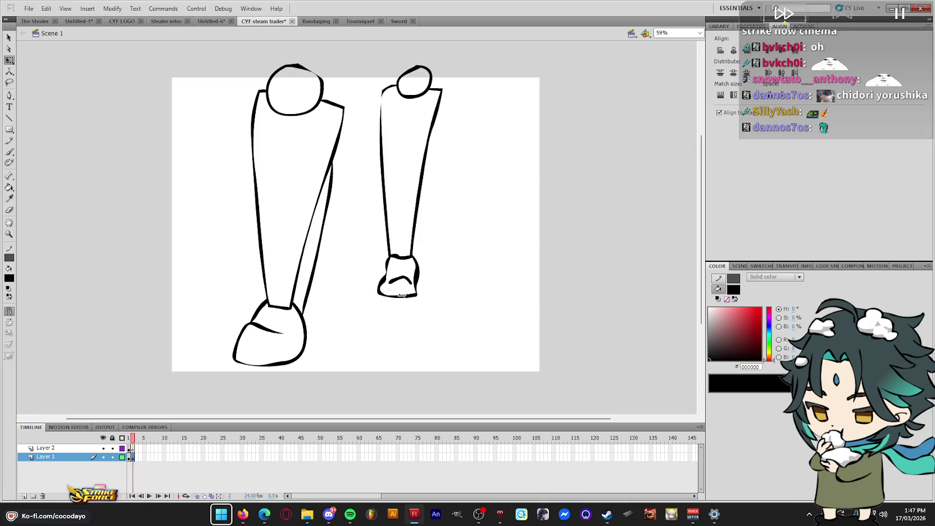
pyautogui.click(402, 296)
pyautogui.press('b')
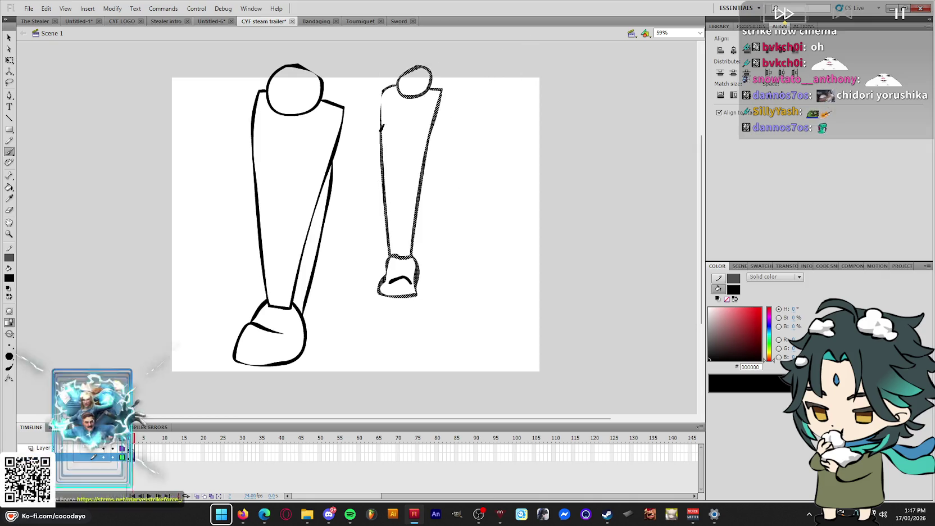
pyautogui.press('q')
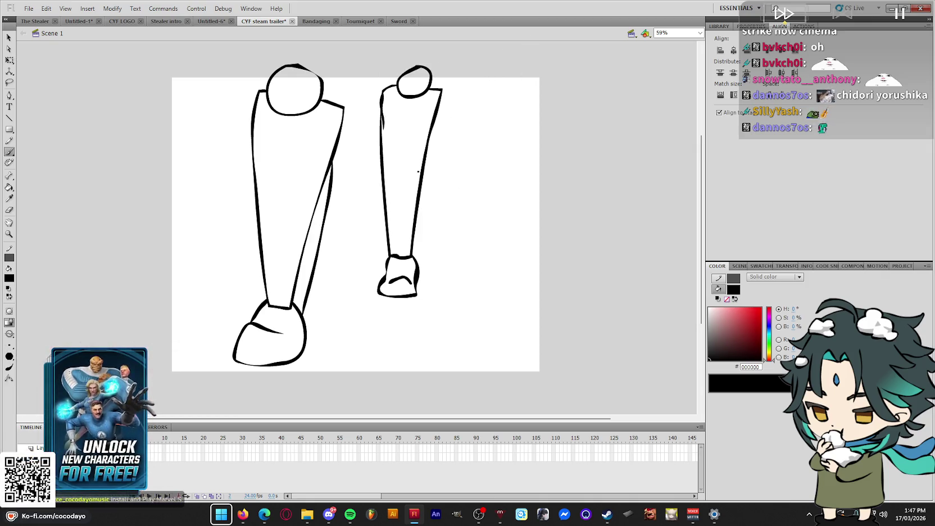
pyautogui.moveTo(478, 326)
pyautogui.mouseDown()
pyautogui.moveTo(425, 236)
pyautogui.moveTo(354, 41)
pyautogui.mouseUp()
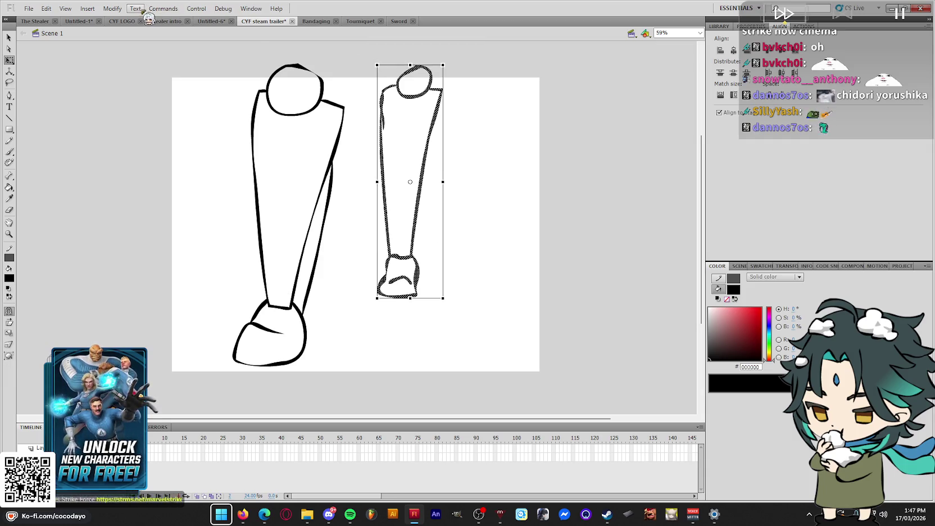
pyautogui.click(113, 9)
pyautogui.click(306, 239)
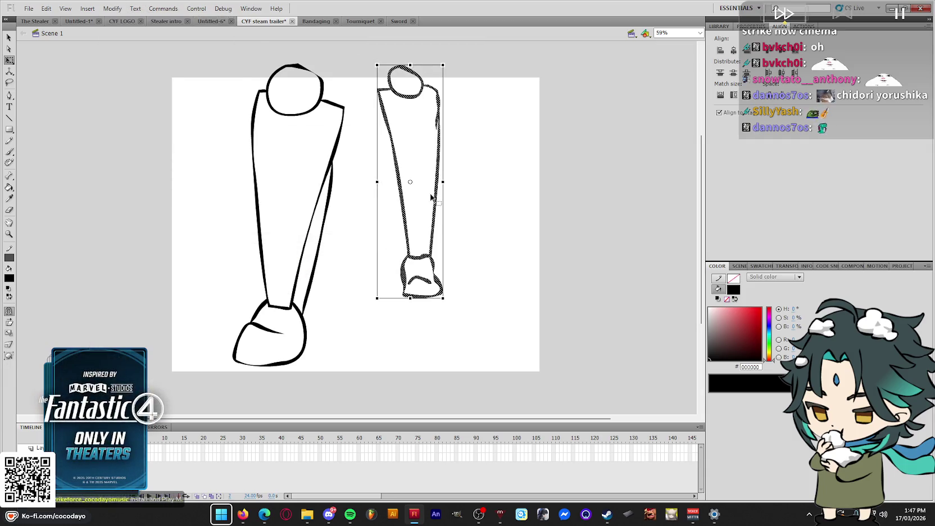
# Delete the first leg's foot and redraw the top of the left shoe
pyautogui.moveTo(390, 383); pyautogui.dragTo(190, 322)
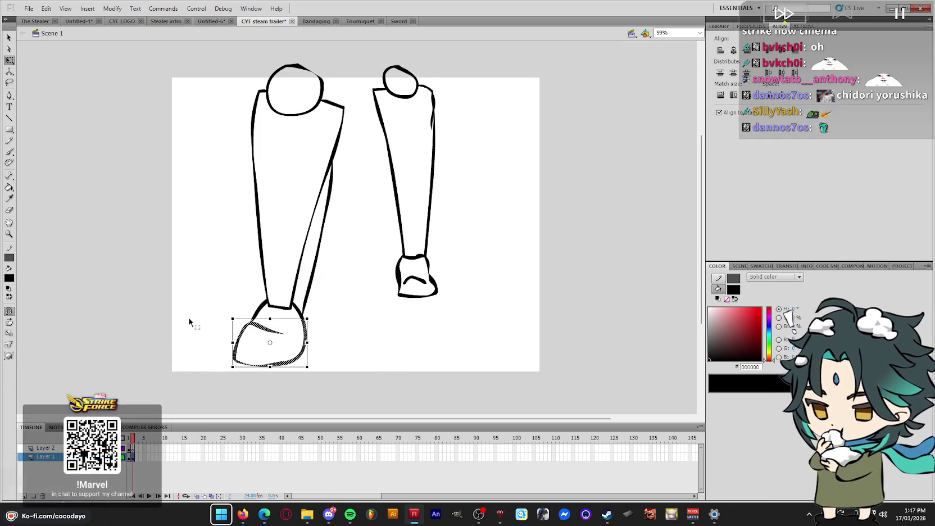
pyautogui.press('Delete')
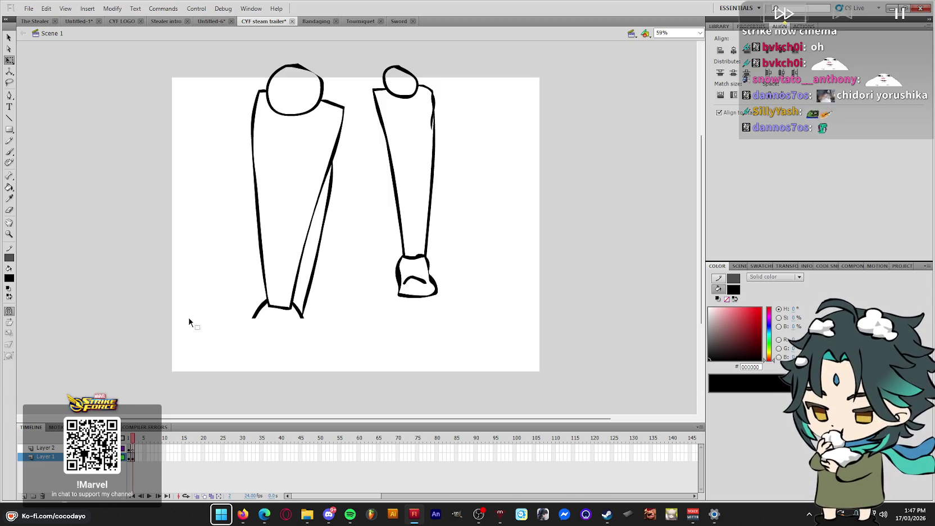
pyautogui.press('b')
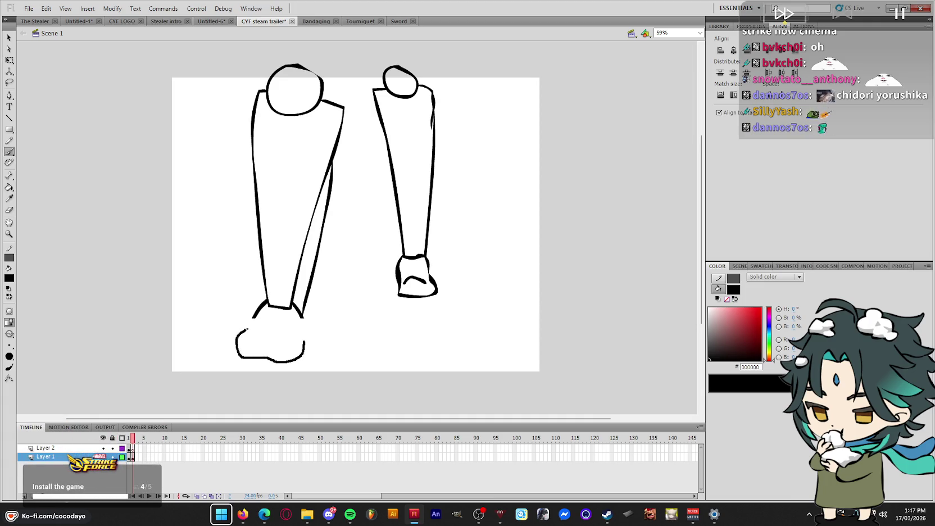
pyautogui.moveTo(239, 339)
pyautogui.mouseDown()
pyautogui.moveTo(307, 332)
pyautogui.moveTo(290, 361)
pyautogui.moveTo(254, 357)
pyautogui.mouseUp()
# Adjust the left shoe's bottom stroke and add a sole line under the right shoe
pyautogui.press('q')
pyautogui.moveTo(351, 374); pyautogui.dragTo(179, 359)
pyautogui.click(179, 362)
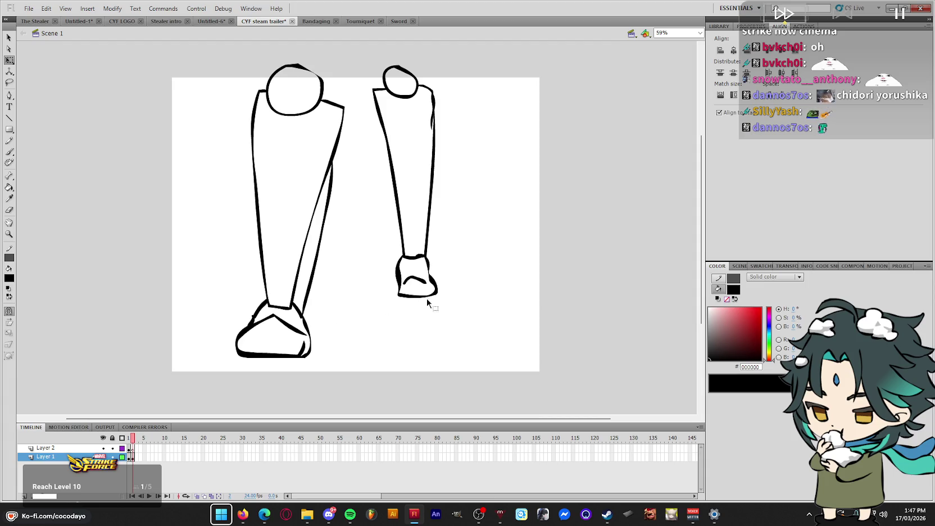
pyautogui.moveTo(434, 291); pyautogui.dragTo(400, 293)
pyautogui.moveTo(500, 323); pyautogui.dragTo(345, 295)
pyautogui.click(345, 295)
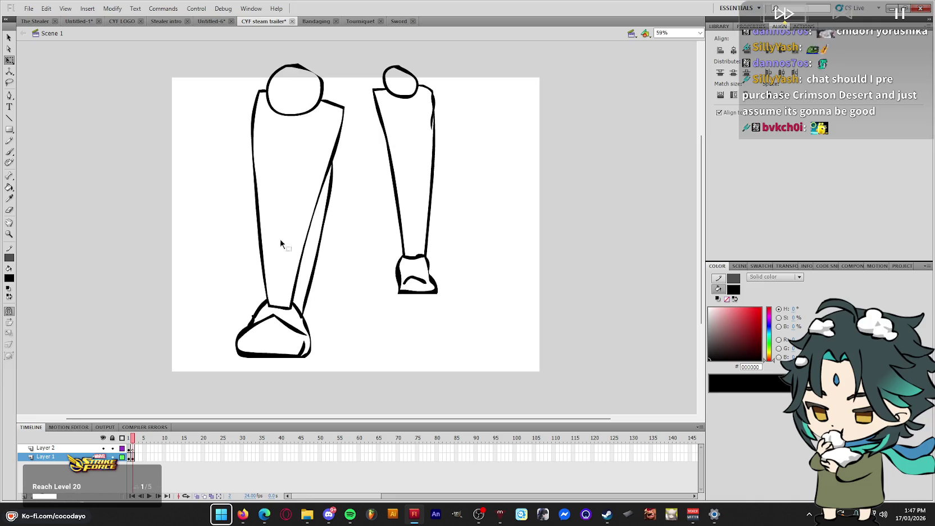
pyautogui.doubleClick(298, 278)
# Tilt the left leg slightly counter-clockwise and the right leg slightly clockwise
pyautogui.moveTo(350, 59); pyautogui.dragTo(336, 49)
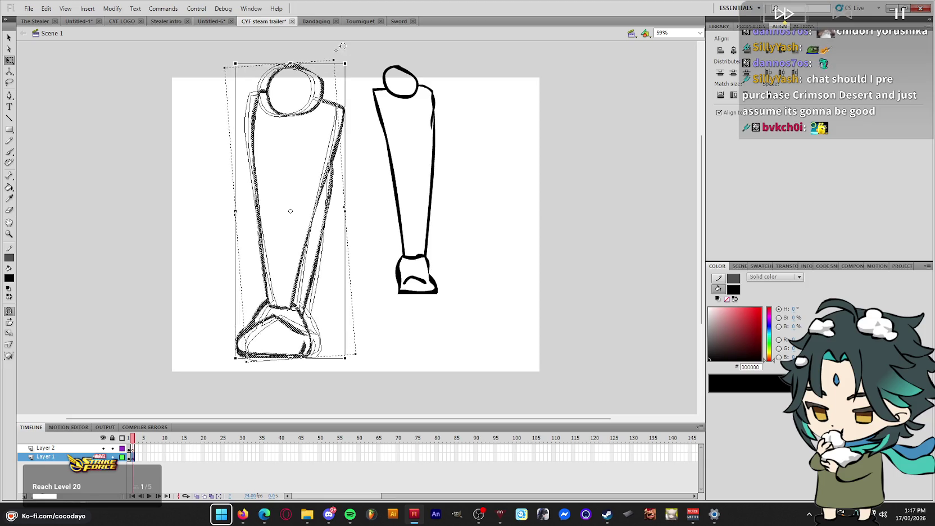
pyautogui.click(365, 271)
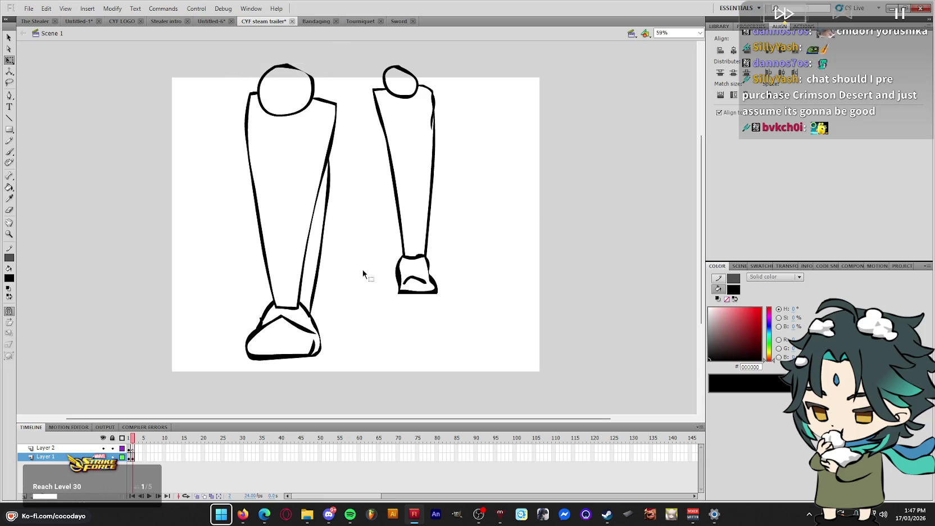
pyautogui.doubleClick(402, 246)
pyautogui.moveTo(392, 290); pyautogui.dragTo(382, 289)
pyautogui.click(476, 261)
# Extend both legs' side edges upward and draw a horizontal line across their tops
pyautogui.press('b')
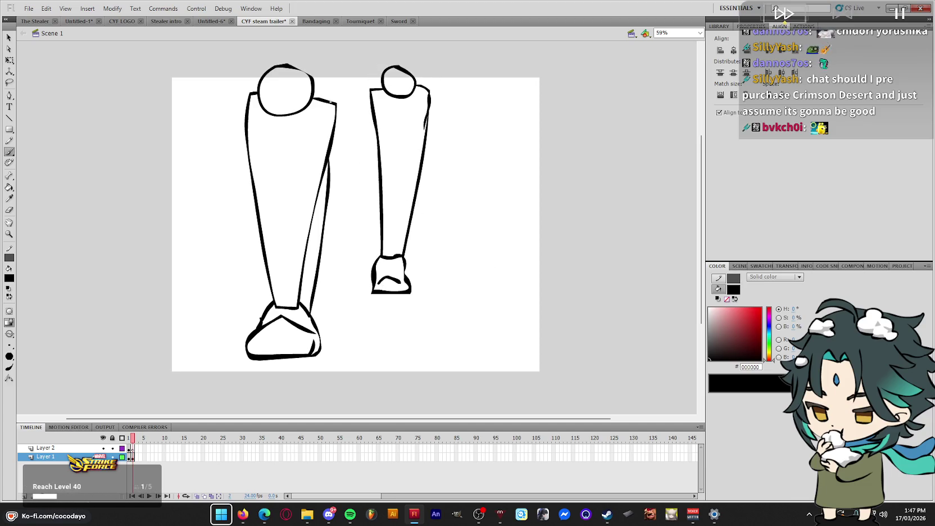
pyautogui.moveTo(338, 55); pyautogui.dragTo(338, 55)
pyautogui.moveTo(256, 79); pyautogui.dragTo(259, 49)
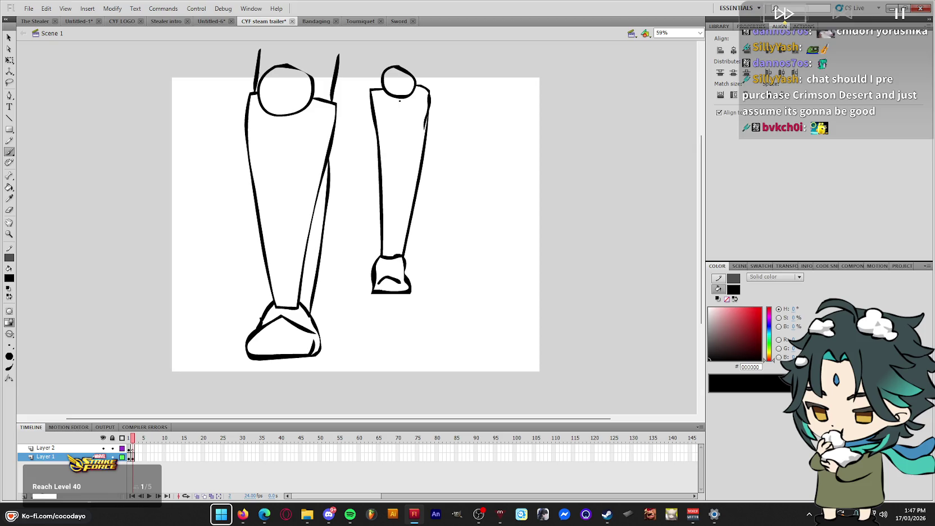
pyautogui.moveTo(377, 89); pyautogui.dragTo(368, 57)
pyautogui.moveTo(434, 56); pyautogui.dragTo(434, 55)
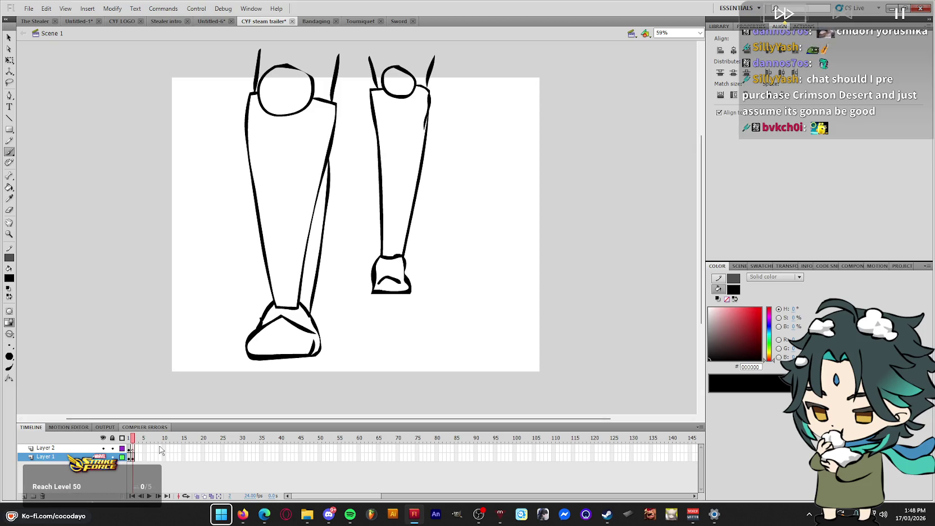
pyautogui.click(136, 437)
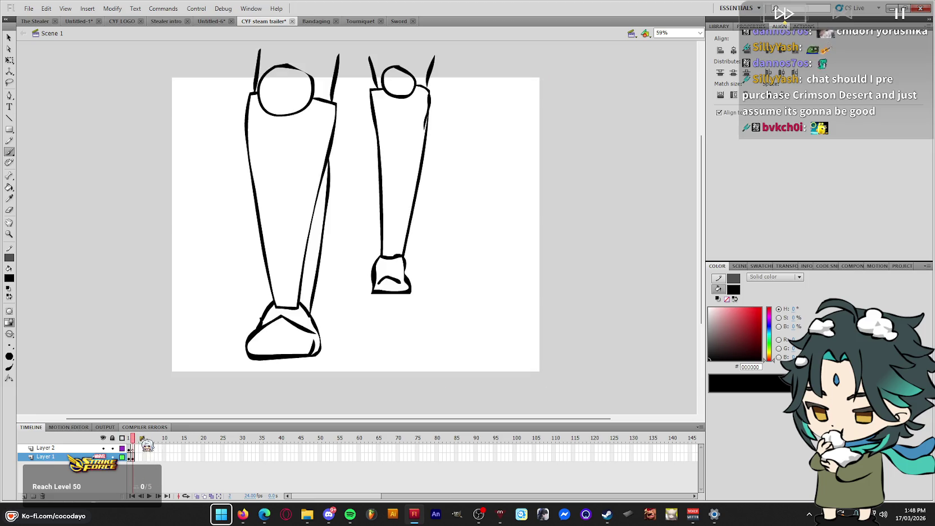
pyautogui.moveTo(245, 59); pyautogui.dragTo(446, 59)
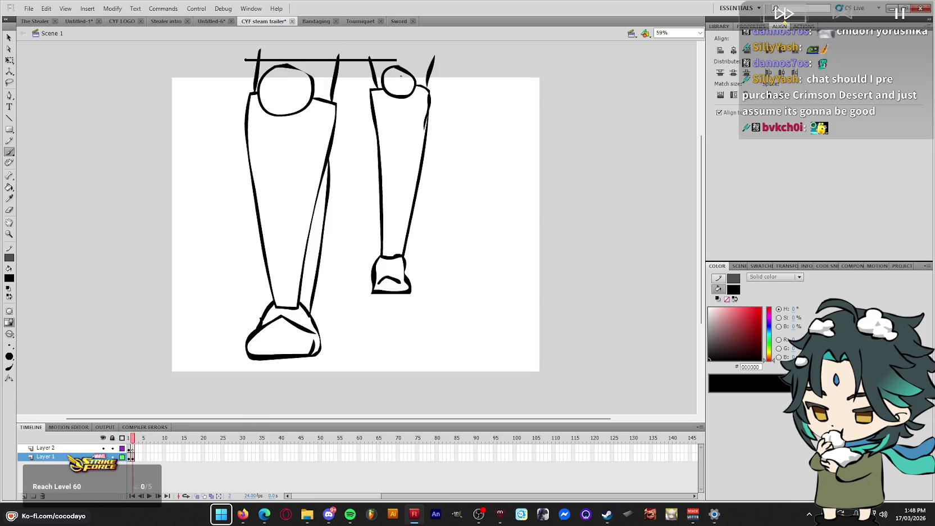
pyautogui.click(129, 437)
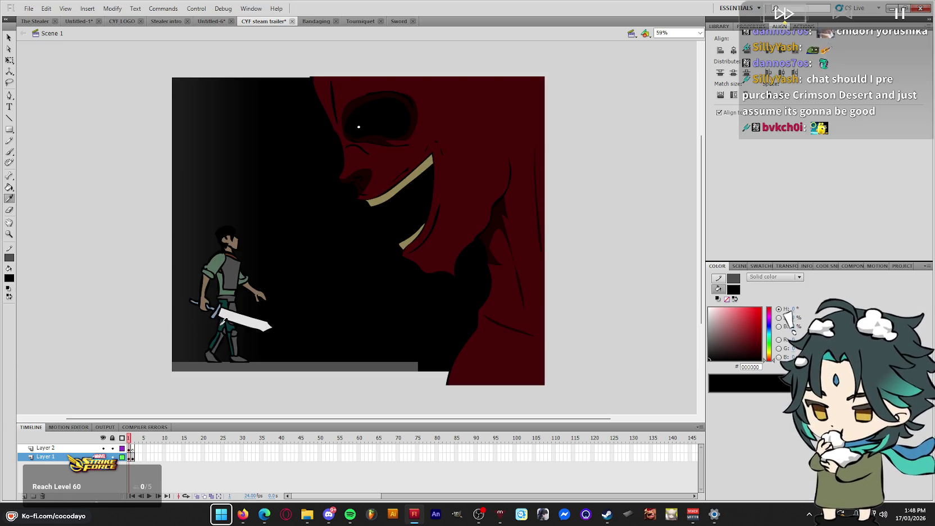
# Fill the areas above both legs and the left leg's inner shadow with the hero's teal
pyautogui.press('i')
pyautogui.click(214, 325)
pyautogui.press('.')
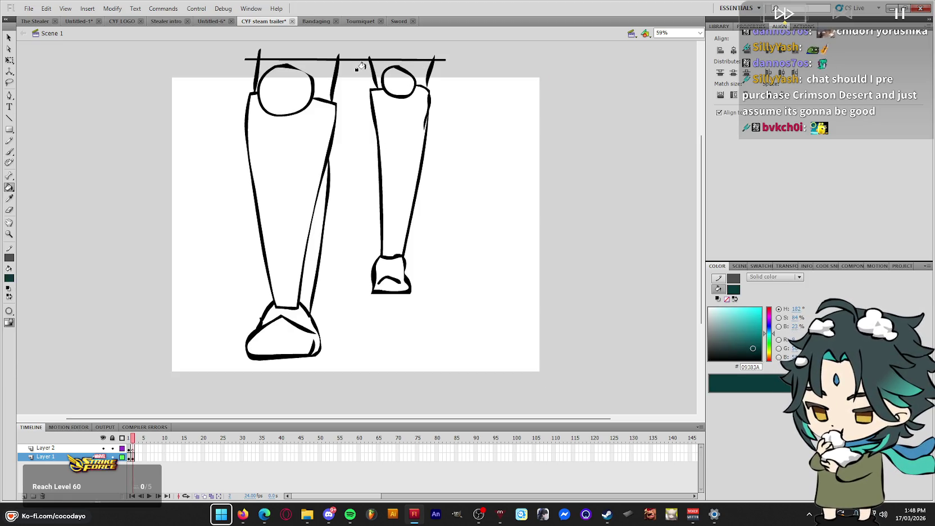
pyautogui.click(324, 73)
pyautogui.press('q')
pyautogui.click(428, 90)
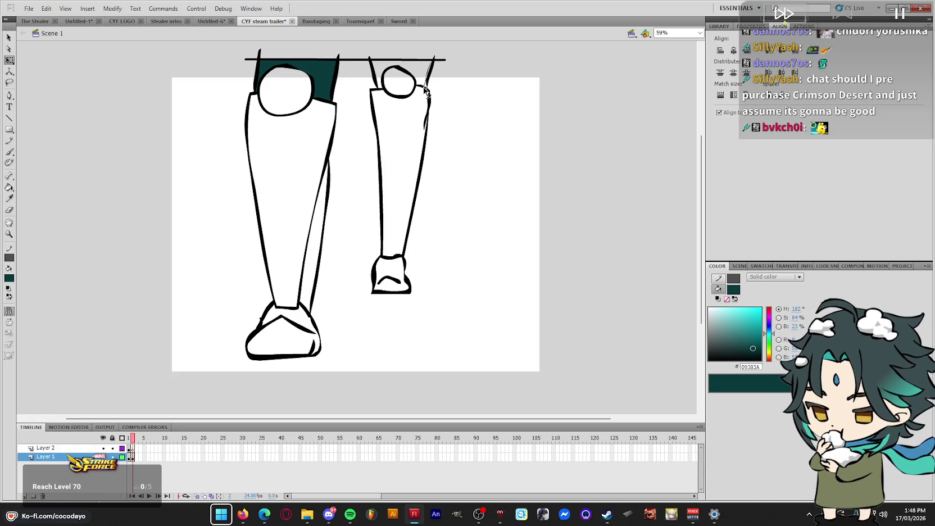
pyautogui.press('k')
pyautogui.click(409, 67)
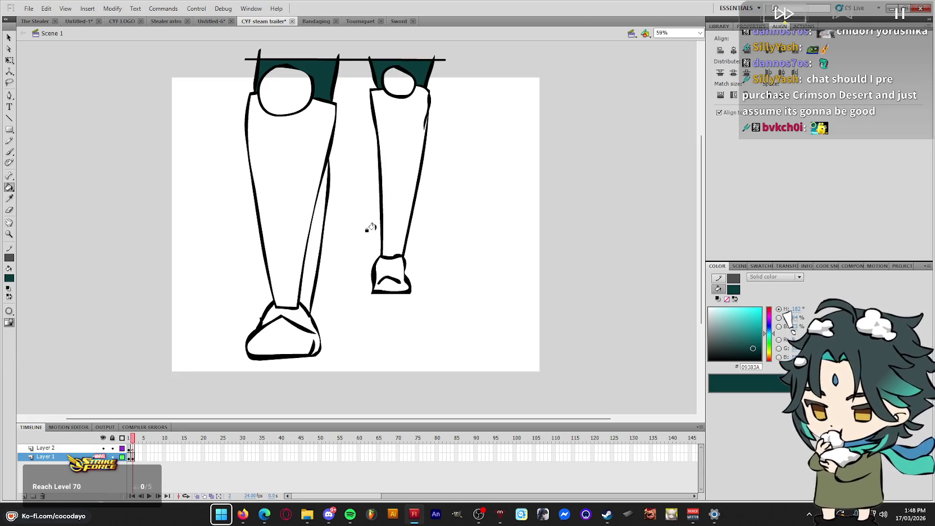
pyautogui.click(316, 219)
# Thicken the right leg's inner black outline and fill the sliver inside it teal
pyautogui.press('i')
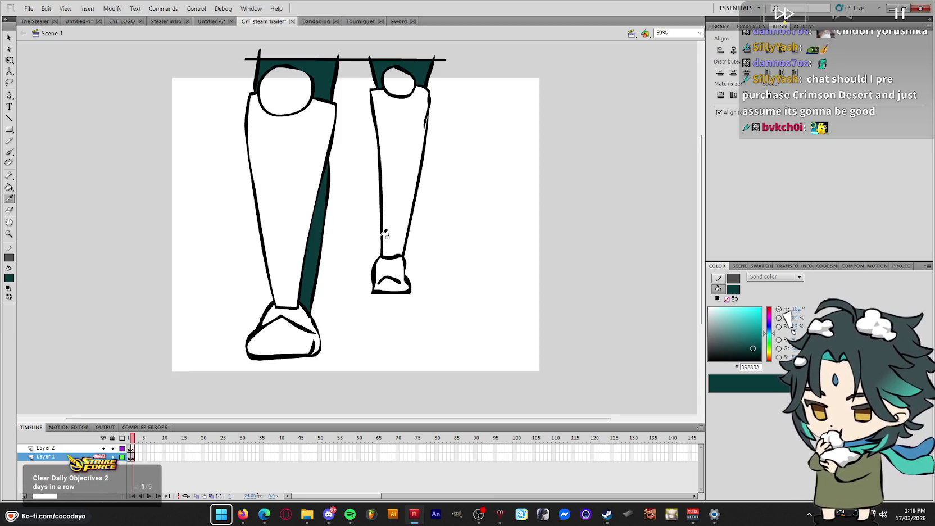
pyautogui.click(380, 254)
pyautogui.press('b')
pyautogui.moveTo(380, 180); pyautogui.dragTo(382, 259)
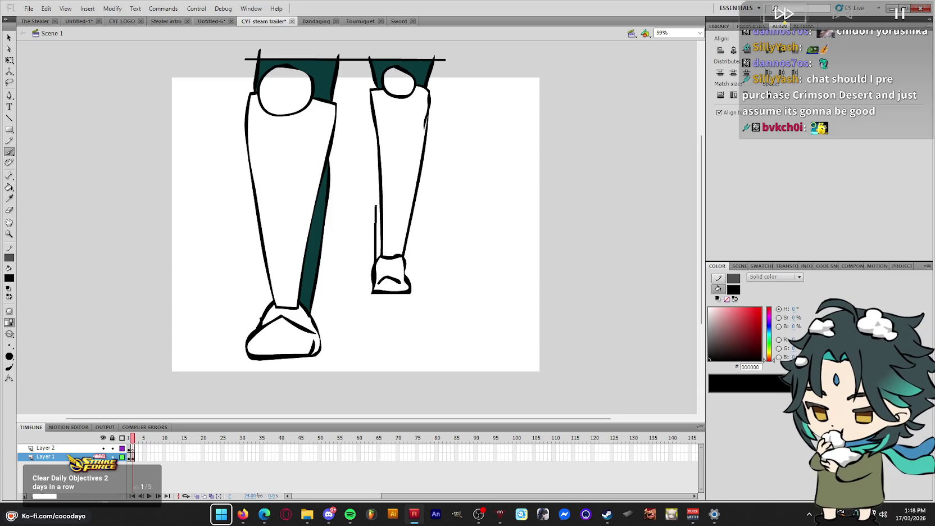
pyautogui.moveTo(376, 128); pyautogui.dragTo(377, 264)
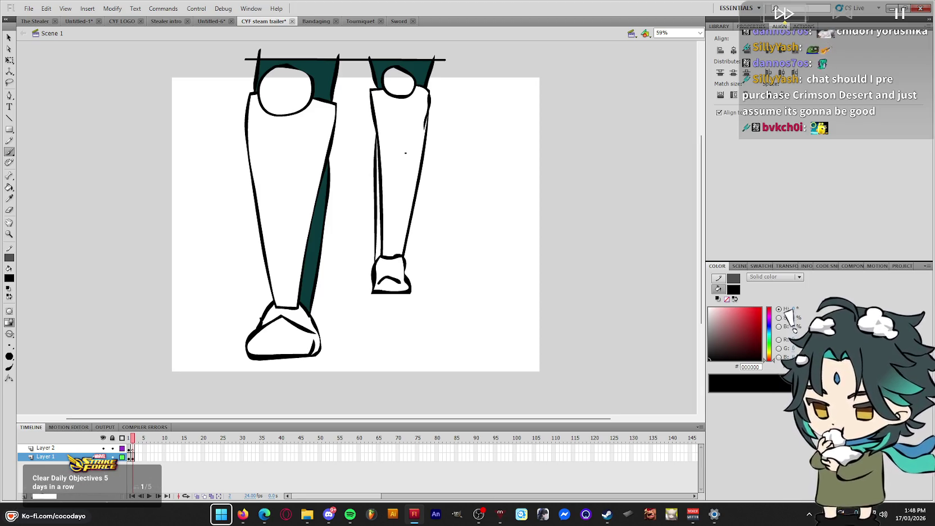
pyautogui.press('i')
pyautogui.click(396, 61)
pyautogui.click(376, 246)
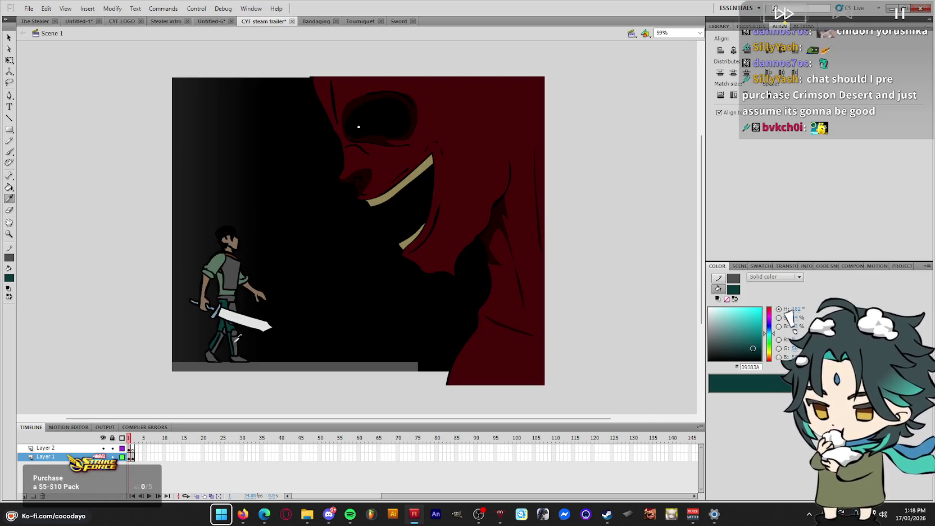
# Fill both greaves, knees and shoes with the hero's grey armour colour
pyautogui.press('.')
pyautogui.click(273, 276)
pyautogui.click(282, 329)
pyautogui.click(288, 84)
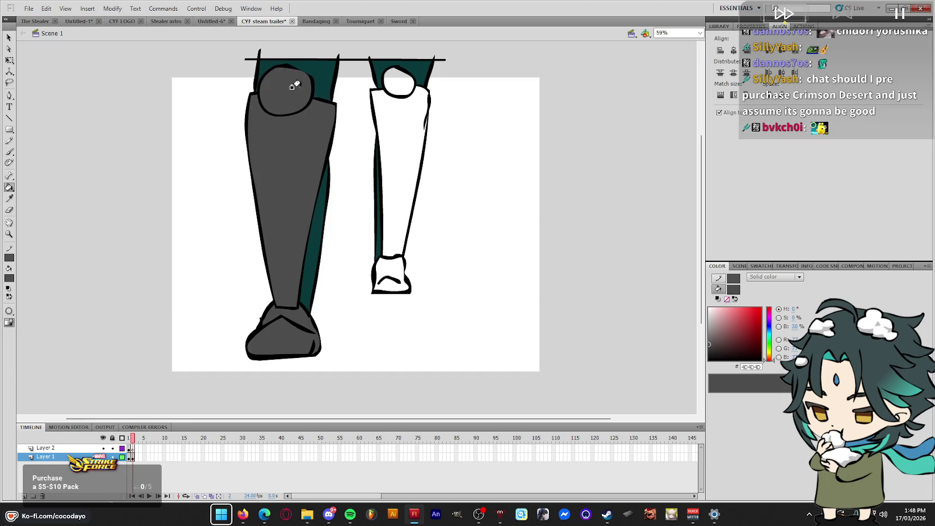
pyautogui.click(387, 93)
pyautogui.click(379, 270)
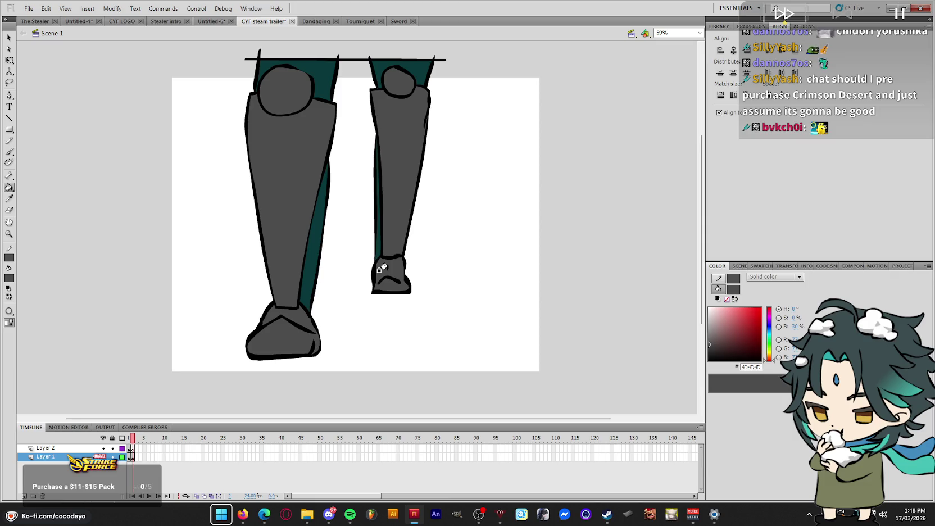
pyautogui.press('q')
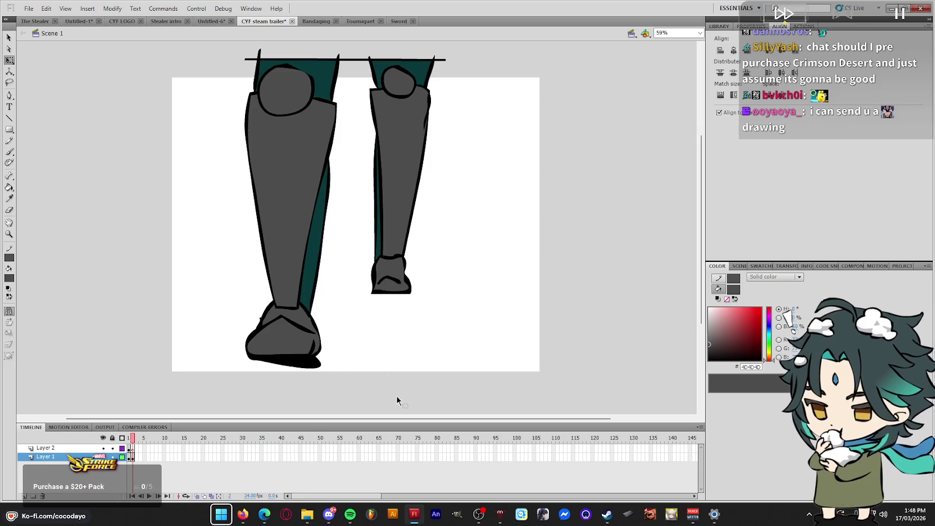
# Delete the black strip under the left shoe and the line across the leg tops, then move to frame 3
pyautogui.moveTo(397, 396); pyautogui.dragTo(128, 357)
pyautogui.press('Delete')
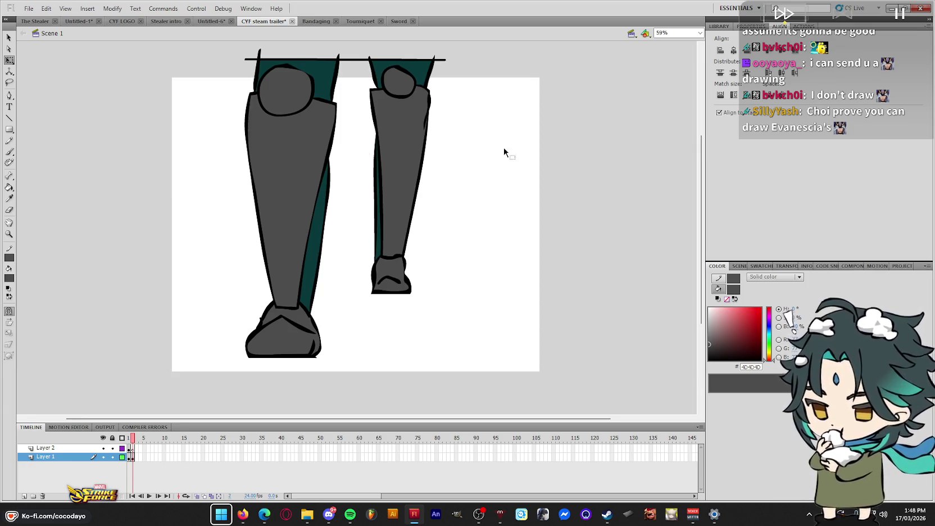
pyautogui.moveTo(226, 42); pyautogui.dragTo(516, 63)
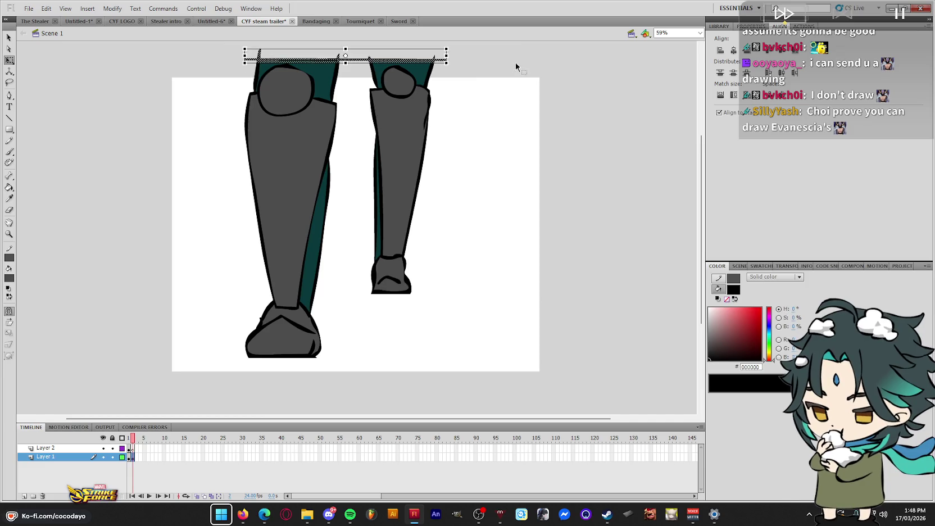
pyautogui.press('Delete')
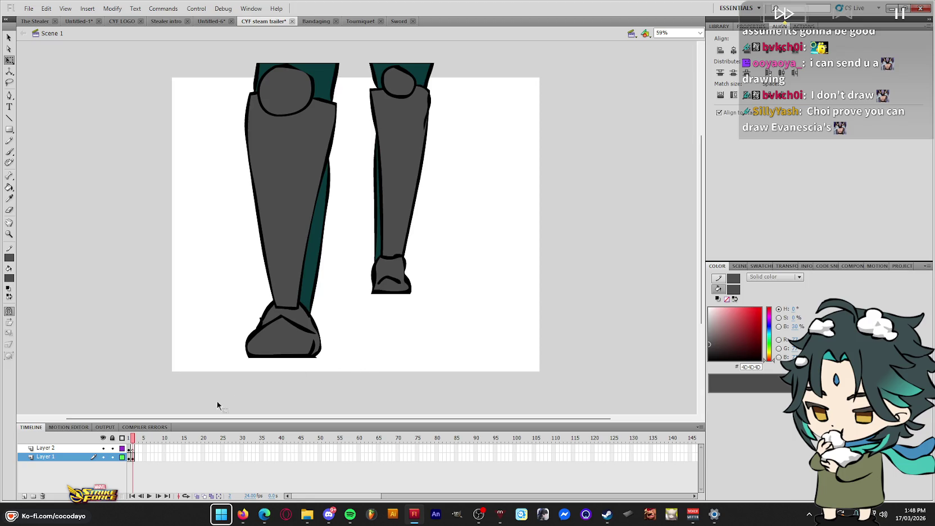
pyautogui.click(133, 457)
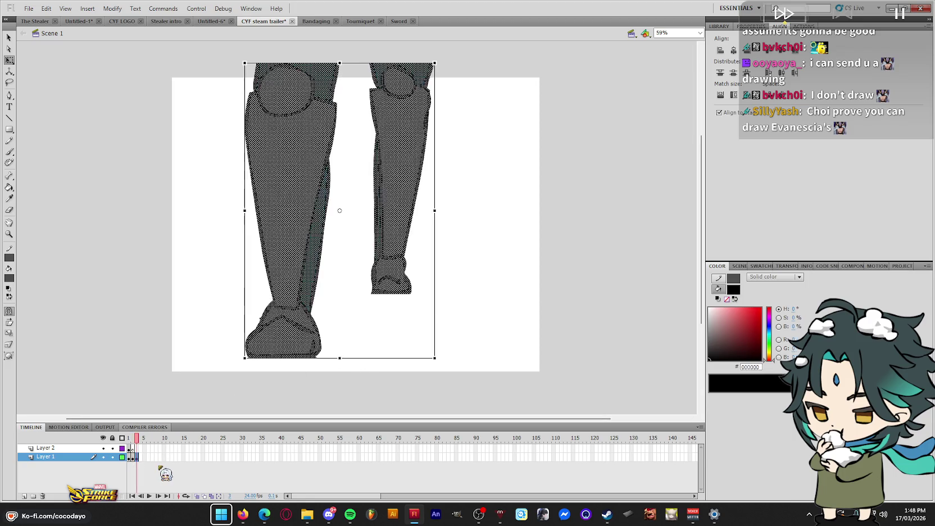
pyautogui.click(137, 457)
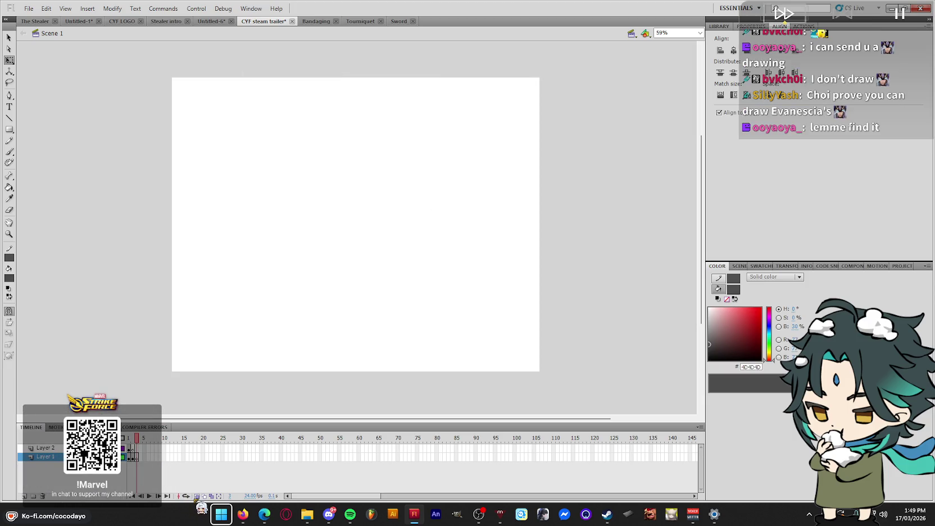
# Brush-ink the left knee circle and shin outline over the onion-skinned guide legs
pyautogui.hotkey('ctrl', 'shift', 'v')
pyautogui.press('b')
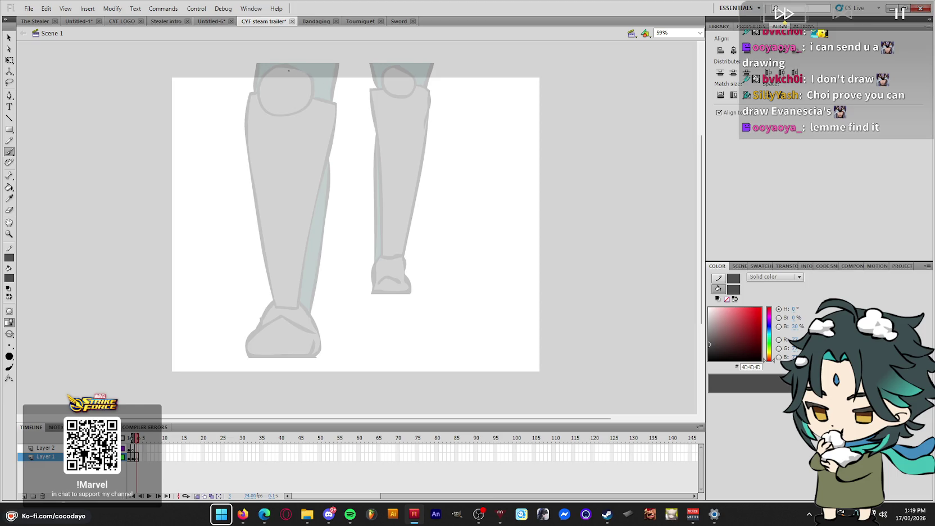
pyautogui.hotkey('ctrl', 'z')
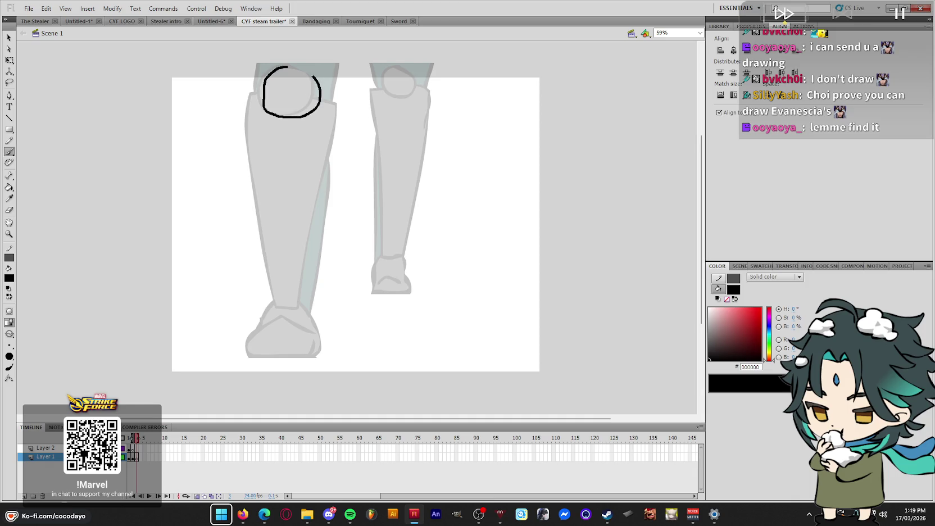
pyautogui.hotkey('ctrl', 'z')
pyautogui.moveTo(288, 66); pyautogui.dragTo(300, 107)
pyautogui.moveTo(298, 66)
pyautogui.mouseDown()
pyautogui.moveTo(269, 88)
pyautogui.moveTo(274, 240)
pyautogui.mouseUp()
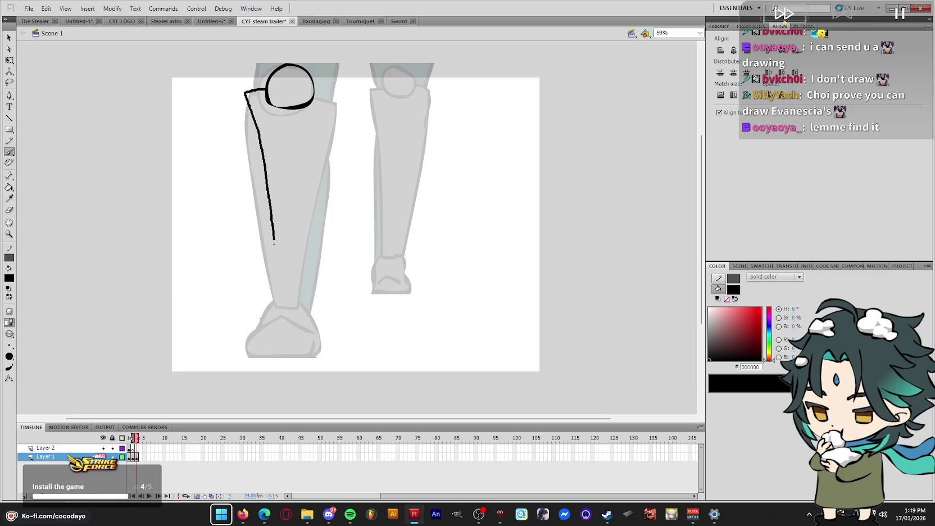
pyautogui.moveTo(303, 285)
pyautogui.mouseDown()
pyautogui.moveTo(332, 86)
pyautogui.moveTo(313, 88)
pyautogui.mouseUp()
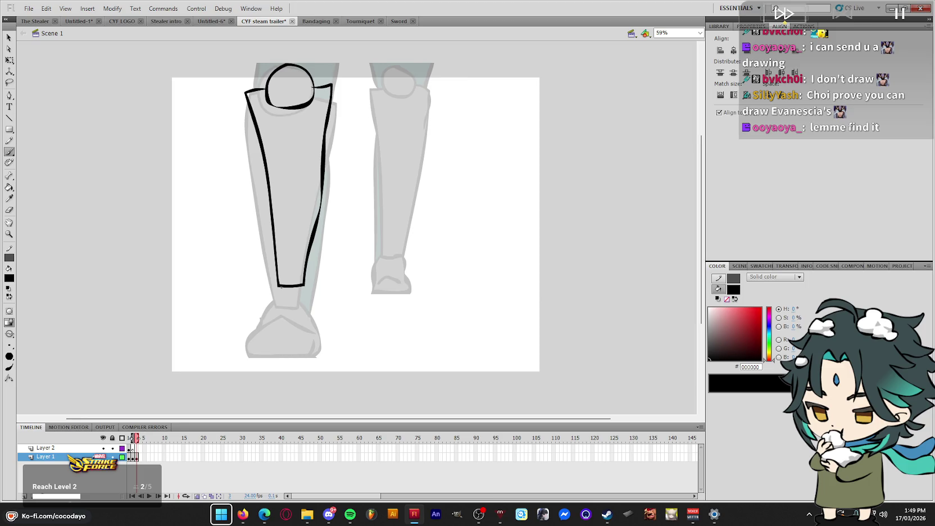
# Ink the right knee, shin and shoe outlines, and finish the left boot and shin strokes
pyautogui.moveTo(423, 85); pyautogui.dragTo(405, 66)
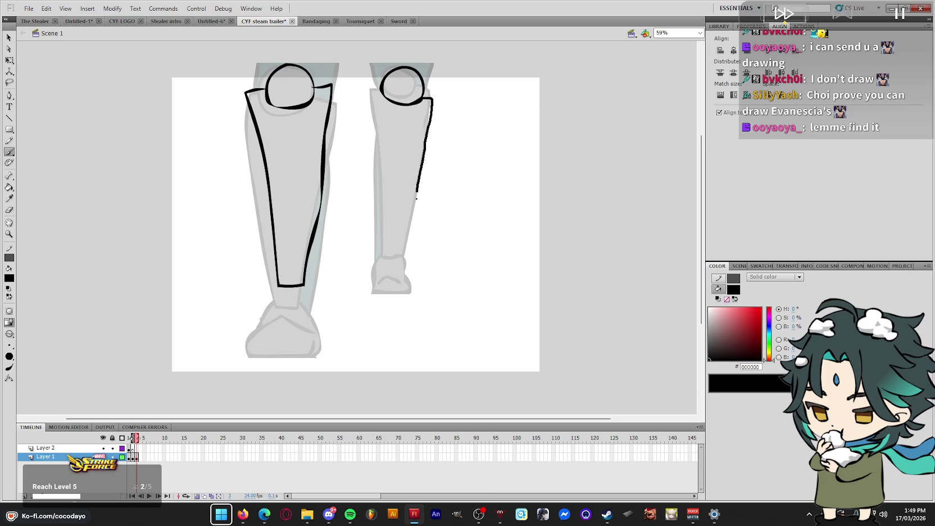
pyautogui.moveTo(403, 281); pyautogui.dragTo(363, 90)
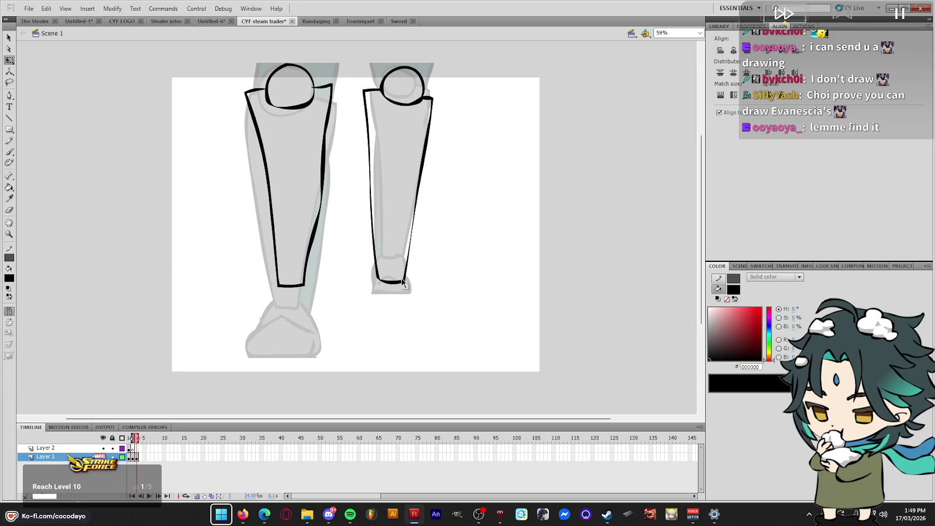
pyautogui.moveTo(407, 264); pyautogui.dragTo(405, 321)
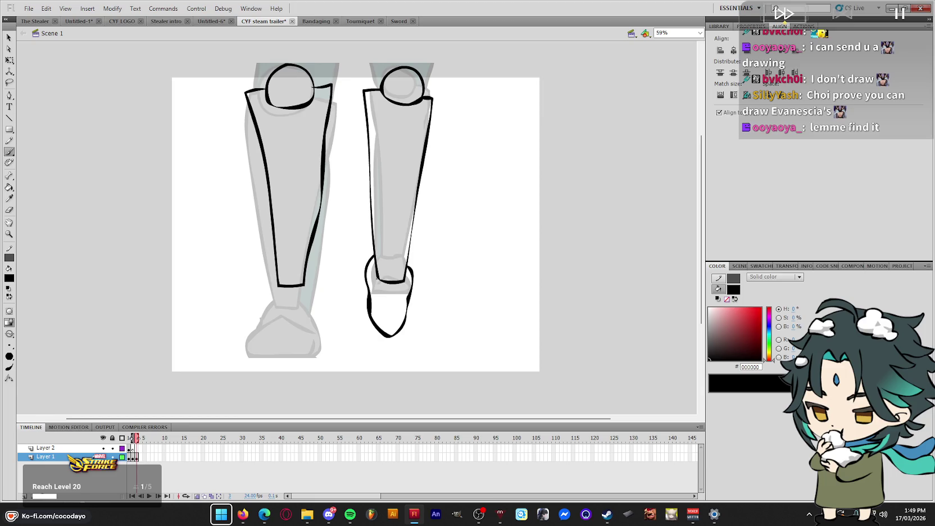
pyautogui.moveTo(369, 254); pyautogui.dragTo(371, 178)
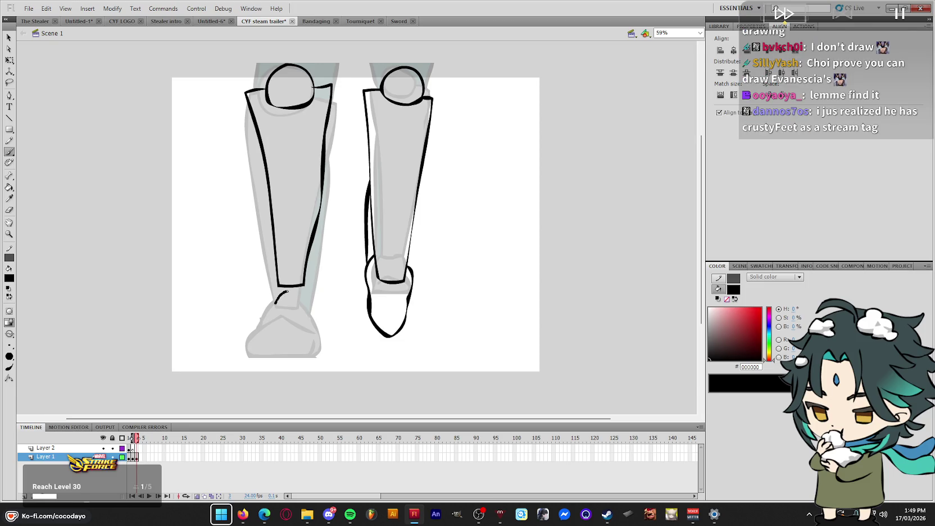
pyautogui.moveTo(286, 292)
pyautogui.mouseDown()
pyautogui.moveTo(269, 316)
pyautogui.moveTo(319, 317)
pyautogui.mouseUp()
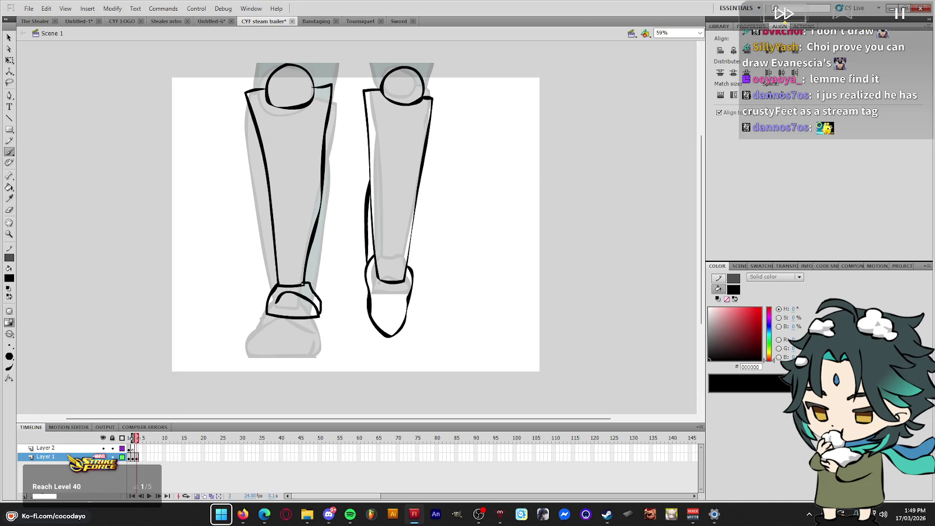
pyautogui.moveTo(316, 246); pyautogui.dragTo(319, 224)
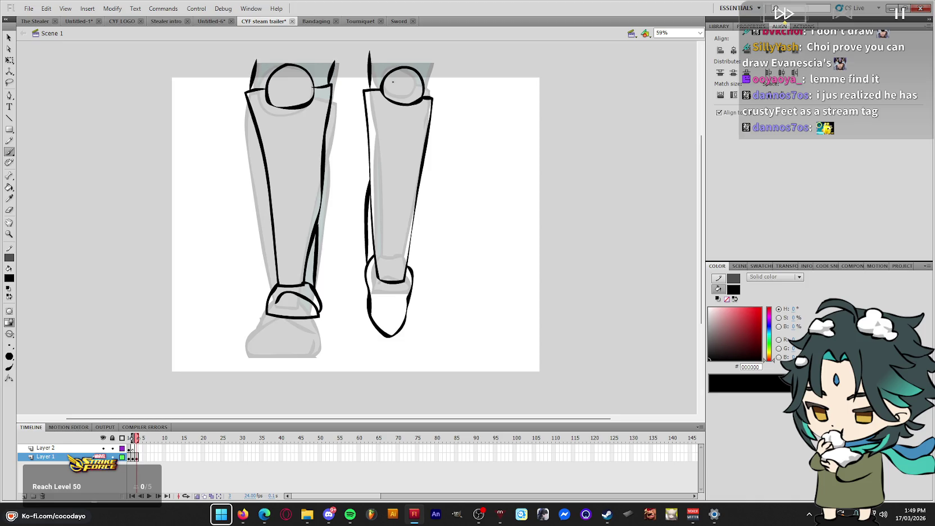
pyautogui.moveTo(432, 97)
pyautogui.mouseDown()
pyautogui.moveTo(436, 63)
pyautogui.moveTo(219, 63)
pyautogui.mouseUp()
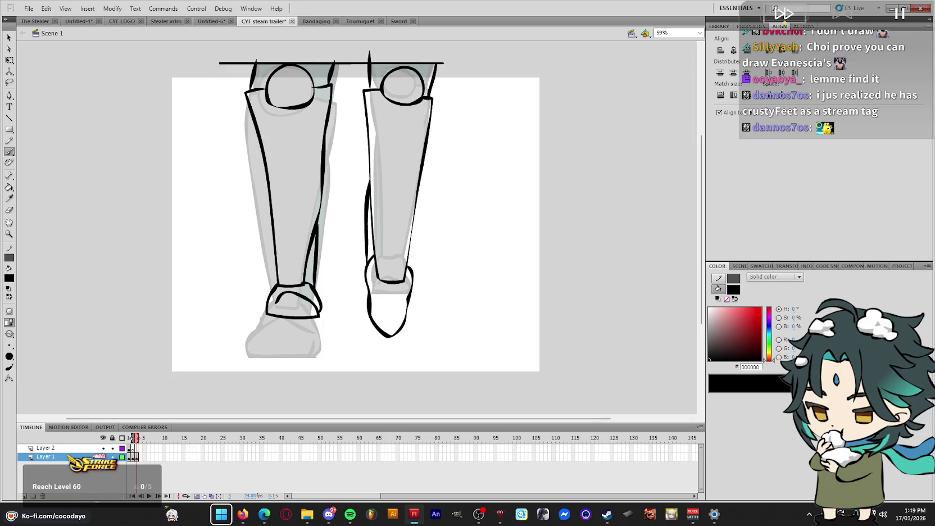
# Turn off onion skinning and delete the stray lower right boot drawing
pyautogui.click(197, 495)
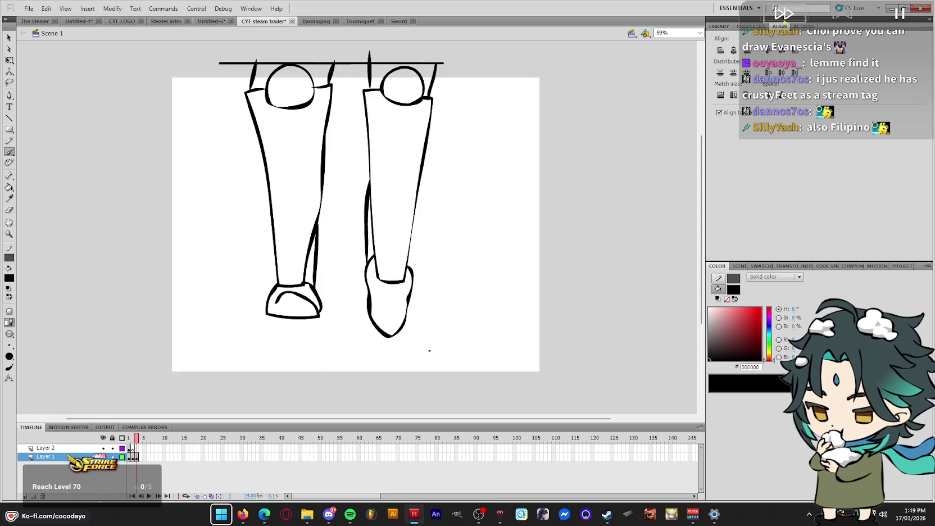
pyautogui.press('q')
pyautogui.moveTo(445, 363)
pyautogui.mouseDown()
pyautogui.moveTo(326, 298)
pyautogui.moveTo(367, 312)
pyautogui.moveTo(412, 298)
pyautogui.mouseUp()
pyautogui.press('Delete')
pyautogui.press('b')
# Fill both boots, the right leg and both knees dark grey #4D4D4D
pyautogui.press('Return')
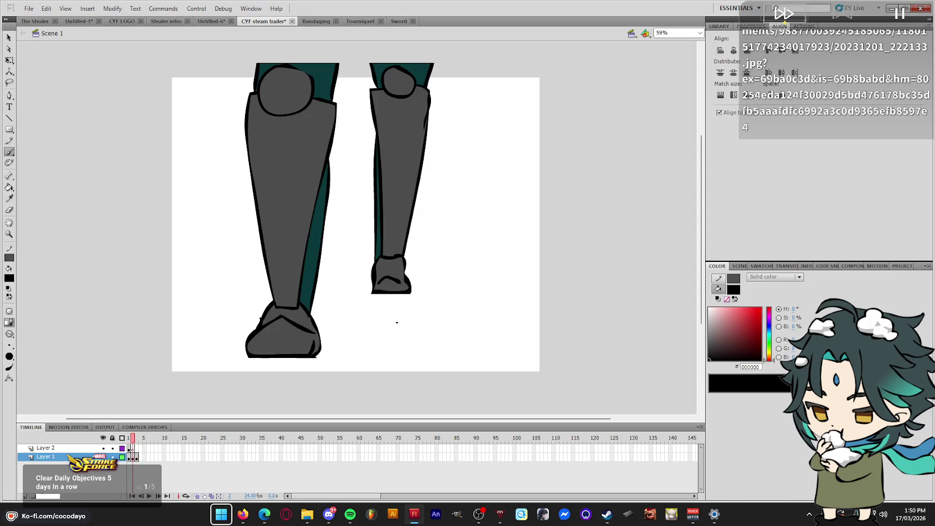
pyautogui.press(',')
pyautogui.press('i')
pyautogui.click(286, 240)
pyautogui.press('.')
pyautogui.click(292, 303)
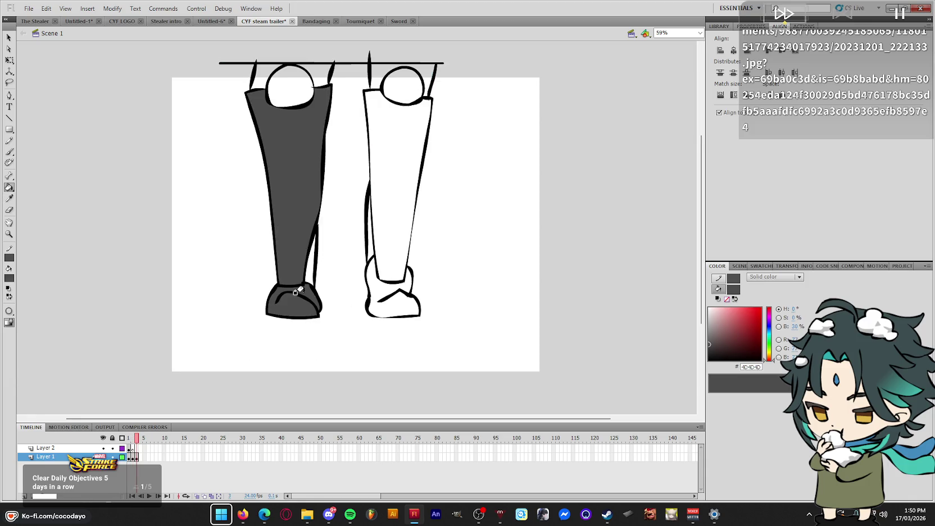
pyautogui.click(393, 303)
pyautogui.click(396, 169)
pyautogui.click(402, 86)
pyautogui.click(287, 90)
# Fill the gaps beside the legs and above both knees teal #09383A
pyautogui.press(',')
pyautogui.press('i')
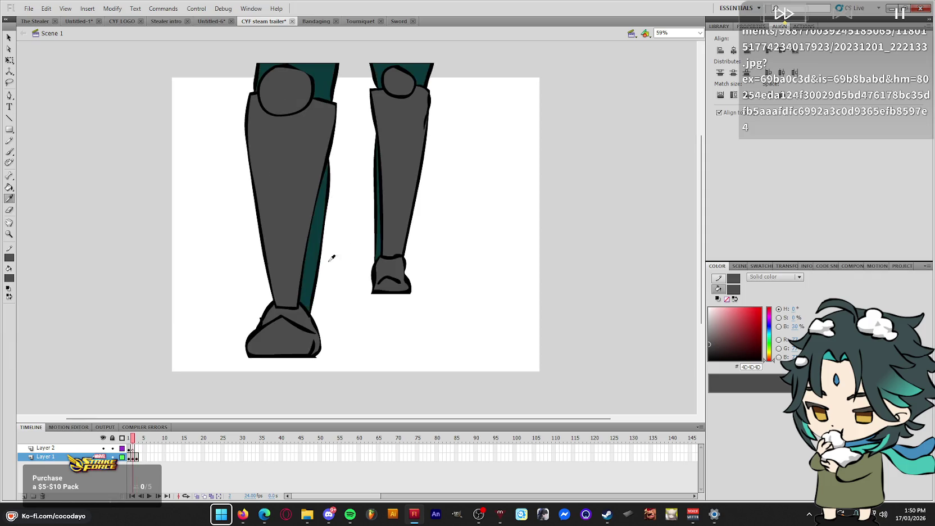
pyautogui.click(311, 268)
pyautogui.press('.')
pyautogui.click(366, 239)
pyautogui.click(308, 261)
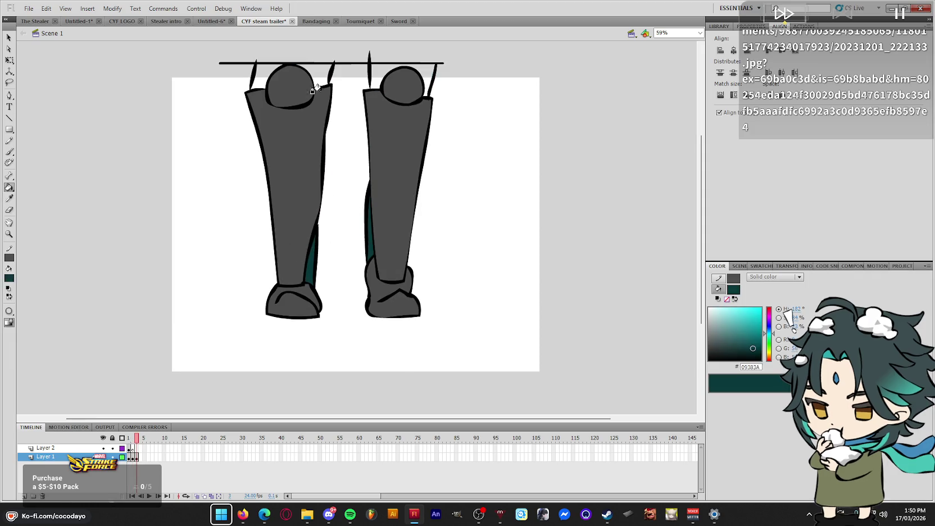
pyautogui.click(322, 73)
pyautogui.click(430, 76)
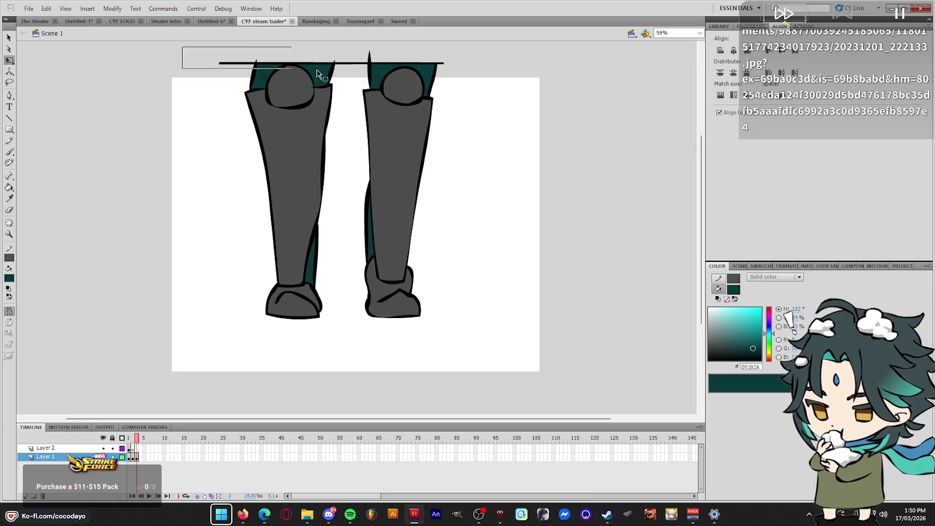
# Delete the top guide line and spikes, then select the whole legs drawing and go to frame 4
pyautogui.moveTo(276, 68); pyautogui.dragTo(522, 68)
pyautogui.press('Delete')
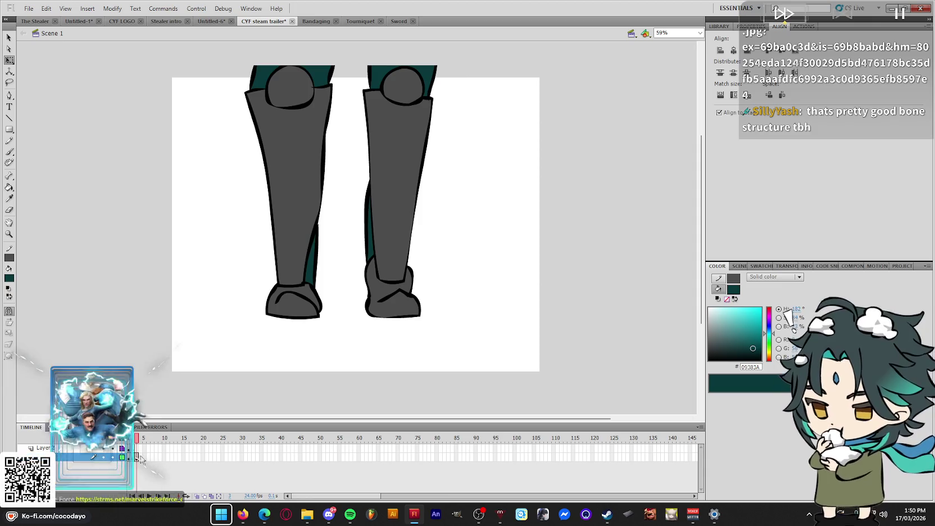
pyautogui.moveTo(461, 53); pyautogui.dragTo(260, 382)
pyautogui.press('F7')
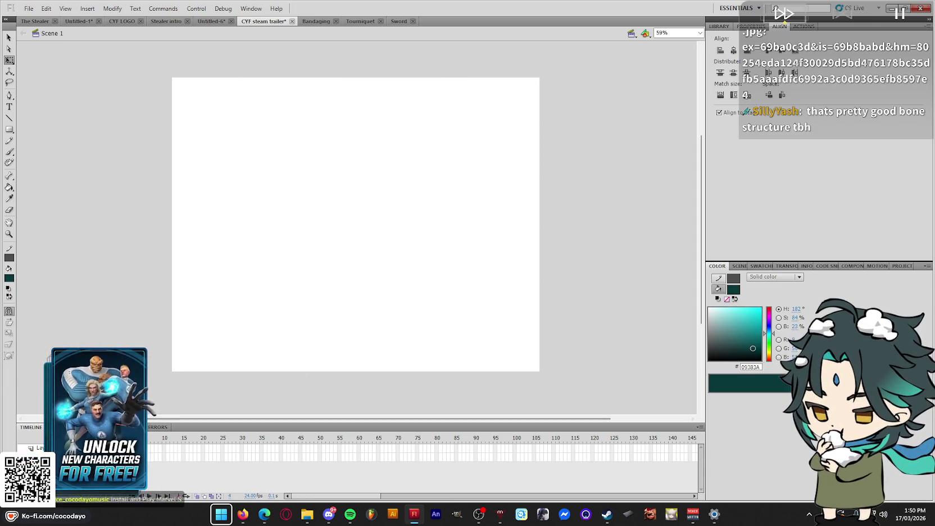
# Paste the legs in place on frame 4 and flip them horizontally
pyautogui.hotkey('ctrl', 'shift', 'v')
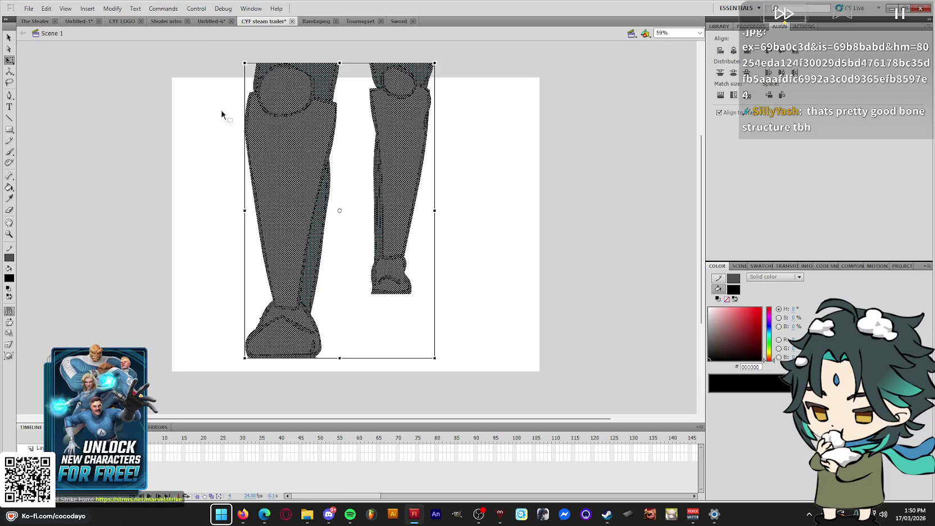
pyautogui.click(112, 9)
pyautogui.moveTo(132, 133)
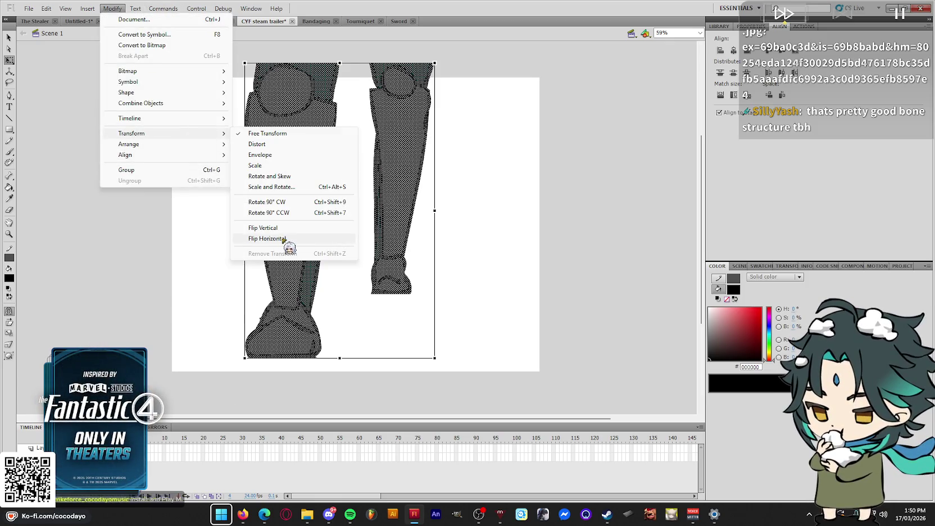
pyautogui.click(268, 238)
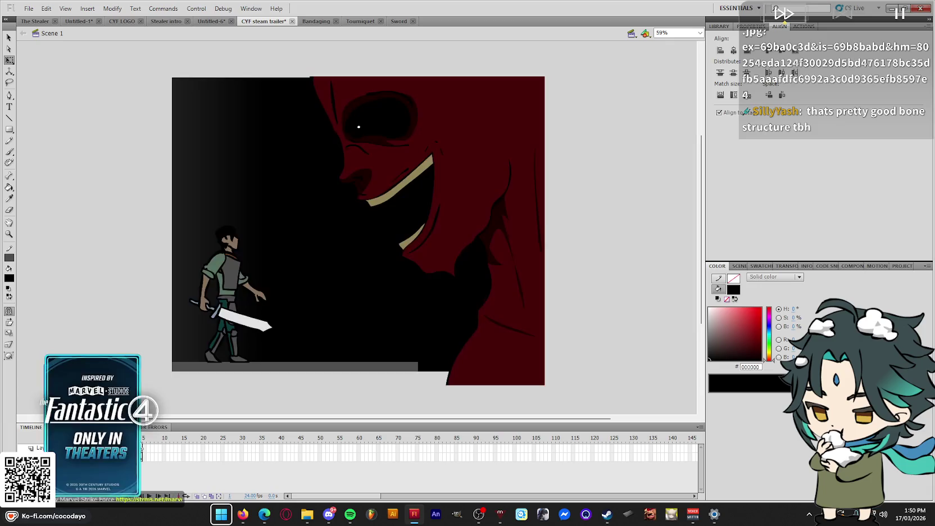
# Compare frames 2 and 3, then move frame 3's right leg slightly higher
pyautogui.click(136, 456)
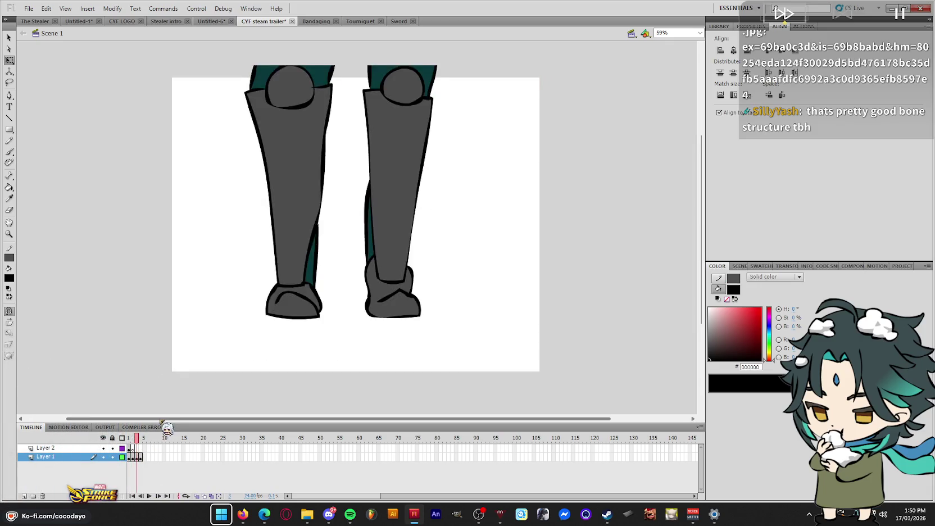
pyautogui.press('.')
pyautogui.press(',')
pyautogui.press(',')
pyautogui.press(',')
pyautogui.press('.')
pyautogui.press('.')
pyautogui.press(',')
pyautogui.press(',')
pyautogui.press('.')
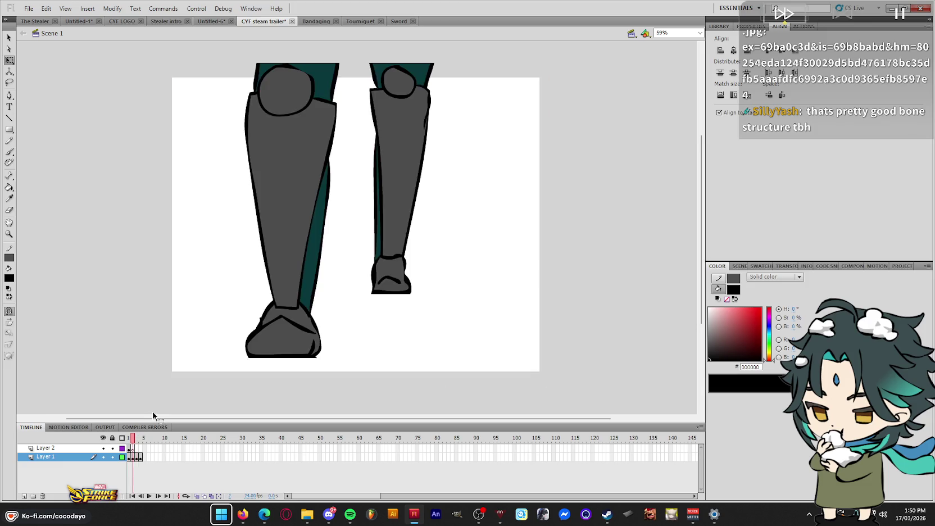
pyautogui.press('.')
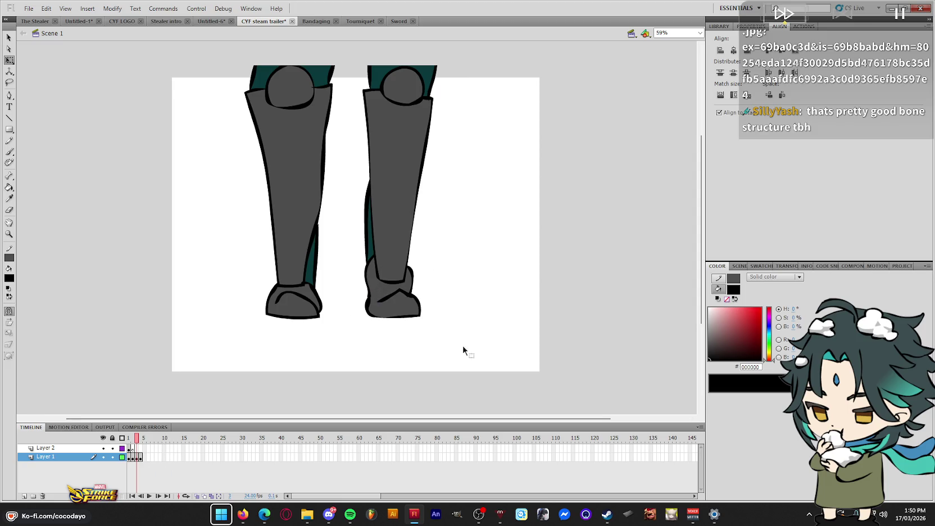
pyautogui.moveTo(397, 191); pyautogui.dragTo(397, 168)
pyautogui.click(422, 283)
# Flip between frames to compare the poses, ending on frame 4's leg artwork
pyautogui.press(',')
pyautogui.press('.')
pyautogui.press('.')
pyautogui.press(',')
pyautogui.press(',')
pyautogui.press('.')
pyautogui.press('.')
pyautogui.press(',')
pyautogui.press(',')
pyautogui.press('.')
pyautogui.press('.')
pyautogui.click(141, 457)
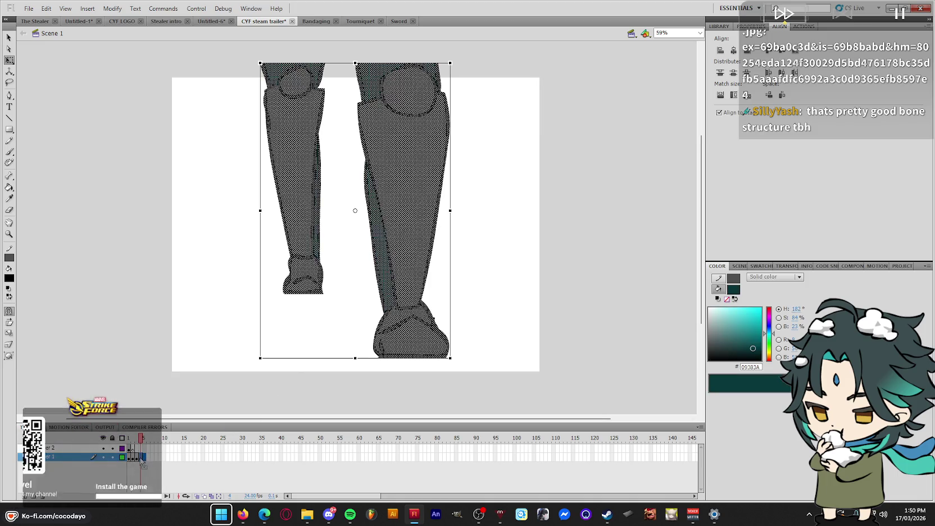
# Return to frame 4's legs and turn on onion skinning
pyautogui.press('.')
pyautogui.click(143, 457)
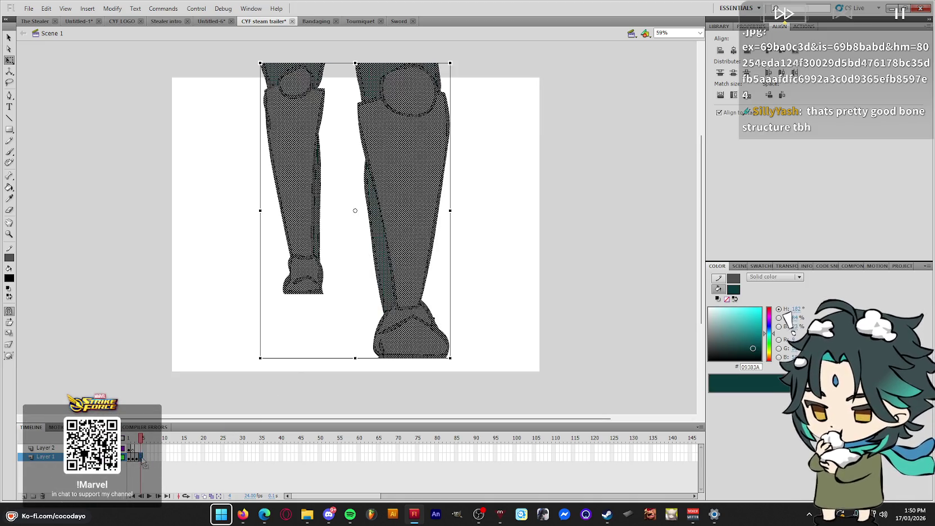
pyautogui.click(141, 458)
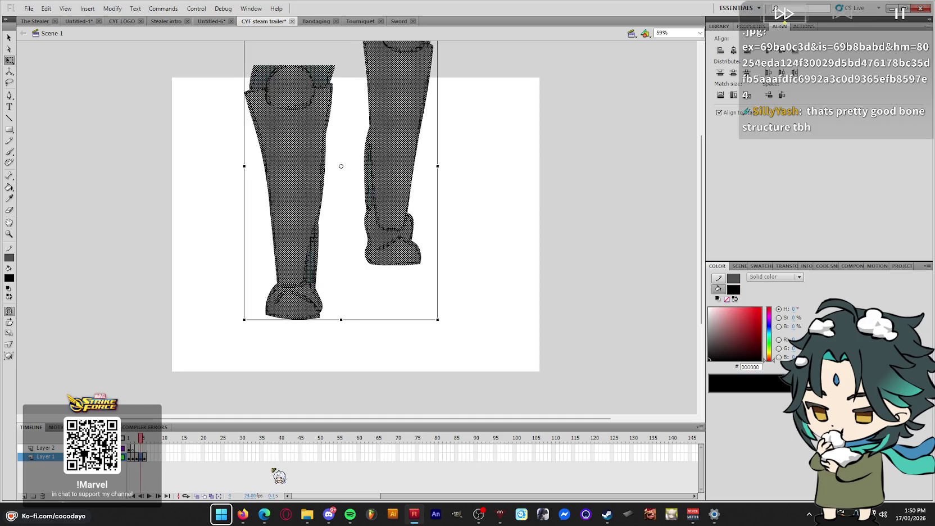
pyautogui.click(197, 496)
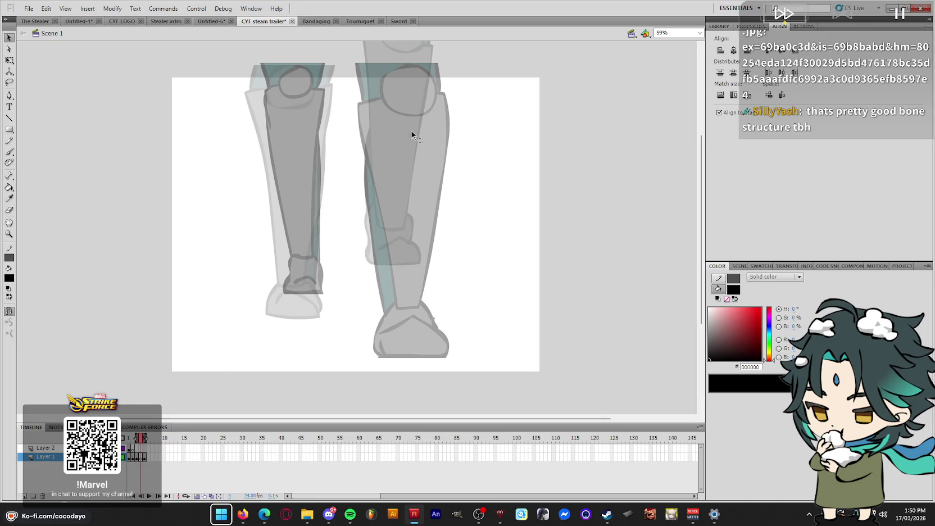
pyautogui.scroll(3, 404, 59)
pyautogui.moveTo(402, 86)
pyautogui.mouseDown()
pyautogui.moveTo(393, 137)
pyautogui.moveTo(419, 87)
pyautogui.mouseUp()
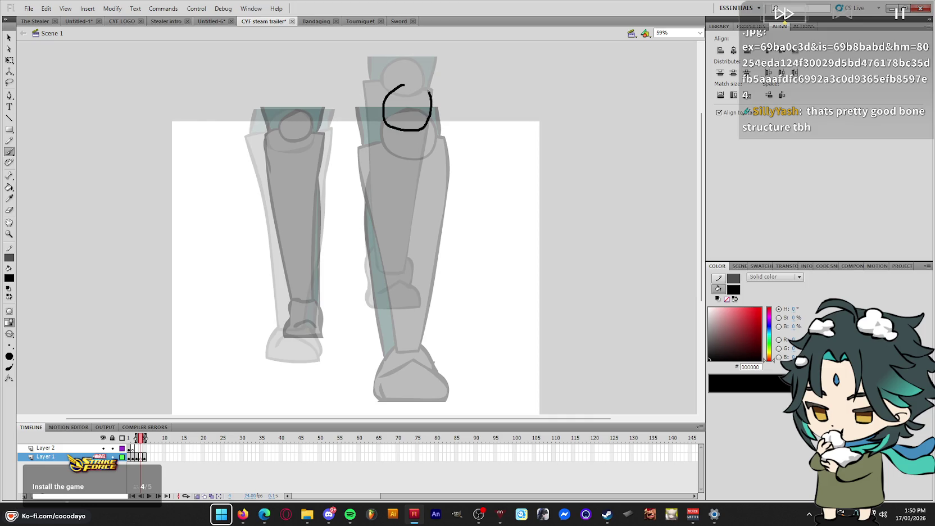
# Ink and curve the right leg's outline from shin up to the knee
pyautogui.moveTo(439, 212); pyautogui.dragTo(415, 309)
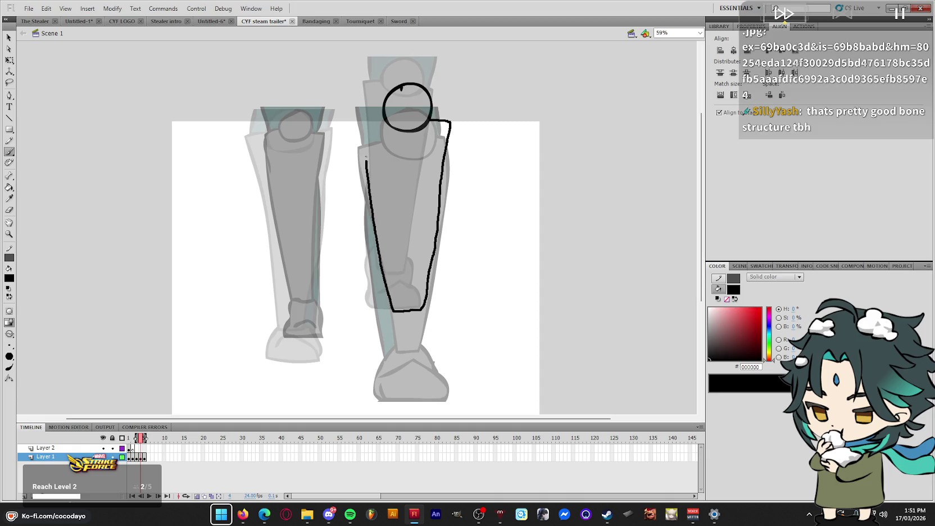
pyautogui.moveTo(368, 117); pyautogui.dragTo(387, 116)
pyautogui.moveTo(346, 219); pyautogui.dragTo(348, 198)
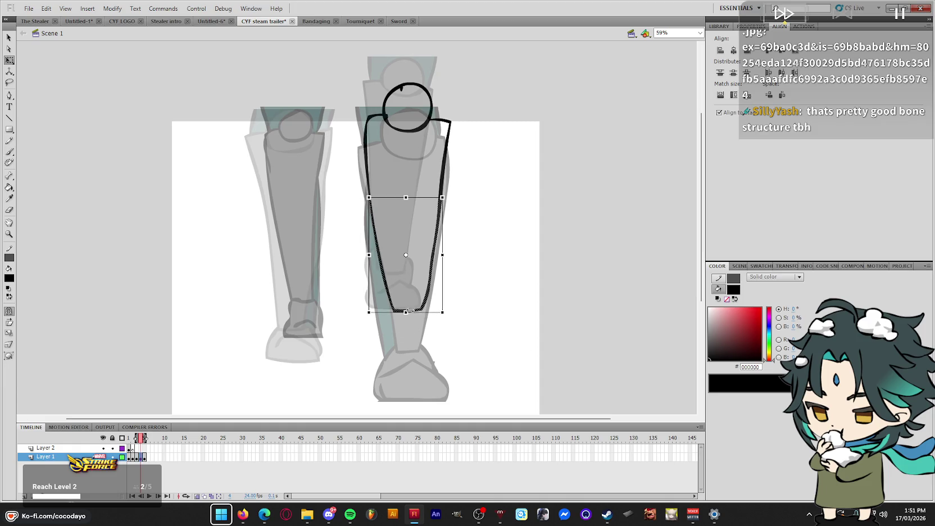
pyautogui.press('Escape')
pyautogui.press('v')
pyautogui.moveTo(380, 245)
pyautogui.mouseDown()
pyautogui.moveTo(386, 249)
pyautogui.moveTo(373, 195)
pyautogui.mouseUp()
pyautogui.press('b')
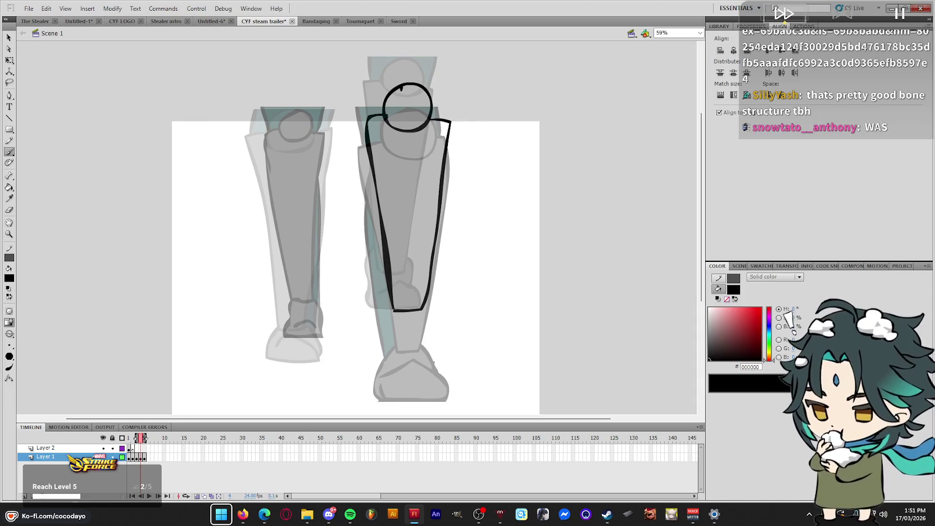
pyautogui.moveTo(393, 310)
pyautogui.mouseDown()
pyautogui.moveTo(381, 298)
pyautogui.moveTo(371, 183)
pyautogui.mouseUp()
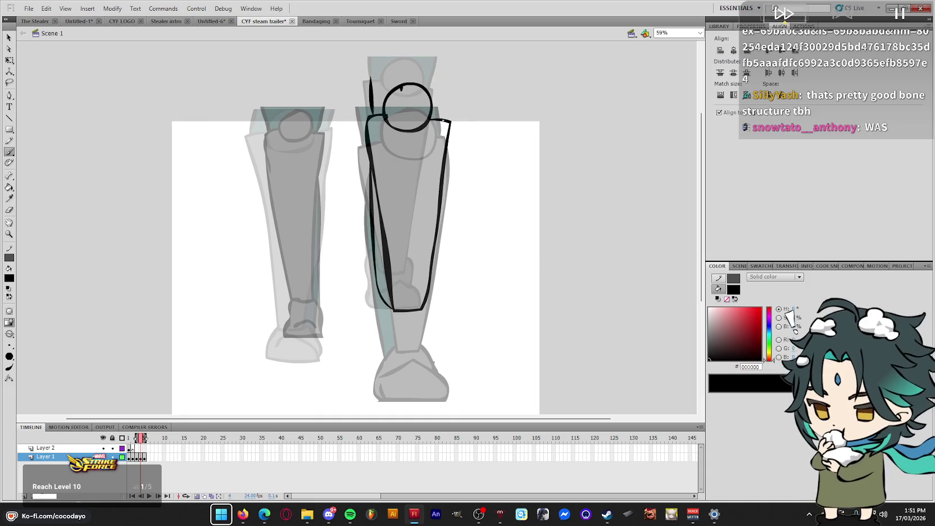
# Ink the left leg's knee, side outline and foot arch with black strokes
pyautogui.scroll(-2, 424, 258)
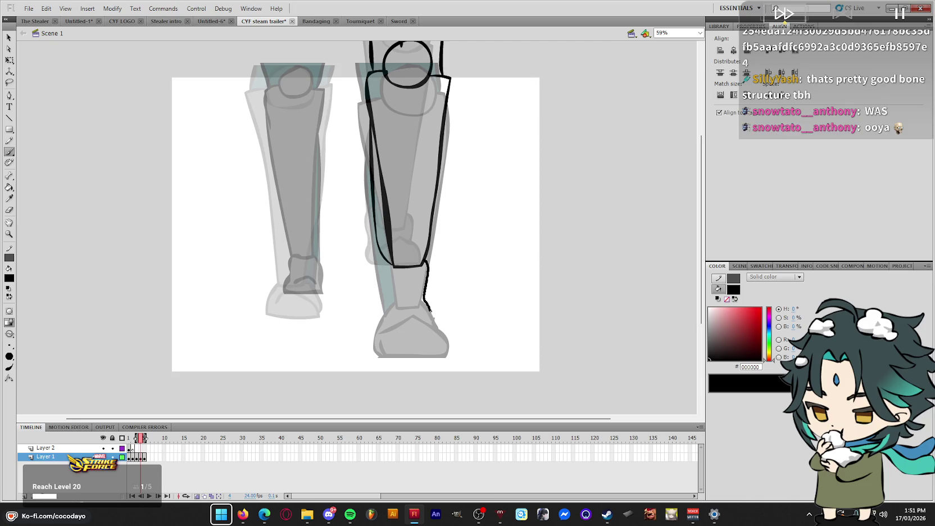
pyautogui.moveTo(430, 309); pyautogui.dragTo(425, 322)
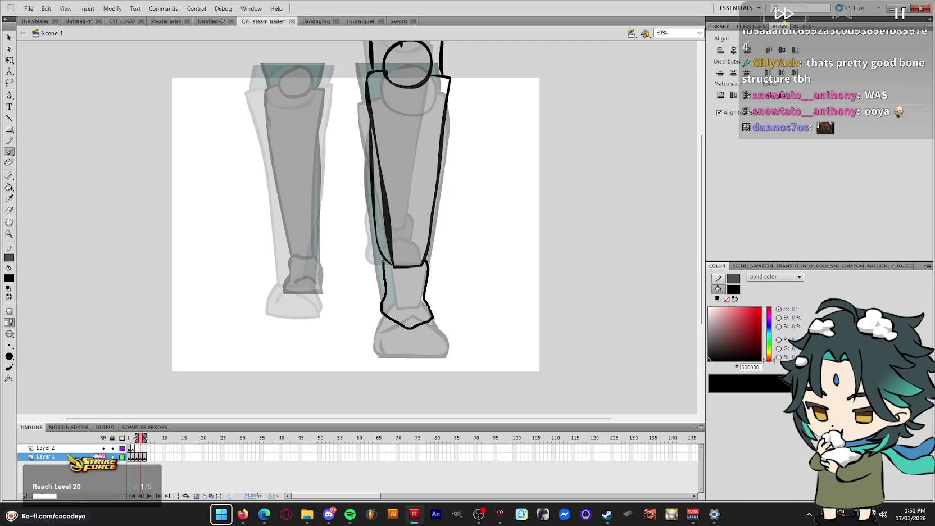
pyautogui.hotkey('ctrl', 'z')
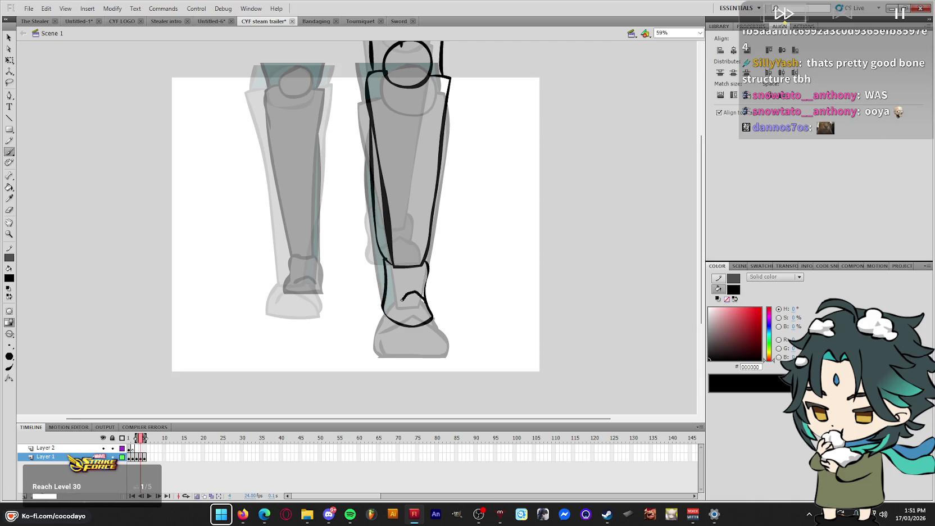
pyautogui.moveTo(283, 69); pyautogui.dragTo(310, 80)
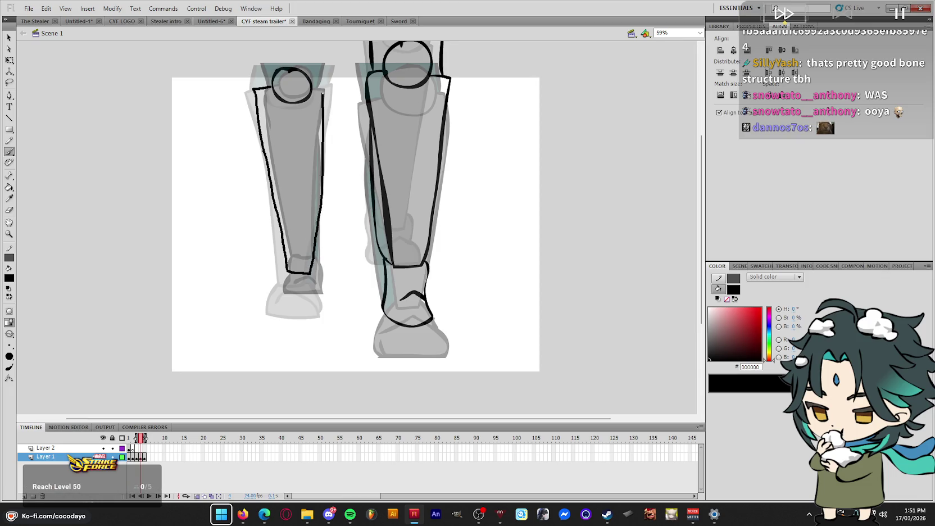
pyautogui.moveTo(317, 89); pyautogui.dragTo(308, 86)
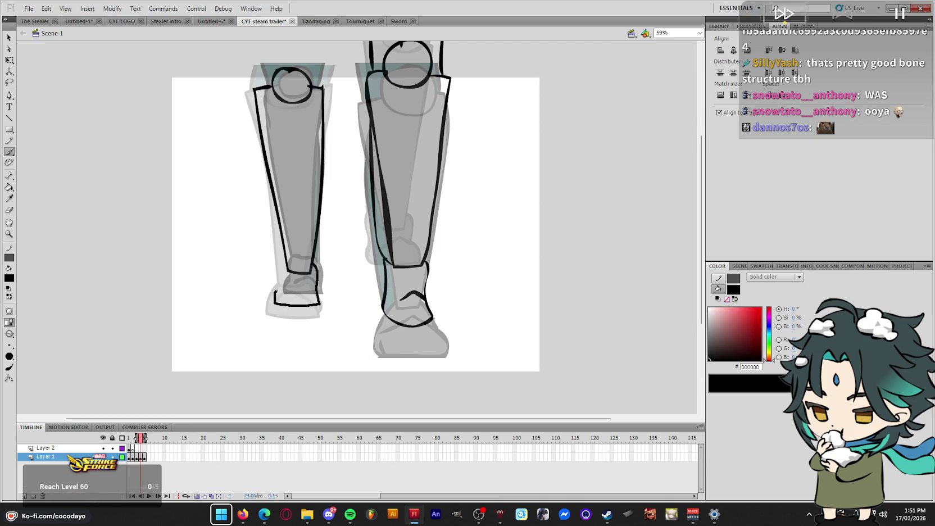
pyautogui.moveTo(287, 296); pyautogui.dragTo(310, 291)
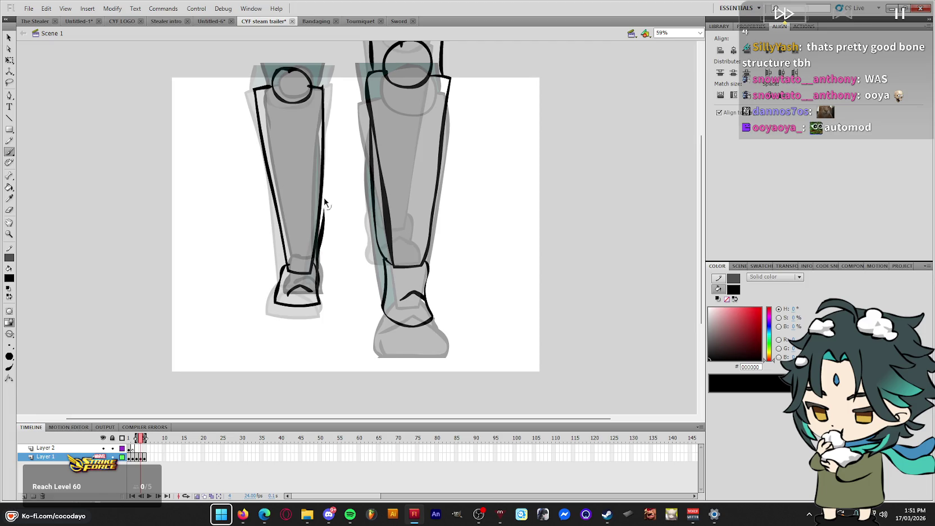
pyautogui.moveTo(319, 200); pyautogui.dragTo(321, 195)
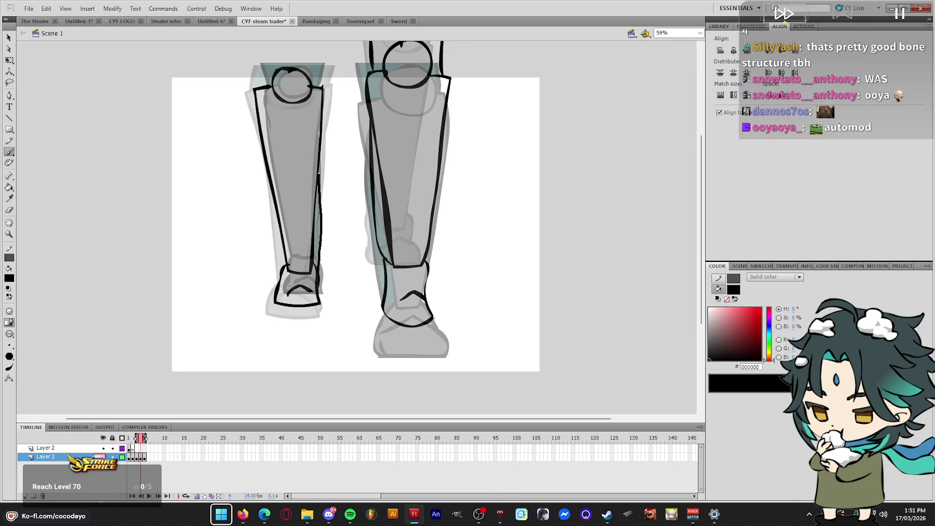
pyautogui.moveTo(320, 85); pyautogui.dragTo(328, 56)
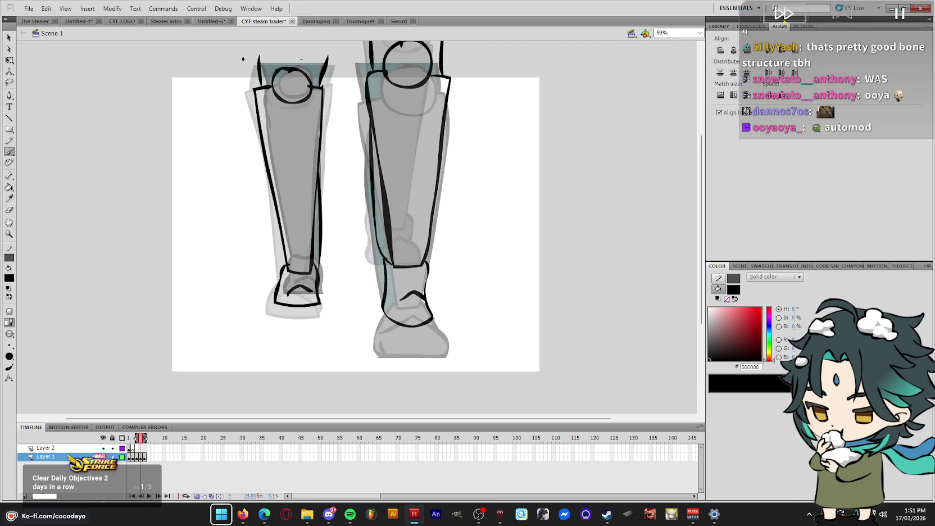
# Brush a horizontal line across the tops of both knees
pyautogui.scroll(3, 315, 59)
pyautogui.moveTo(364, 79); pyautogui.dragTo(461, 78)
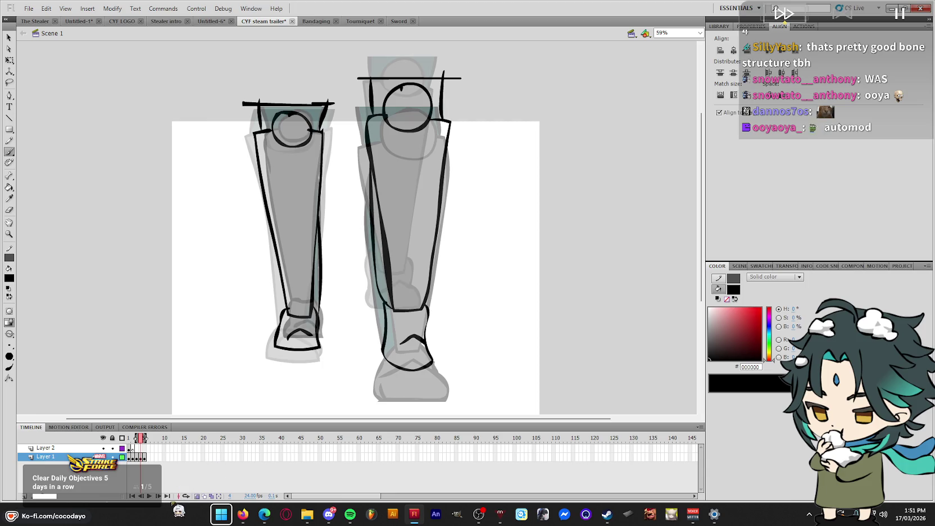
pyautogui.click(203, 497)
# Sample dark grey 4D4D4D and fill both legs, knee circles and feet
pyautogui.press(',')
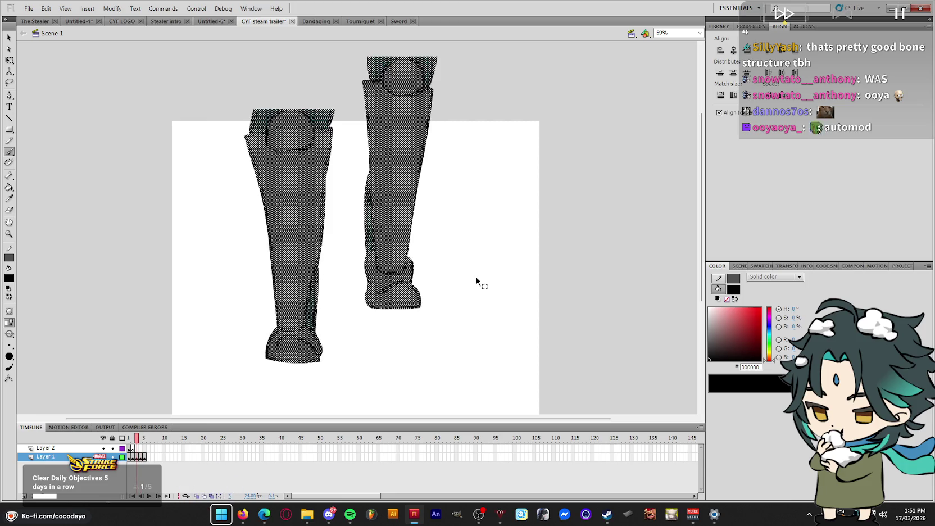
pyautogui.press('i')
pyautogui.click(388, 221)
pyautogui.press('.')
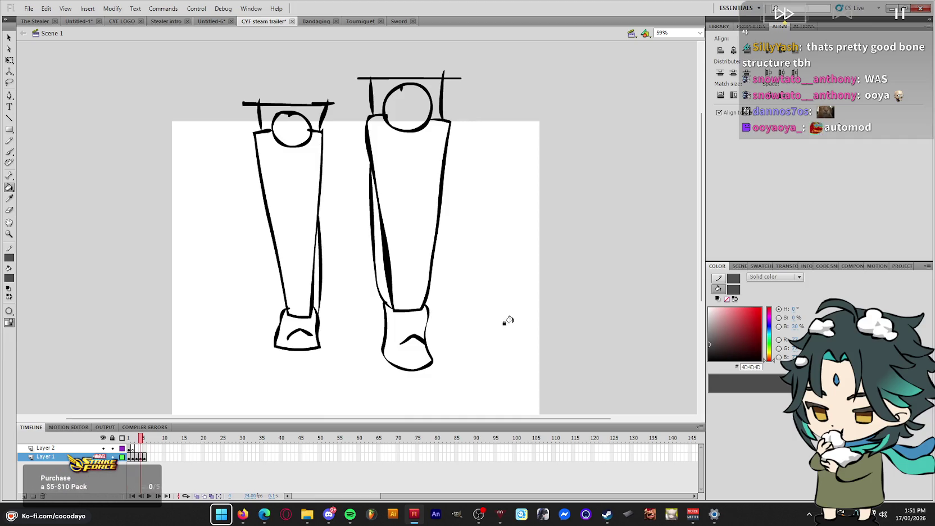
pyautogui.click(403, 338)
pyautogui.click(399, 295)
pyautogui.click(407, 107)
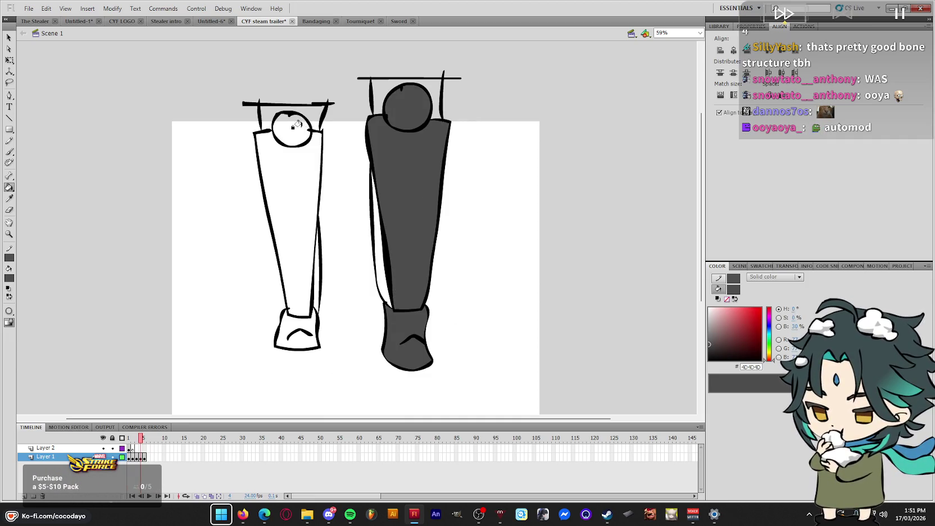
pyautogui.click(298, 125)
pyautogui.click(292, 230)
pyautogui.click(284, 323)
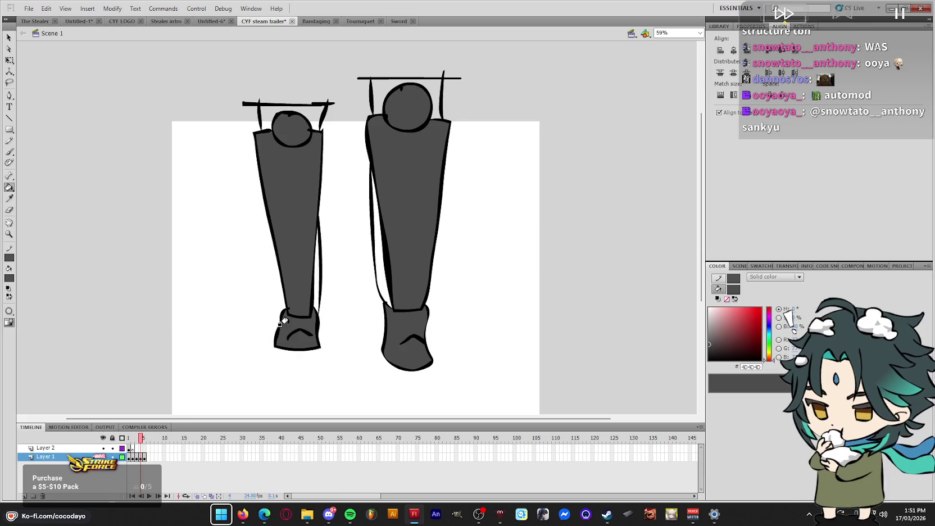
# Sample teal 09383A and fill both back strips and the gaps above the knees
pyautogui.press(',')
pyautogui.press('i')
pyautogui.click(372, 243)
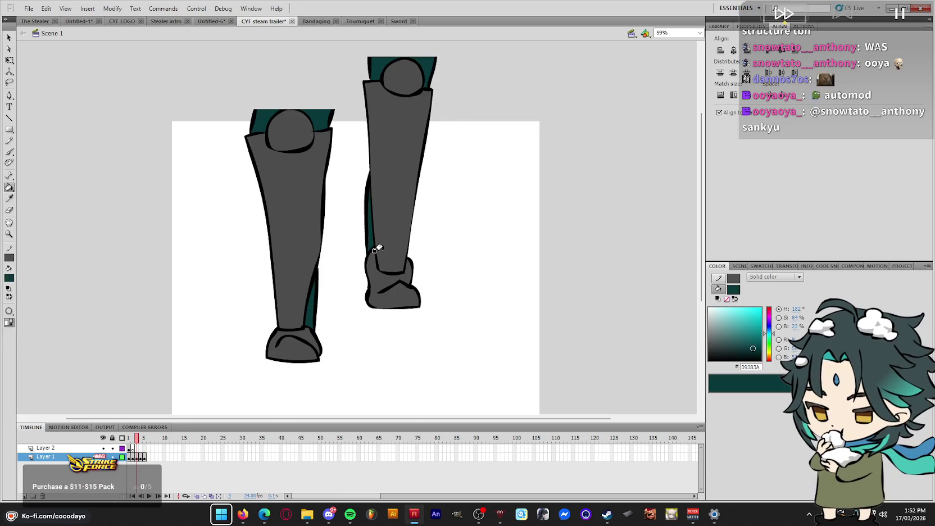
pyautogui.press('.')
pyautogui.click(318, 270)
pyautogui.click(375, 252)
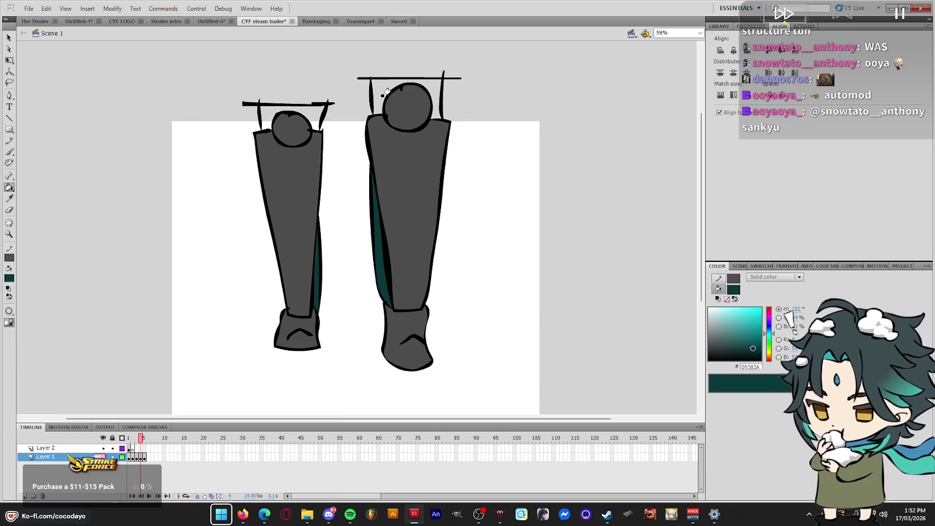
pyautogui.click(384, 94)
pyautogui.click(298, 107)
# Delete the guide lines above the left and right knees
pyautogui.press('q')
pyautogui.moveTo(213, 76)
pyautogui.mouseDown()
pyautogui.moveTo(362, 111)
pyautogui.moveTo(344, 105)
pyautogui.mouseUp()
pyautogui.press('Delete')
pyautogui.moveTo(330, 65); pyautogui.dragTo(513, 82)
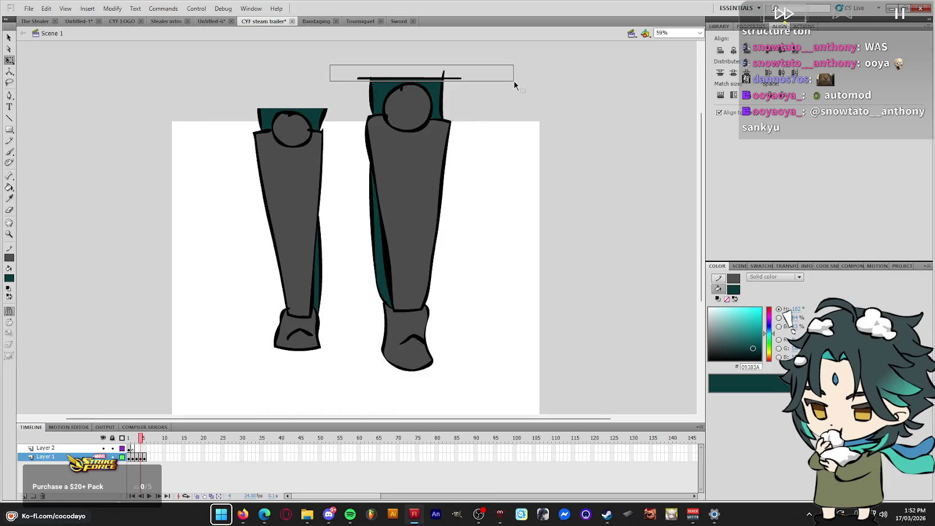
pyautogui.press('Delete')
# Step through the walk-cycle frames to review, then go to frame 2
pyautogui.press(',')
pyautogui.press(',')
pyautogui.press('.')
pyautogui.press('.')
pyautogui.press('.')
pyautogui.press(',')
pyautogui.press(',')
pyautogui.press(',')
pyautogui.press(',')
pyautogui.press('.')
pyautogui.press('.')
pyautogui.press(',')
pyautogui.press(',')
pyautogui.press('.')
pyautogui.press('.')
pyautogui.press('.')
pyautogui.press('.')
pyautogui.hotkey('ctrl', 'a')
pyautogui.hotkey('ctrl', 'shift', 'a')
pyautogui.click(135, 458)
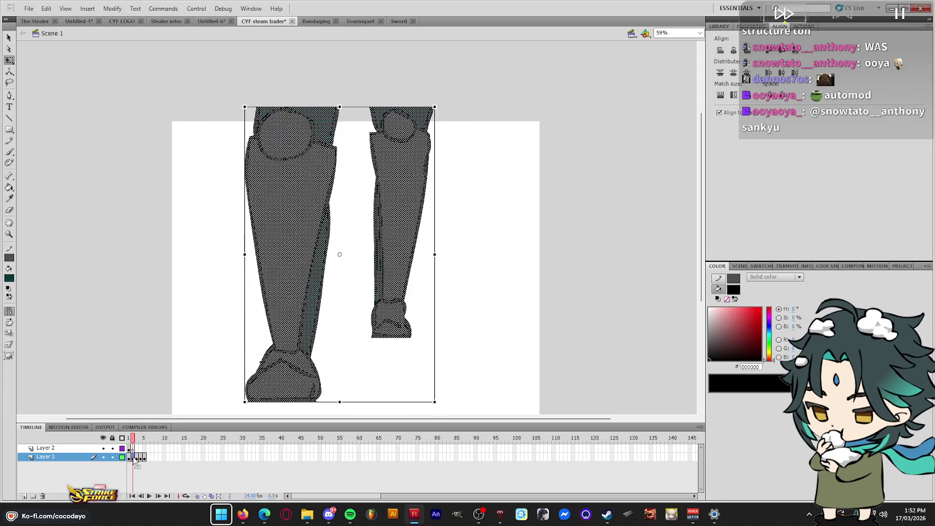
# Add a keyframe at frame 6 and flip its legs horizontally
pyautogui.click(148, 457)
pyautogui.press('F6')
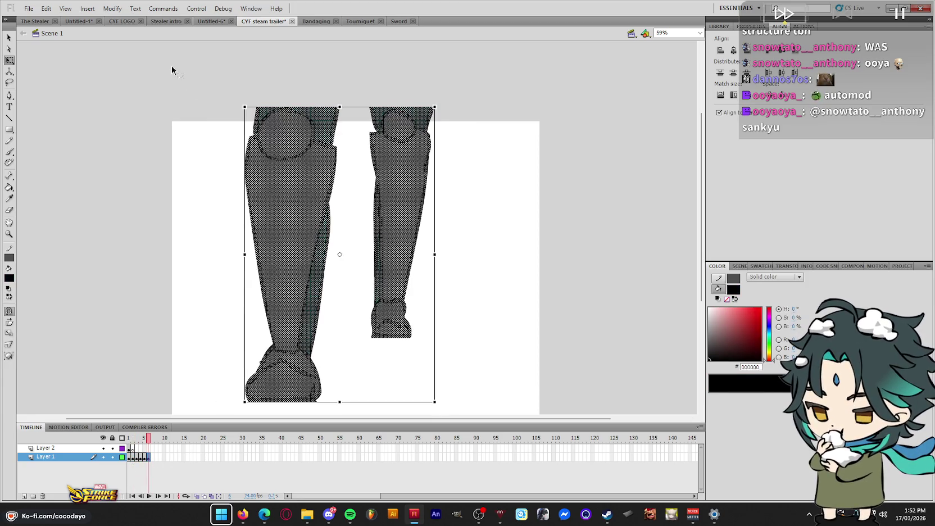
pyautogui.click(113, 8)
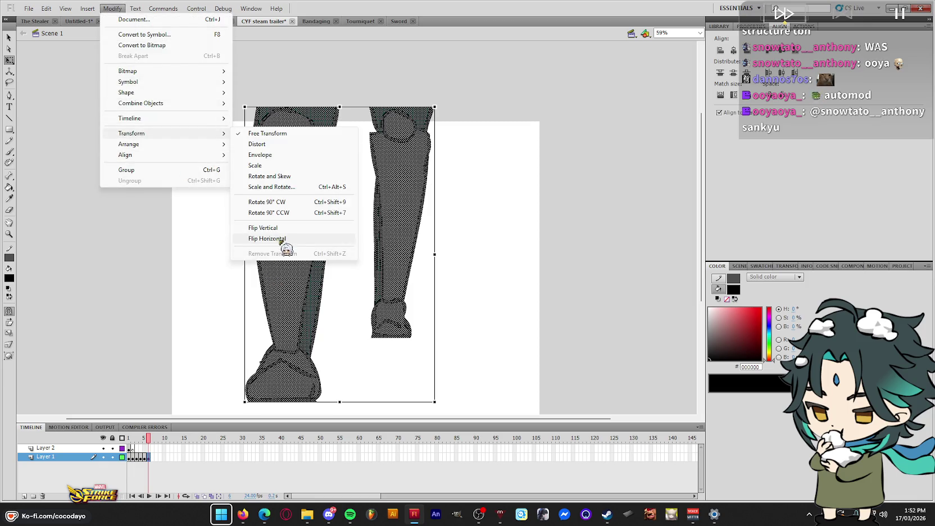
pyautogui.click(281, 238)
pyautogui.moveTo(148, 444); pyautogui.dragTo(145, 442)
# On frame 5, enlarge the right leg slightly, then preview the walk
pyautogui.click(149, 457)
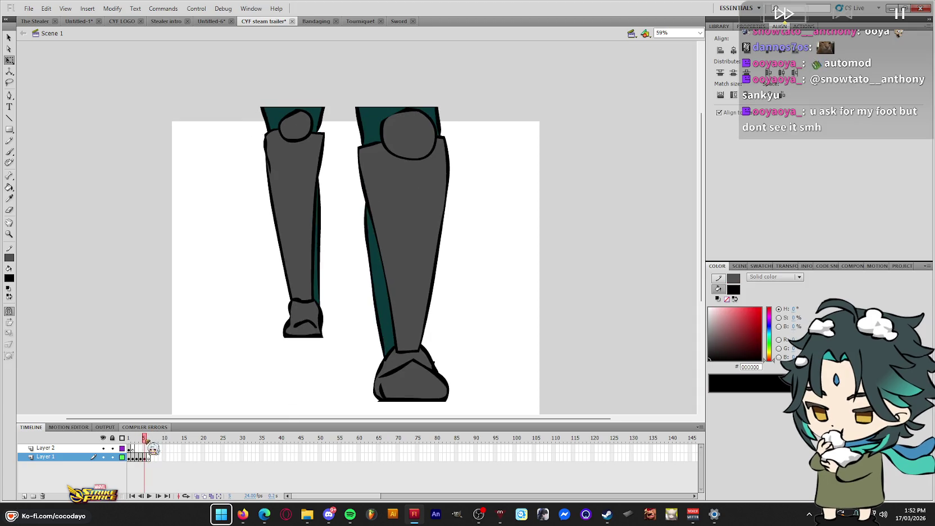
pyautogui.click(145, 457)
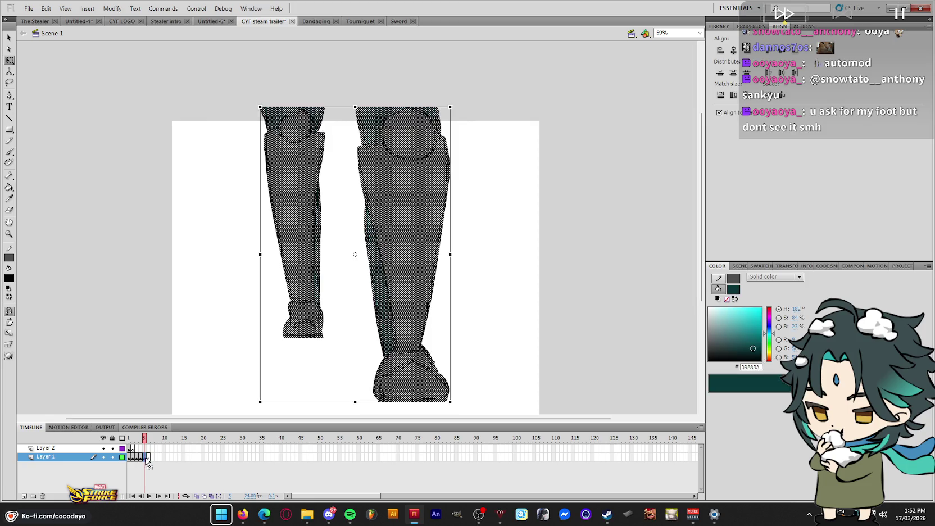
pyautogui.click(525, 211)
pyautogui.moveTo(531, 83); pyautogui.dragTo(352, 413)
pyautogui.scroll(-2, 450, 381)
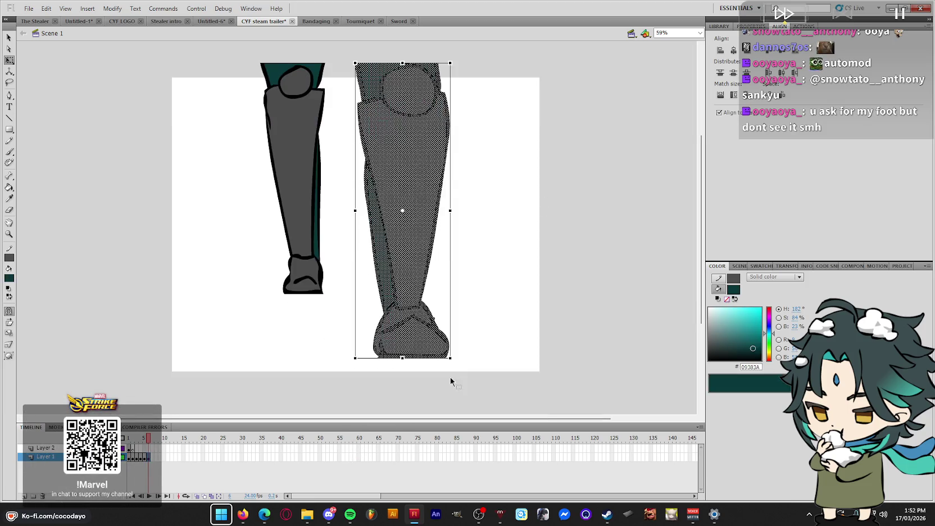
pyautogui.moveTo(450, 358); pyautogui.dragTo(452, 365)
pyautogui.click(491, 355)
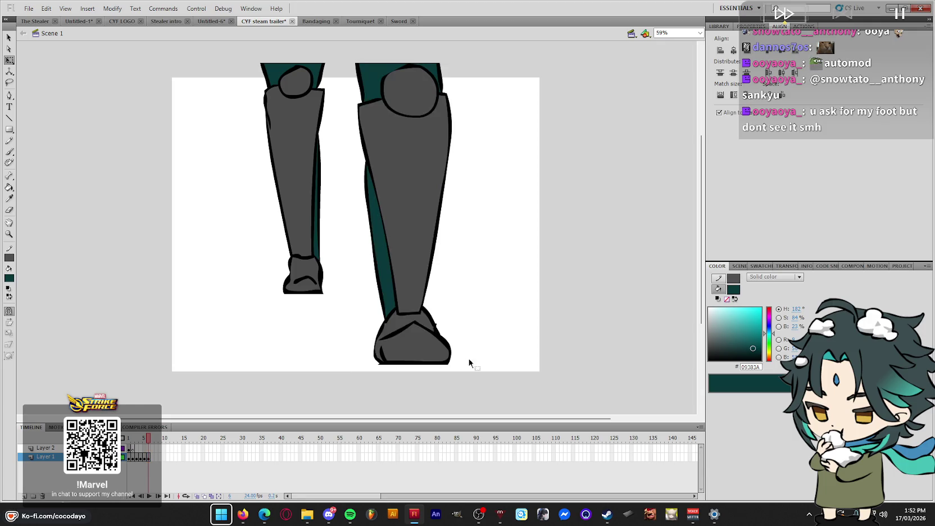
pyautogui.click(145, 456)
pyautogui.moveTo(145, 438); pyautogui.dragTo(149, 438)
# Flip the frame 3 legs horizontally and nudge them about 20px right
pyautogui.moveTo(134, 458); pyautogui.dragTo(154, 458)
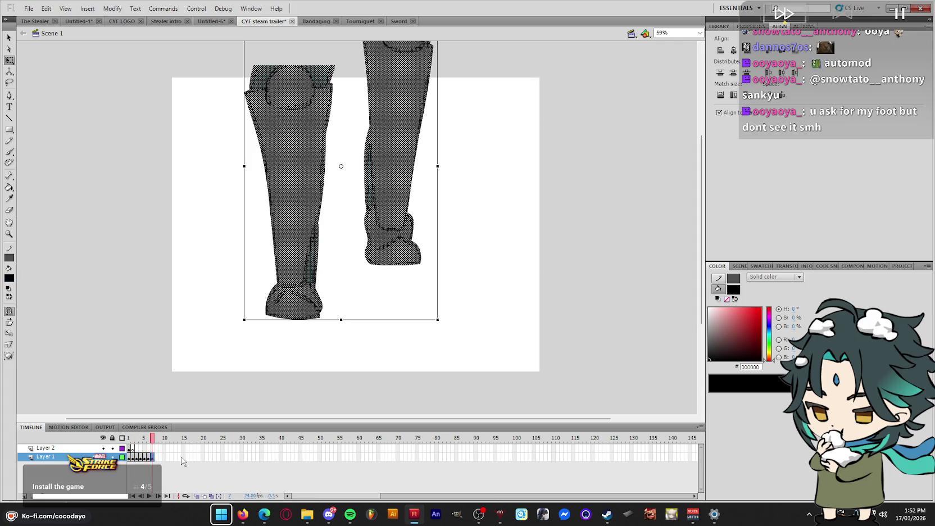
pyautogui.click(112, 9)
pyautogui.click(289, 238)
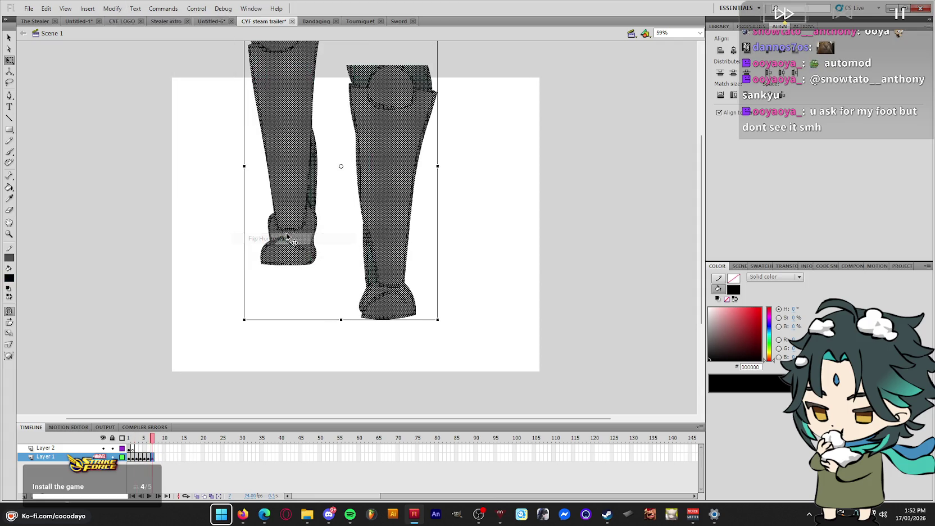
pyautogui.moveTo(401, 183); pyautogui.dragTo(413, 189)
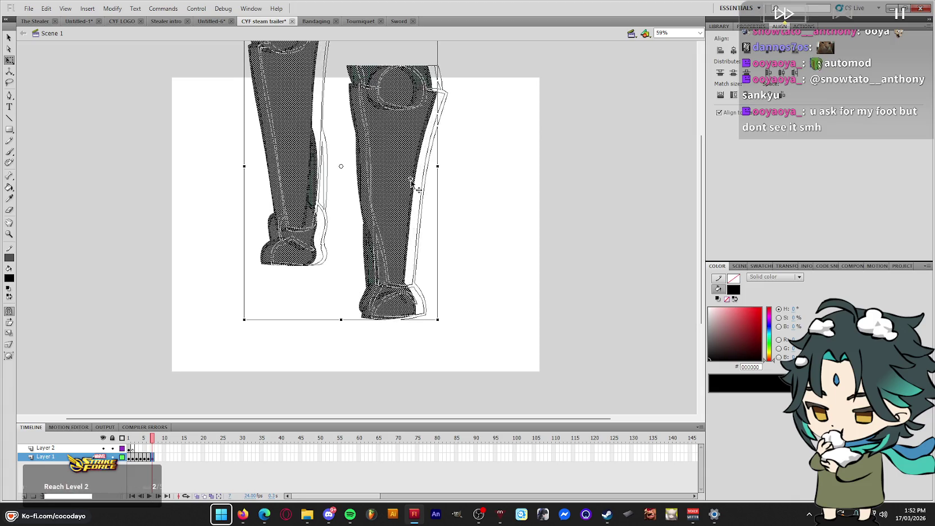
pyautogui.hotkey('ctrl', 'shift', 'a')
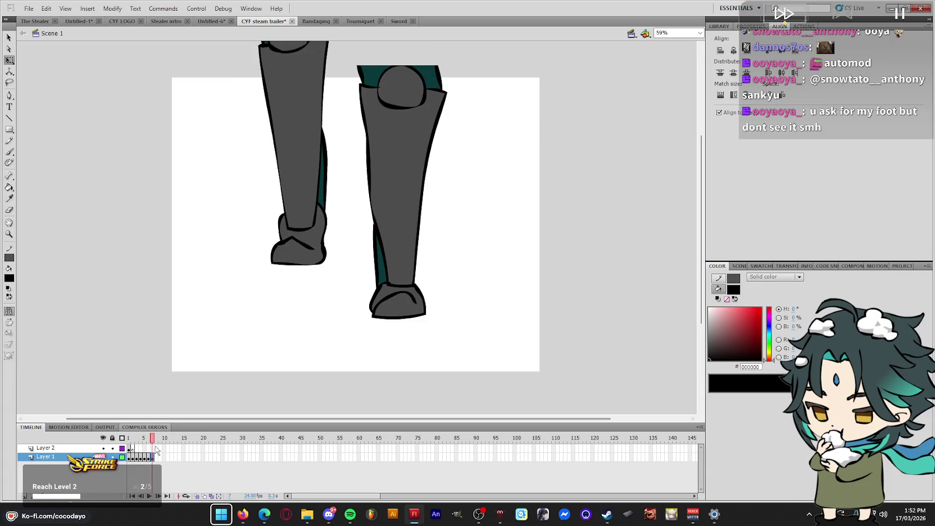
# Step through frames 4 to 7 to compare the leg poses
pyautogui.click(135, 458)
pyautogui.click(140, 458)
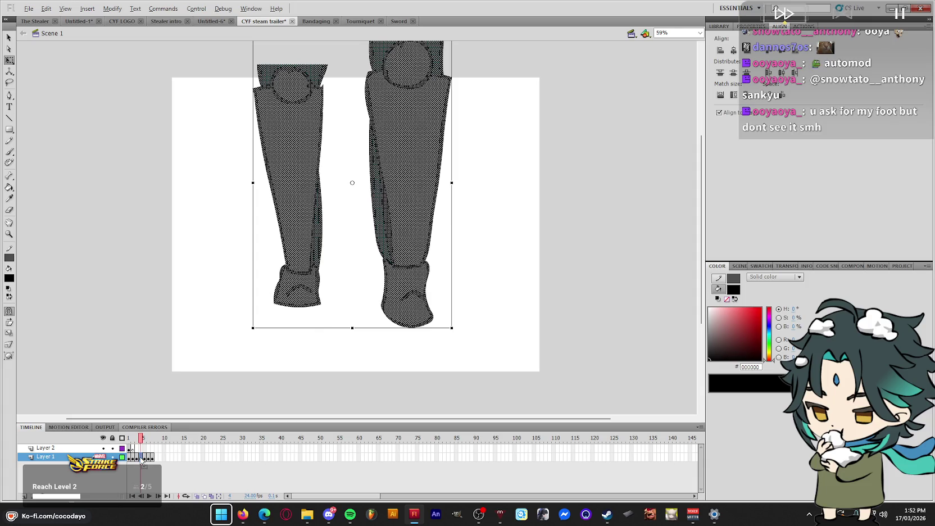
pyautogui.click(157, 458)
pyautogui.click(144, 458)
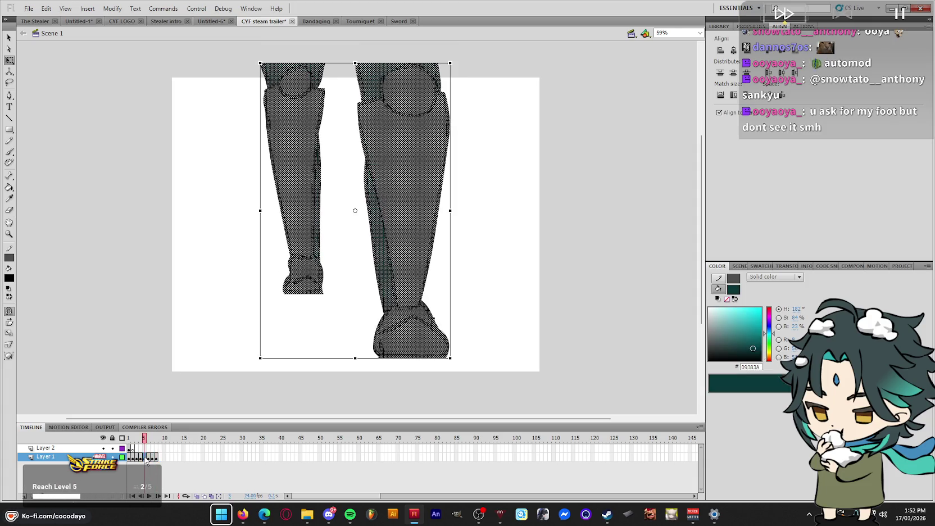
pyautogui.click(156, 458)
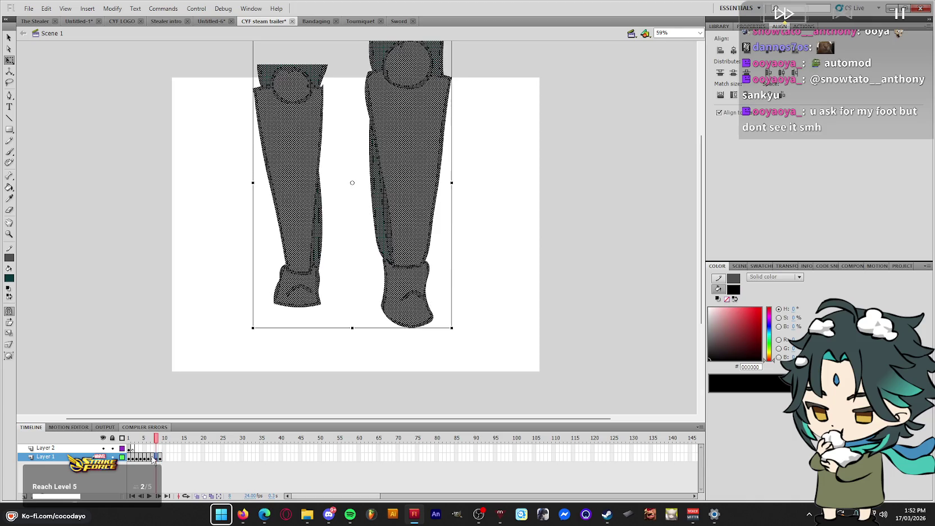
pyautogui.click(152, 458)
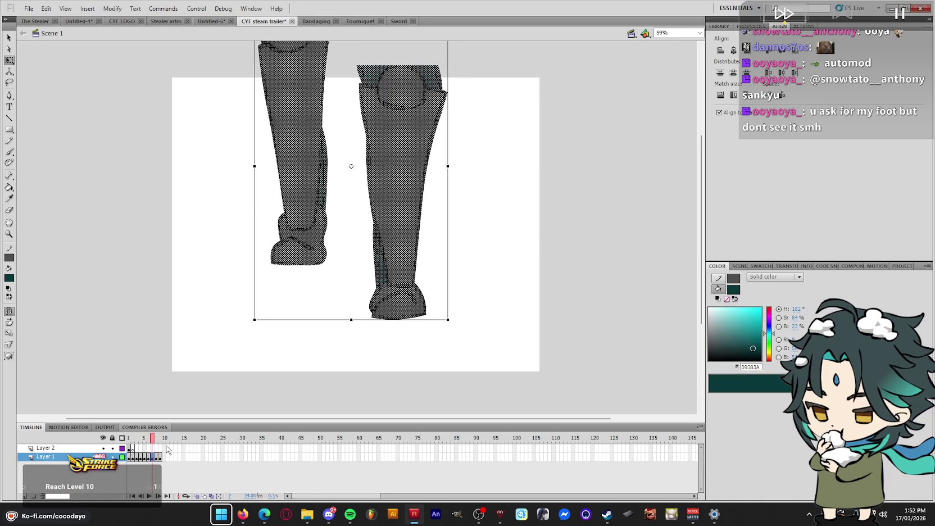
# Flip the leg drawings horizontally on frames 8 and 9
pyautogui.press('.')
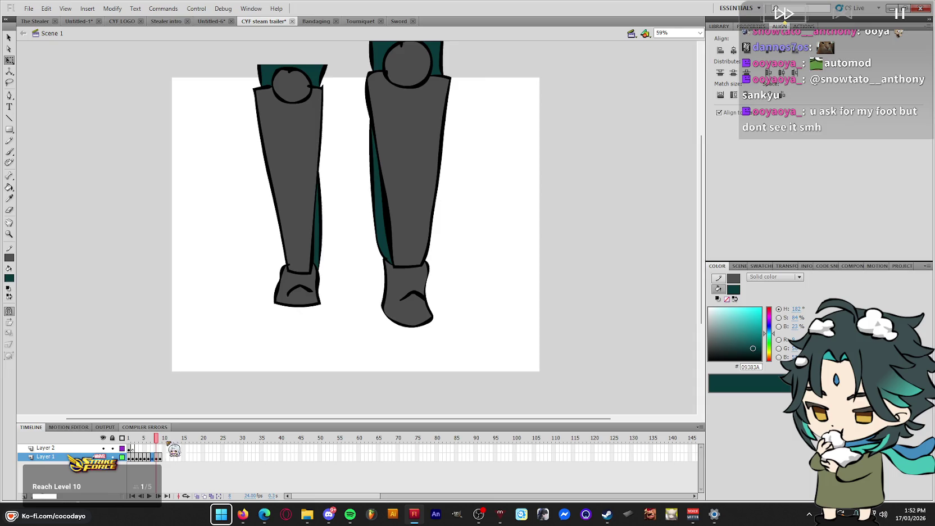
pyautogui.hotkey('ctrl', 'a')
pyautogui.click(113, 8)
pyautogui.click(183, 133)
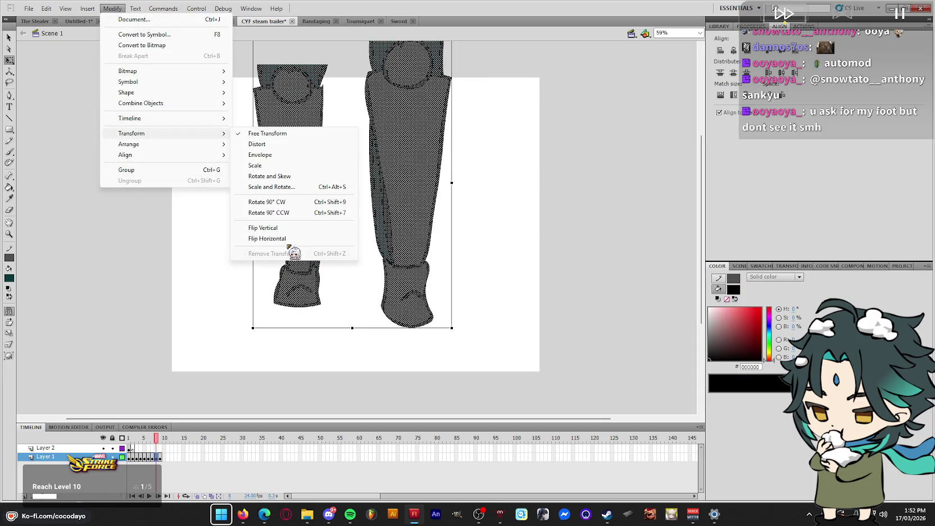
pyautogui.click(293, 243)
pyautogui.click(499, 193)
pyautogui.press('.')
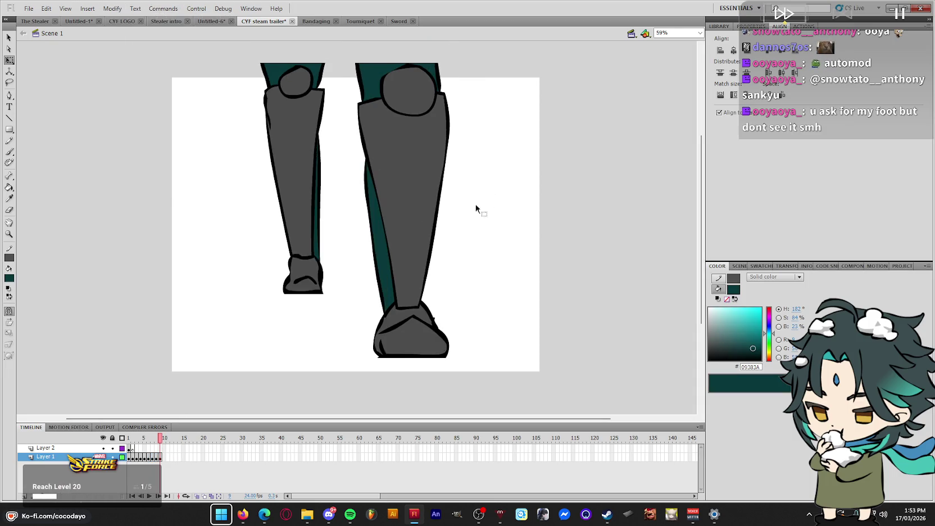
pyautogui.hotkey('ctrl', 'a')
pyautogui.click(113, 8)
pyautogui.click(294, 243)
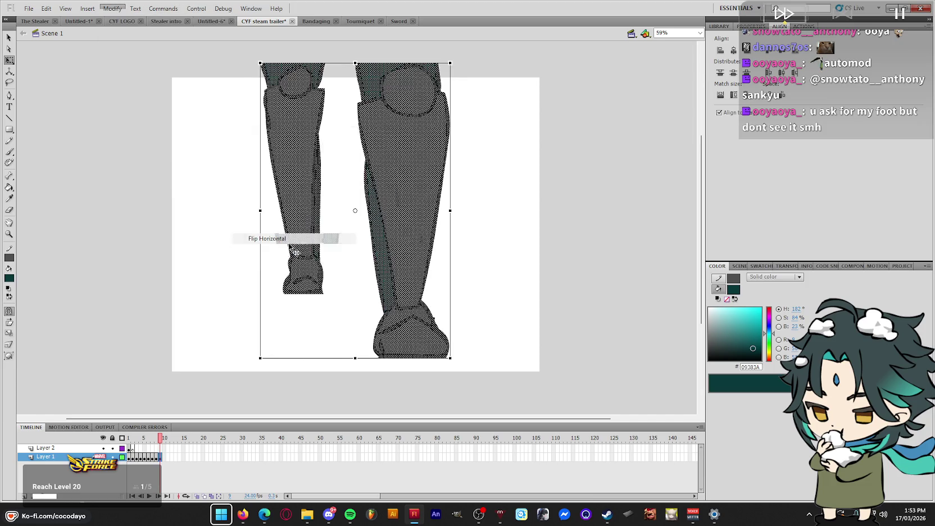
# Step back and play the animation to check the walk
pyautogui.press(',')
pyautogui.press(',')
pyautogui.press(',')
pyautogui.click(542, 159)
pyautogui.press(',')
pyautogui.hotkey('ctrl', 'a')
pyautogui.press('Return')
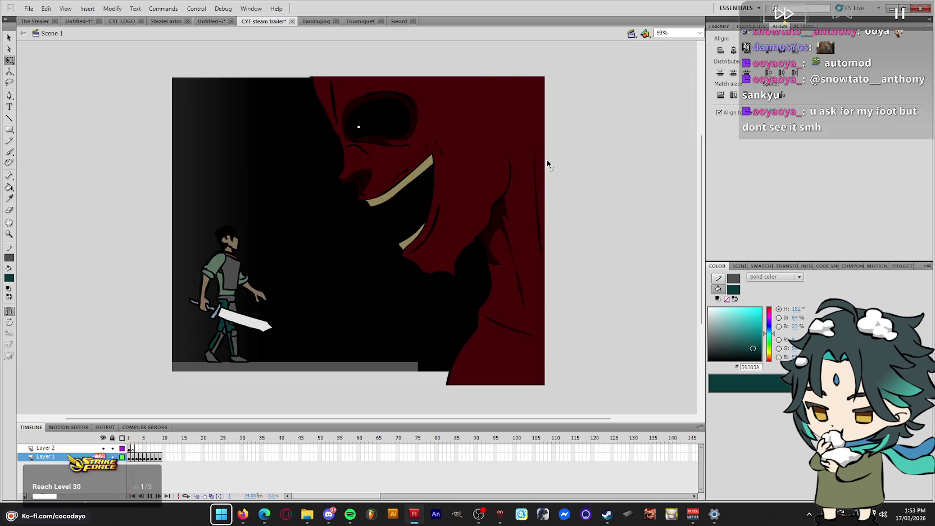
pyautogui.moveTo(161, 437); pyautogui.dragTo(149, 440)
# Flip the frame 10 legs horizontally and deselect them
pyautogui.click(151, 458)
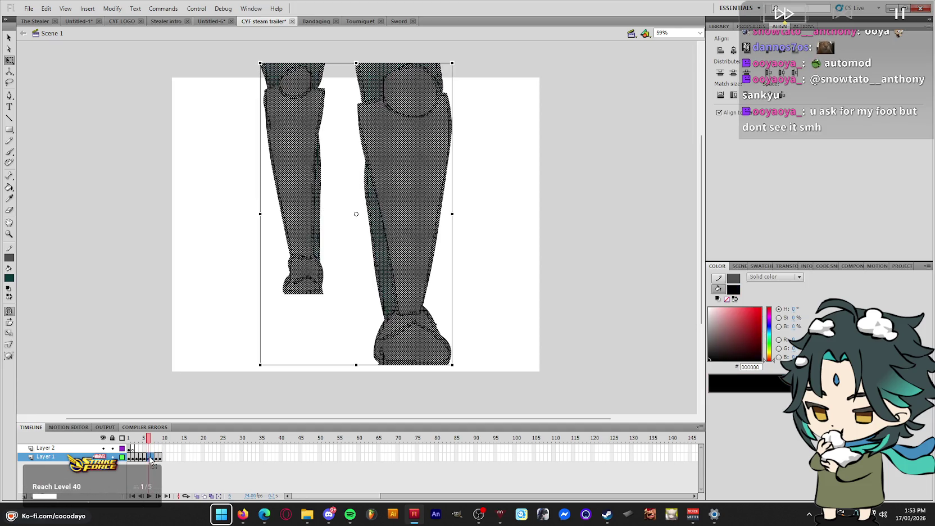
pyautogui.click(165, 457)
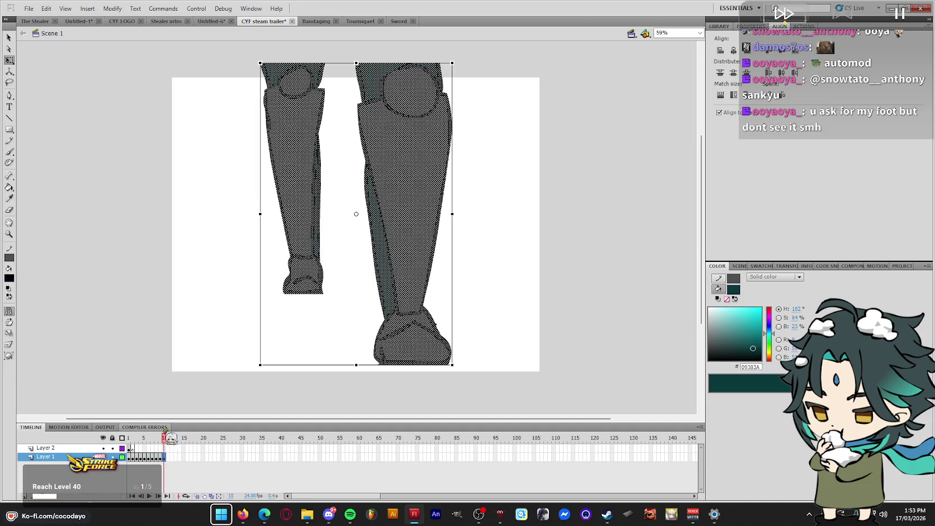
pyautogui.click(112, 9)
pyautogui.click(269, 238)
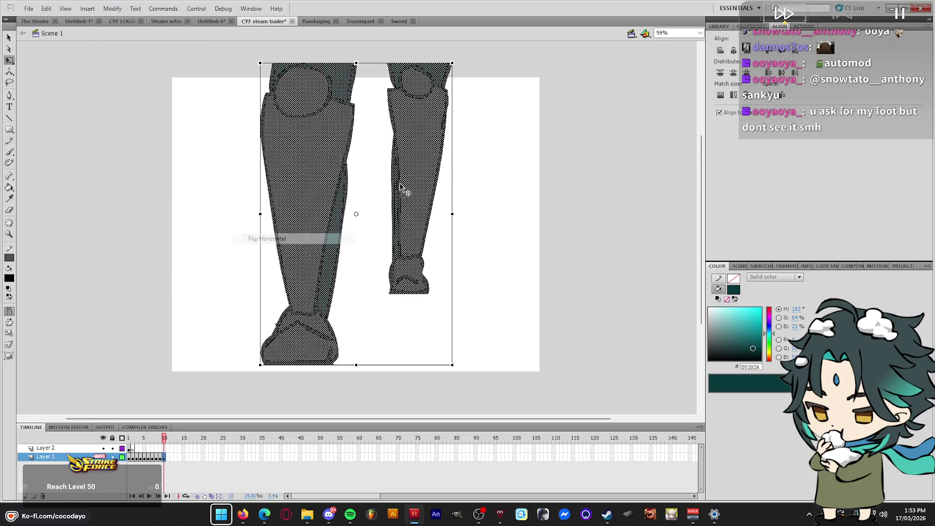
pyautogui.press('Escape')
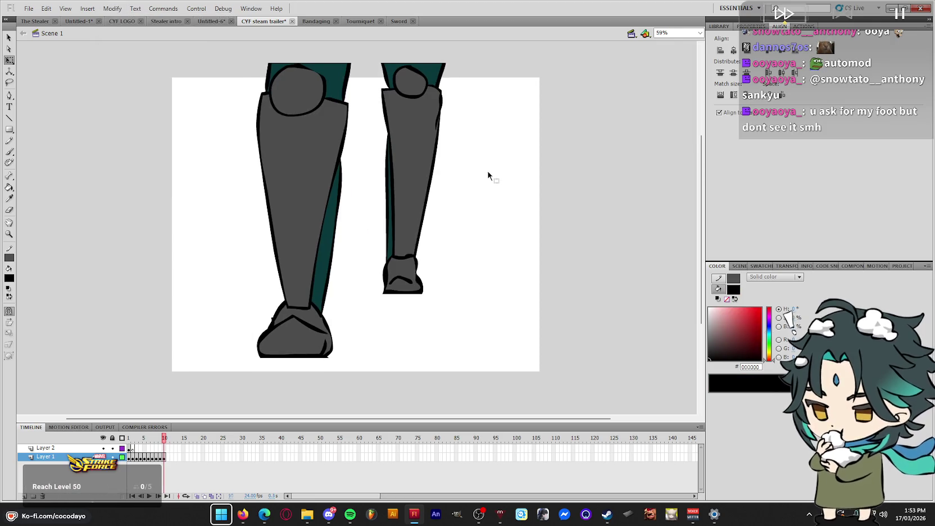
# Step through frames 4 to 10 to compare poses, then select the leg artwork
pyautogui.press(',')
pyautogui.press('.')
pyautogui.press(',')
pyautogui.press('.')
pyautogui.press(',')
pyautogui.press(',')
pyautogui.press(',')
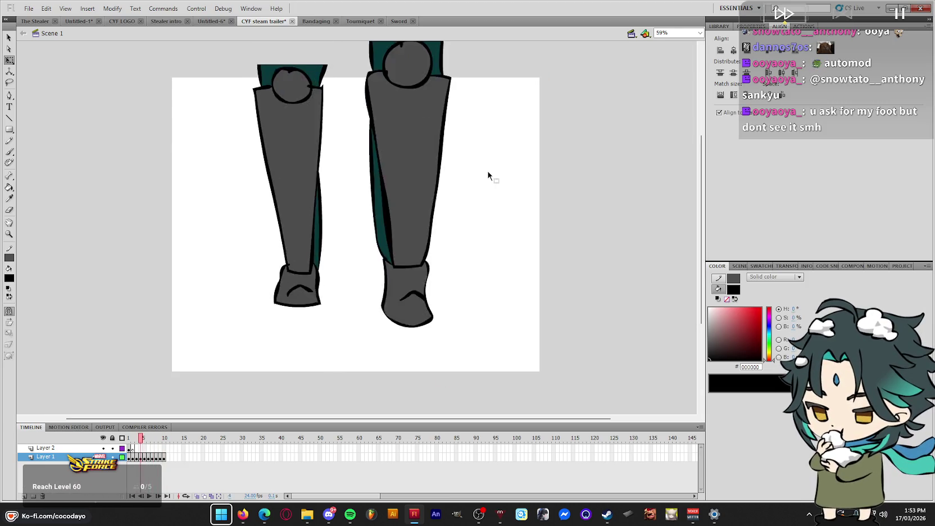
pyautogui.press(',')
pyautogui.press(',')
pyautogui.press(',')
pyautogui.press('.')
pyautogui.press('.')
pyautogui.press('.')
pyautogui.press('.')
pyautogui.press('.')
pyautogui.press('.')
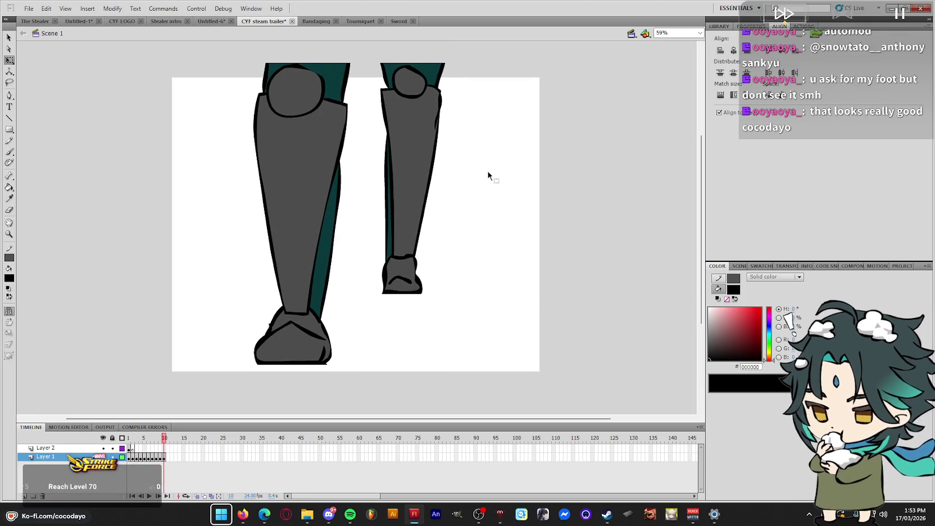
pyautogui.moveTo(217, 50); pyautogui.dragTo(359, 392)
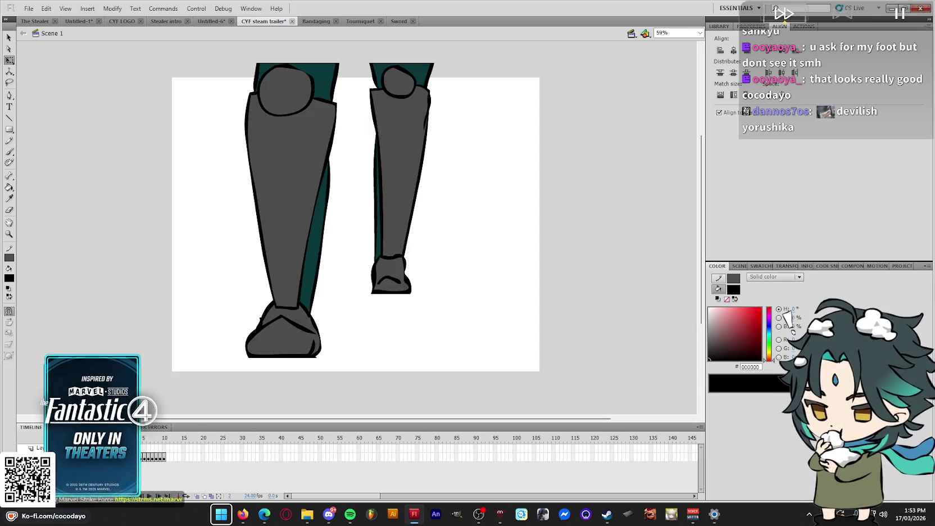
pyautogui.moveTo(166, 457); pyautogui.dragTo(144, 458)
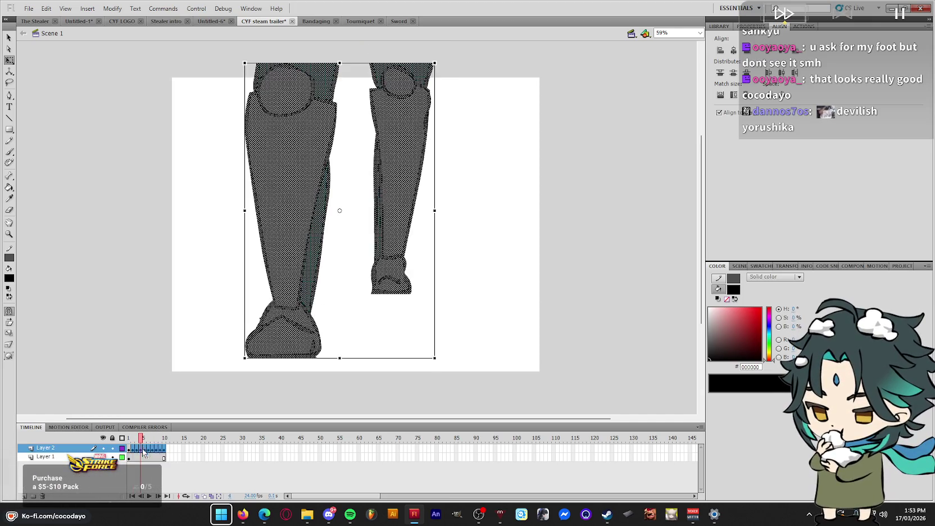
# Return to Layer 1 and brush two curved black lines behind the legs
pyautogui.click(142, 448)
pyautogui.click(134, 458)
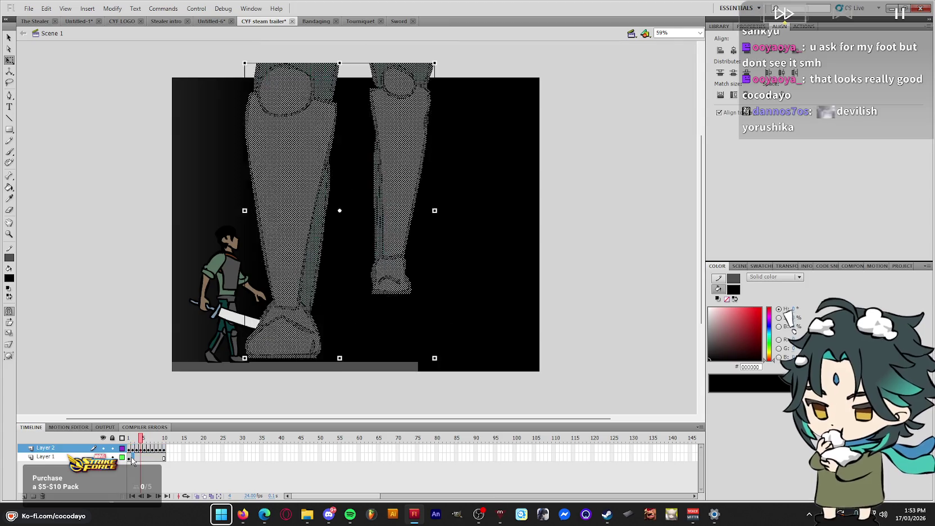
pyautogui.click(292, 365)
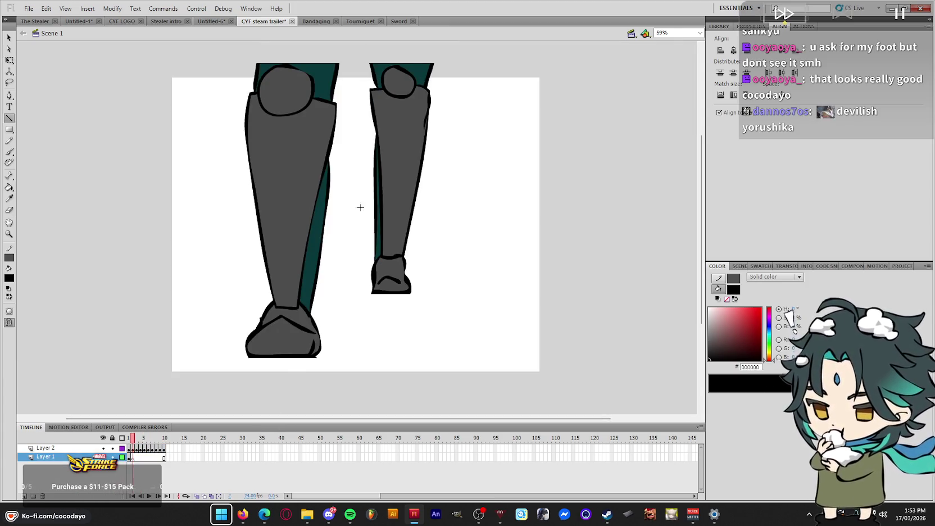
pyautogui.press('b')
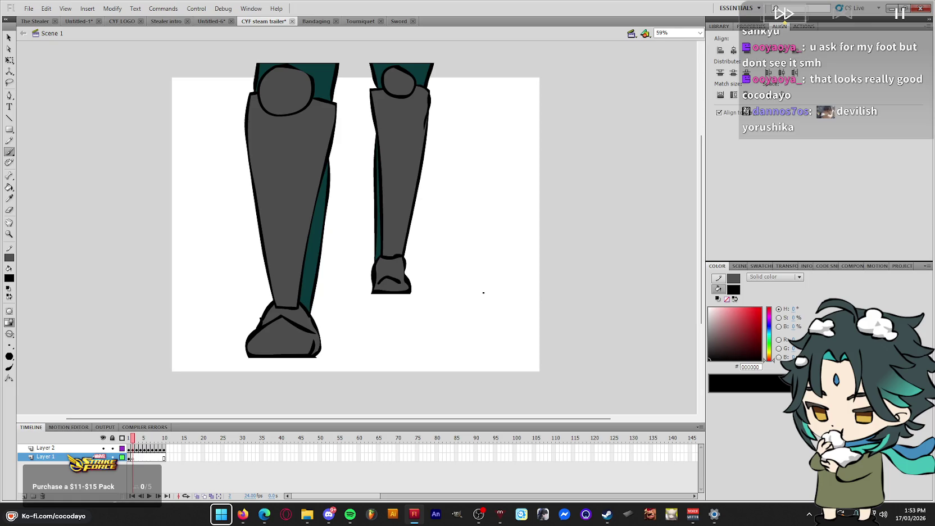
pyautogui.hotkey('ctrl', 'z')
pyautogui.moveTo(129, 243); pyautogui.dragTo(269, 150)
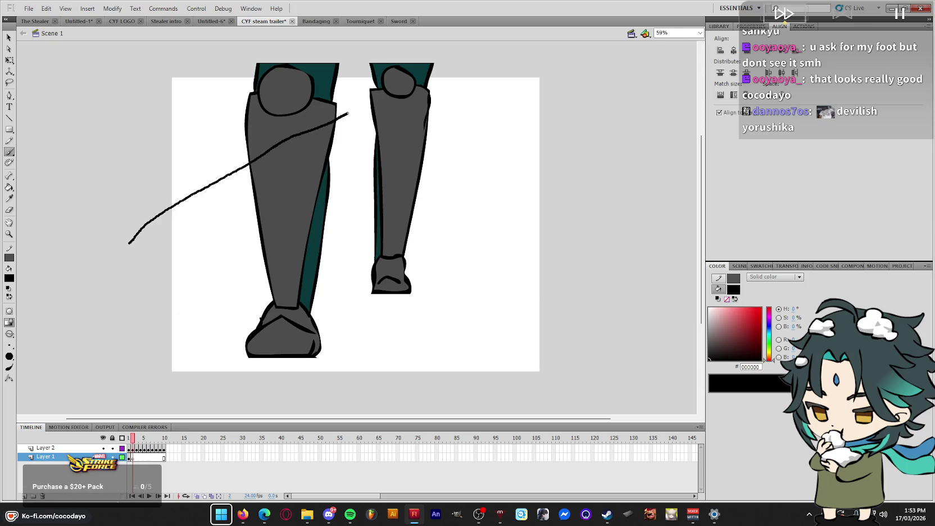
pyautogui.moveTo(349, 113); pyautogui.dragTo(347, 113)
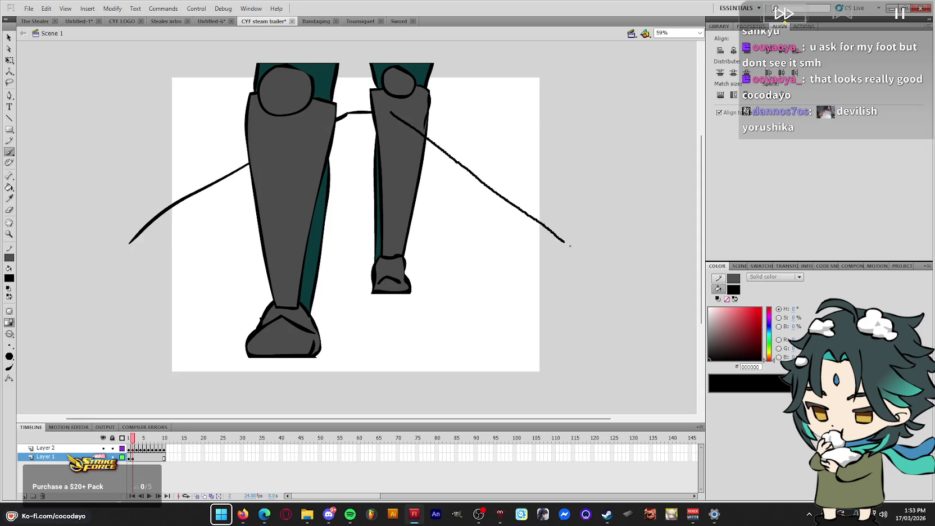
# Draw an unfilled rectangle outline matched in size and aligned to the stage
pyautogui.press('r')
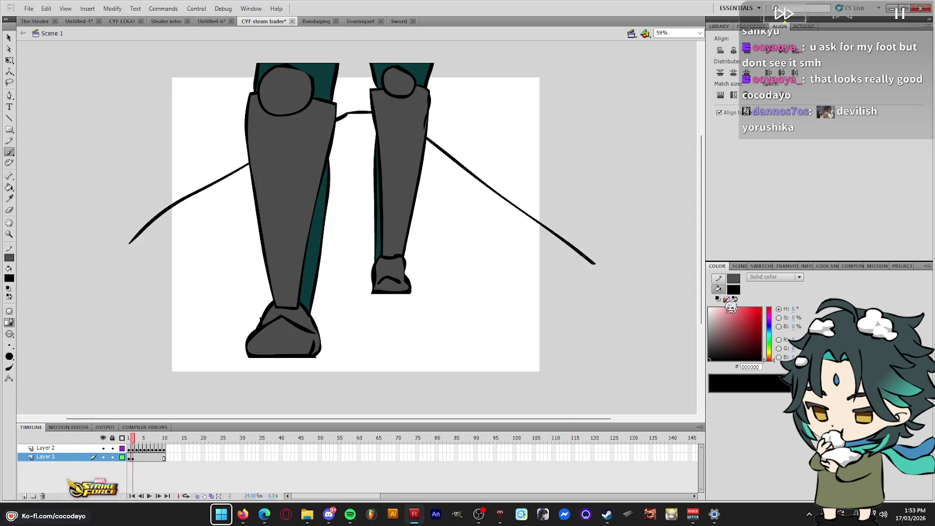
pyautogui.moveTo(635, 192); pyautogui.dragTo(583, 293)
pyautogui.hotkey('ctrl', 'z')
pyautogui.click(727, 299)
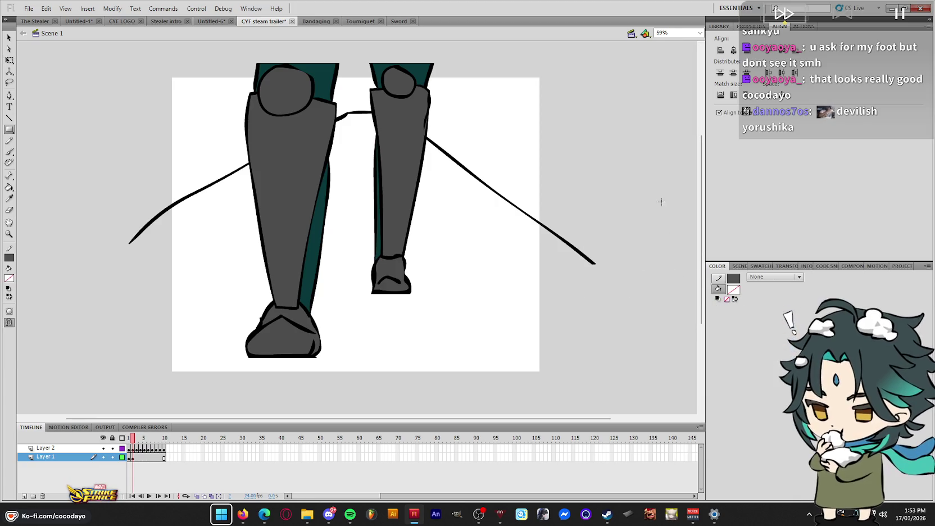
pyautogui.moveTo(661, 202); pyautogui.dragTo(639, 227)
pyautogui.click(740, 96)
pyautogui.click(738, 54)
pyautogui.click(650, 242)
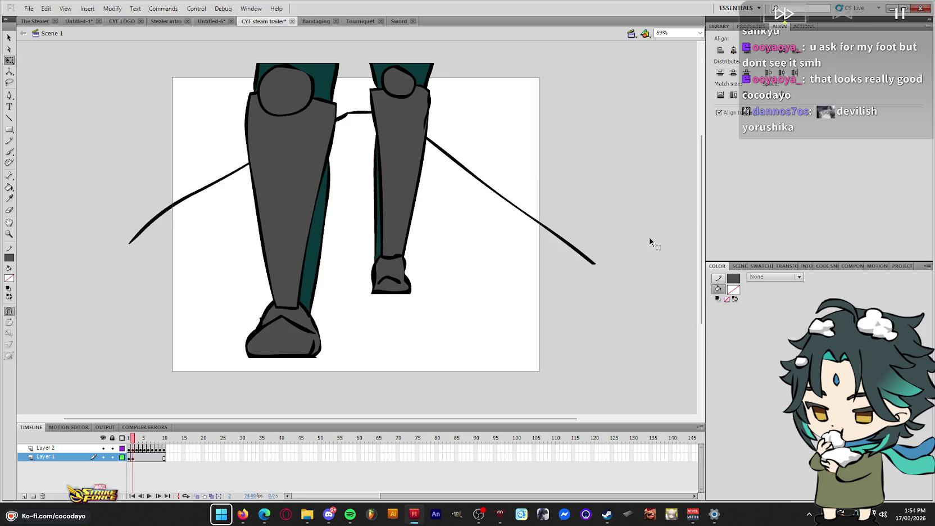
# Set the fill back to solid colour and launch RPG Maker MZ from Steam
pyautogui.click(767, 279)
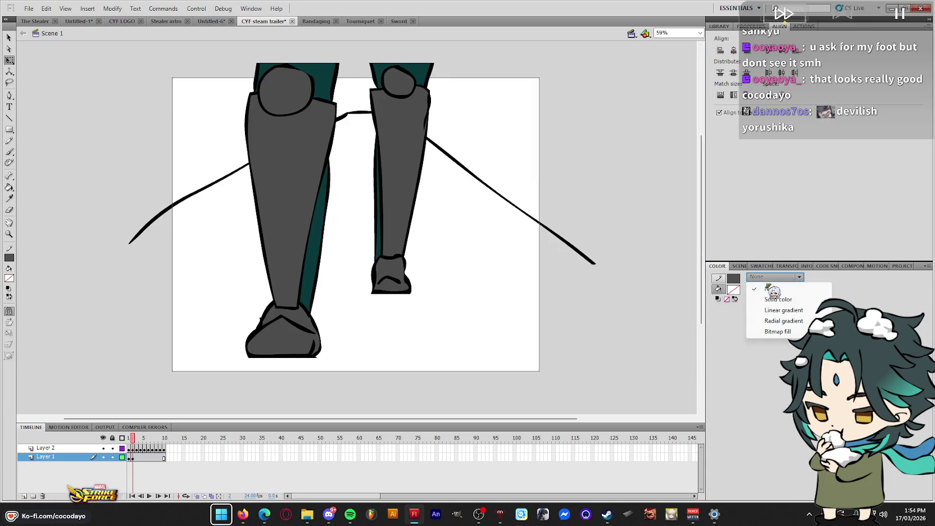
pyautogui.click(766, 300)
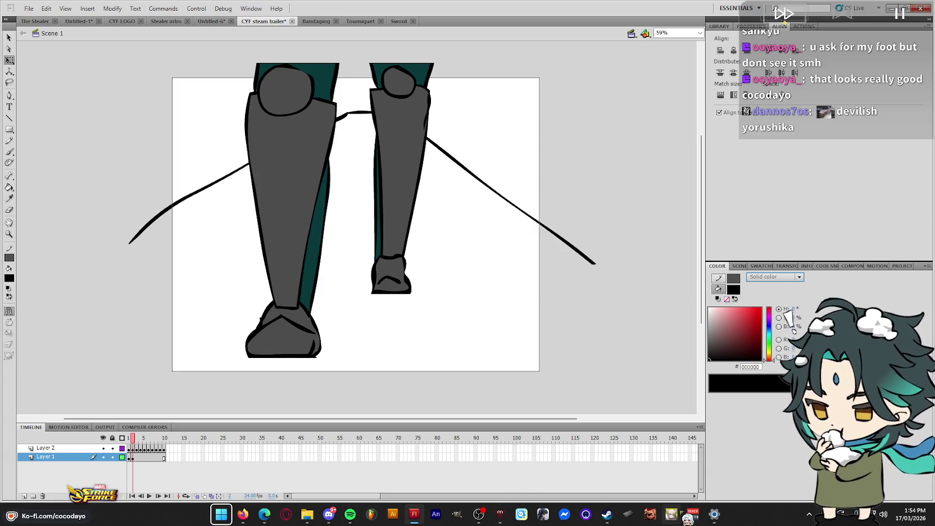
pyautogui.click(606, 514)
pyautogui.click(318, 215)
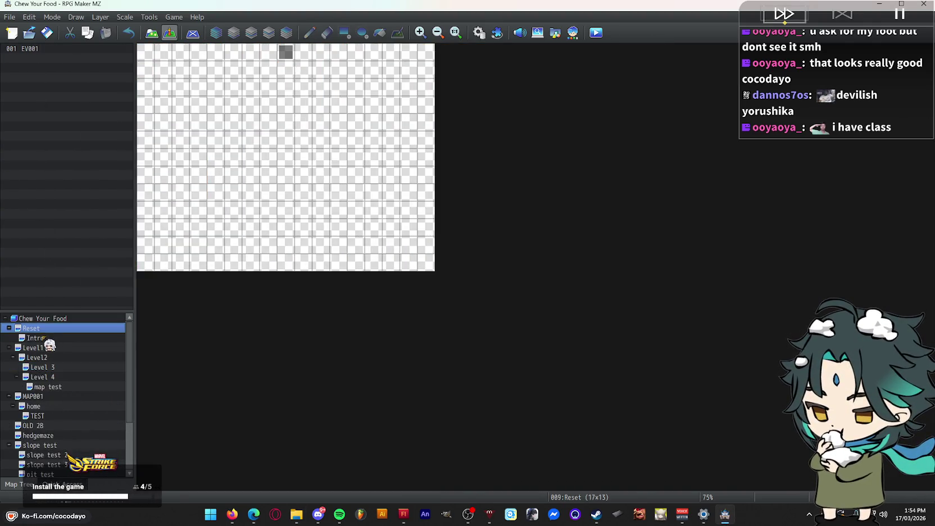
# Move the Intro map's player start up one tile and playtest, saving changes
pyautogui.click(53, 339)
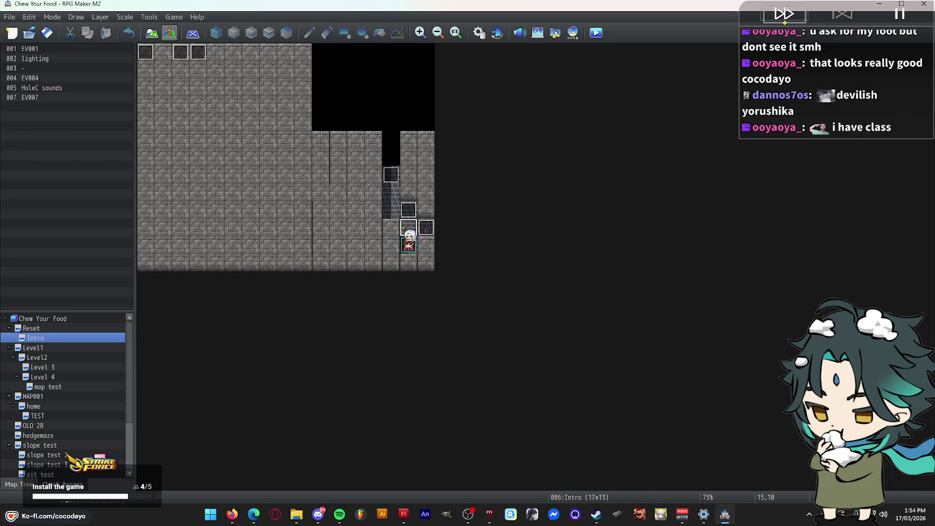
pyautogui.rightClick(404, 228)
pyautogui.click(531, 371)
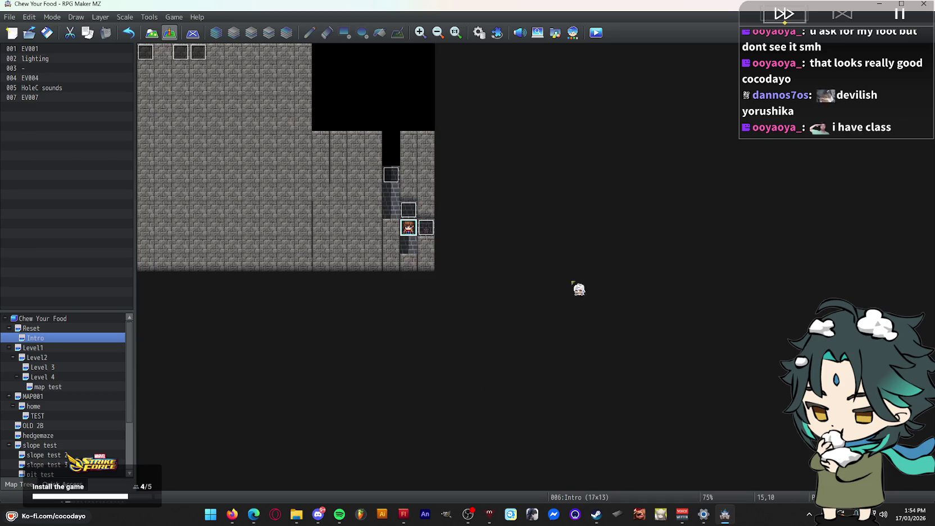
pyautogui.click(596, 34)
pyautogui.press('Return')
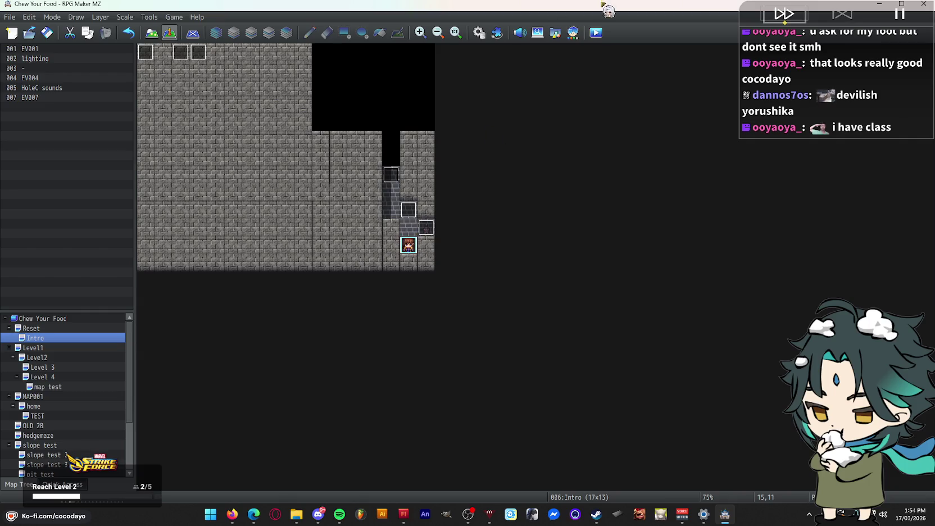
pyautogui.click(596, 33)
pyautogui.click(456, 274)
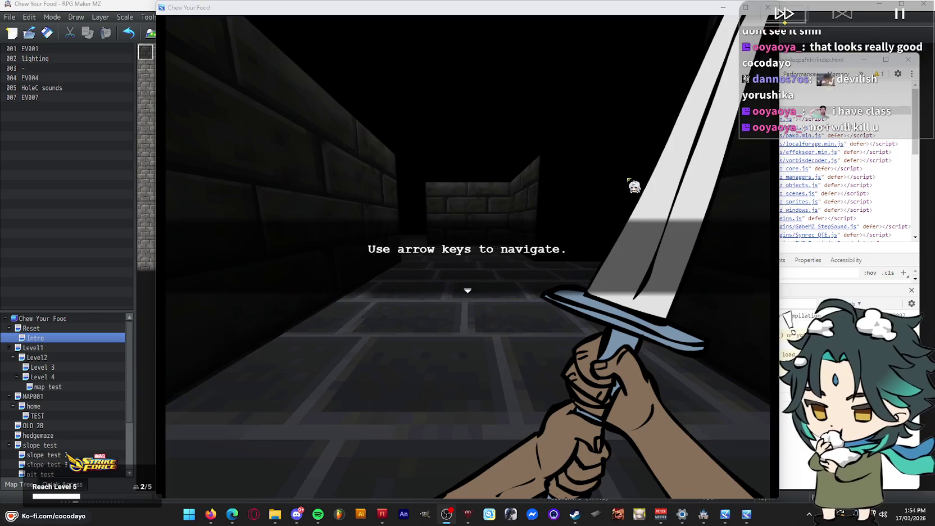
# Capture the corridor view with a screen snip, close the playtest, and return to Flash
pyautogui.press('Return')
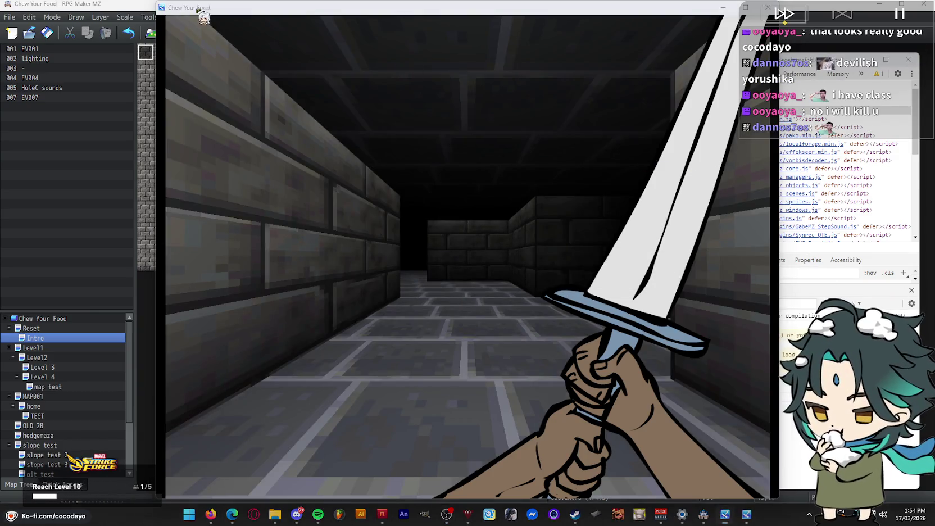
pyautogui.press('super+shift+s')
pyautogui.moveTo(165, 15); pyautogui.dragTo(771, 499)
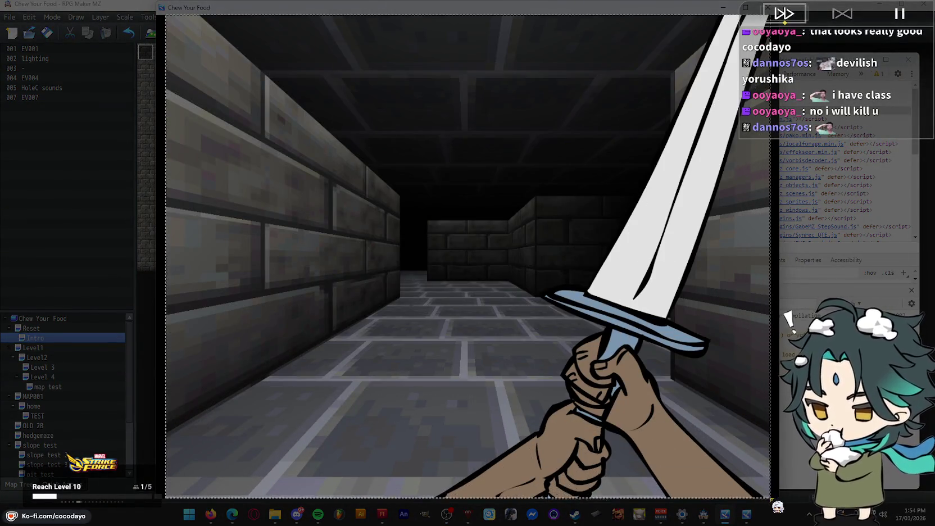
pyautogui.hotkey('alt', 'F4')
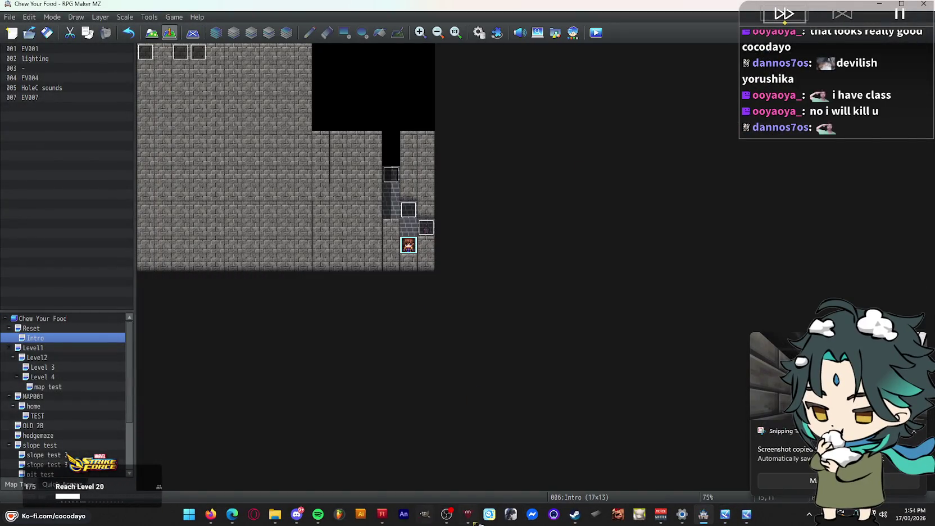
pyautogui.click(382, 514)
# Paste the dungeon screenshot, shrink it to the upper right, and fill the stage floor grey
pyautogui.hotkey('ctrl', 'v')
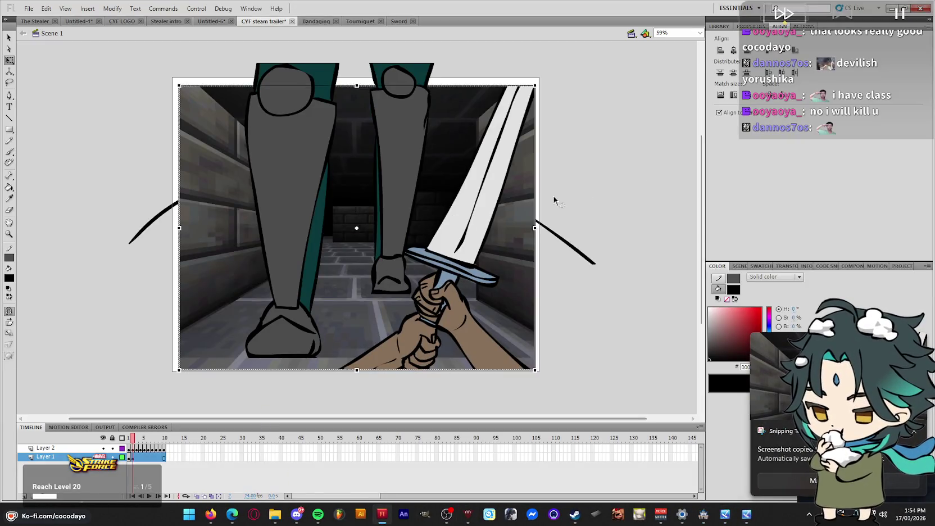
pyautogui.moveTo(534, 228); pyautogui.dragTo(631, 259)
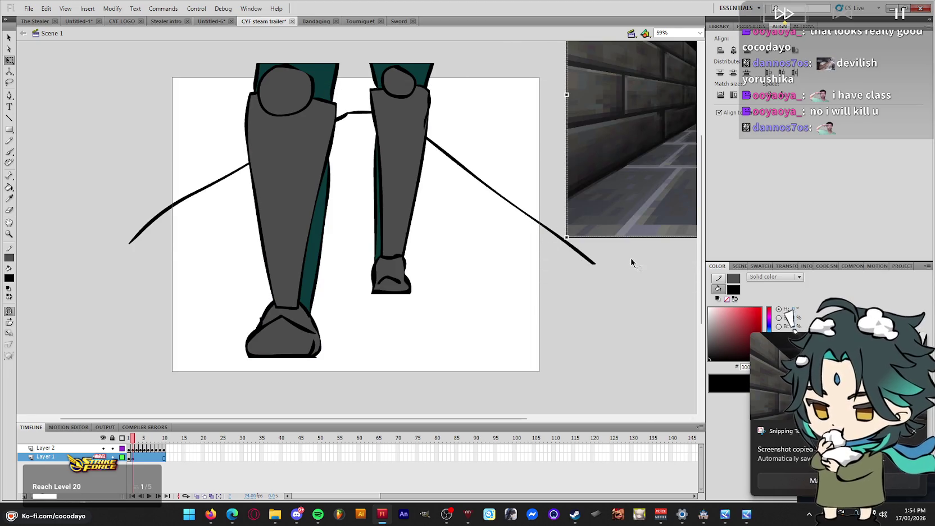
pyautogui.scroll(3, 631, 259)
pyautogui.press('i')
pyautogui.click(645, 219)
pyautogui.click(455, 278)
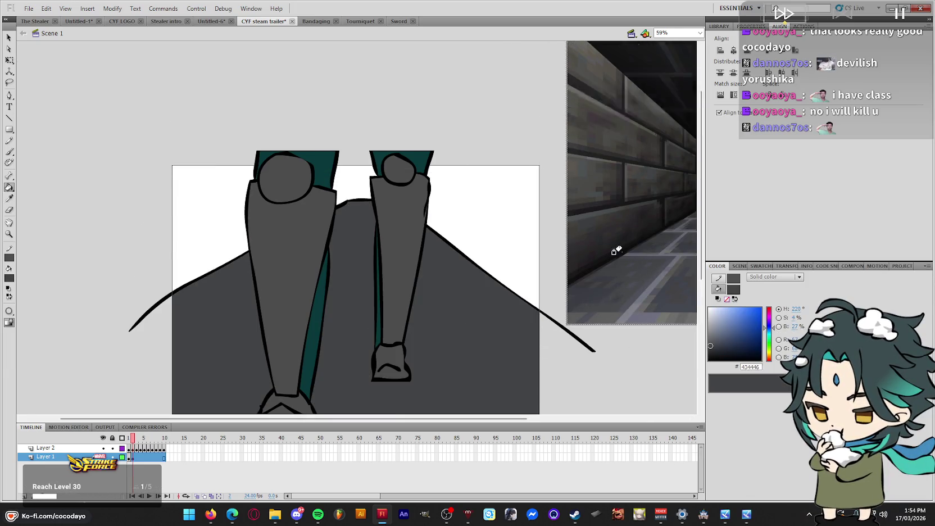
# Sample the dark brown wall colour and fill the remaining white areas with it
pyautogui.scroll(1, 629, 225)
pyautogui.press('i')
pyautogui.click(597, 208)
pyautogui.click(478, 242)
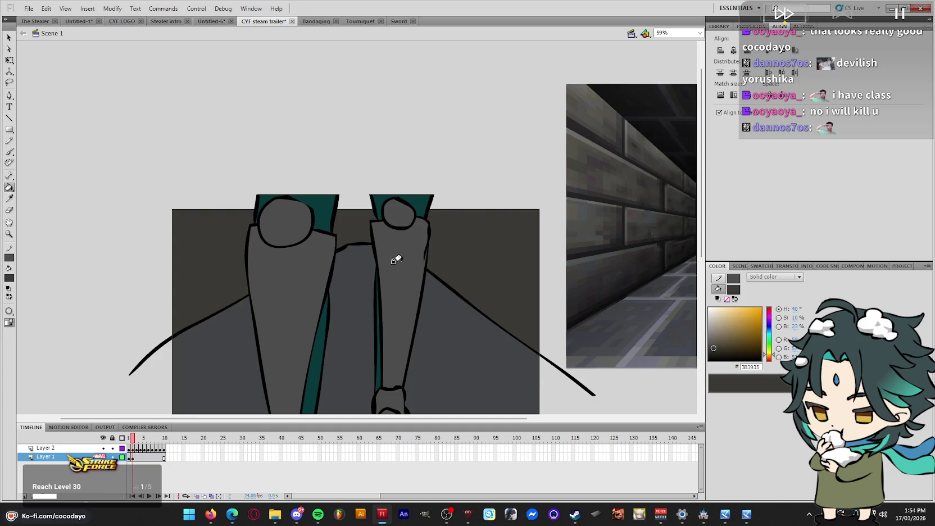
pyautogui.click(487, 282)
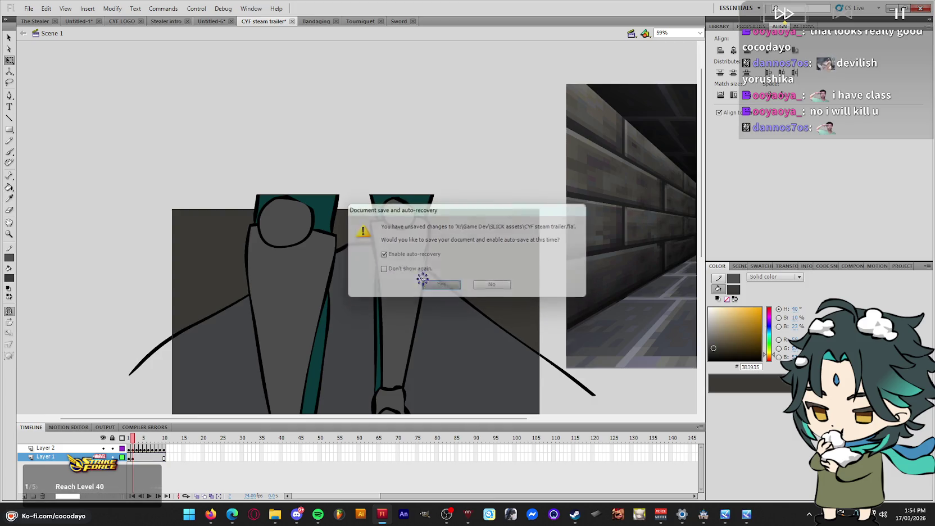
# Paint the doorway black and fill the gap between the spikes
pyautogui.press('i')
pyautogui.click(348, 245)
pyautogui.press('b')
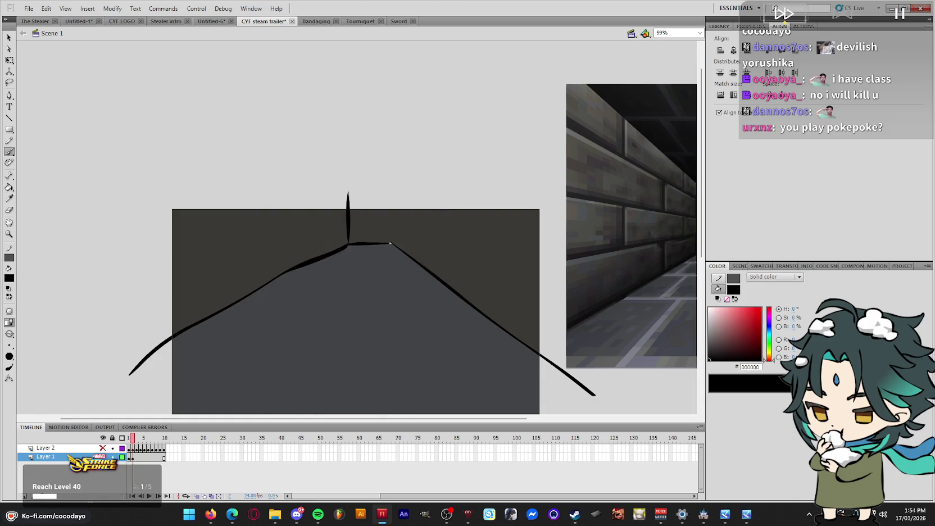
pyautogui.moveTo(391, 243); pyautogui.dragTo(391, 194)
pyautogui.scroll(-3, 390, 194)
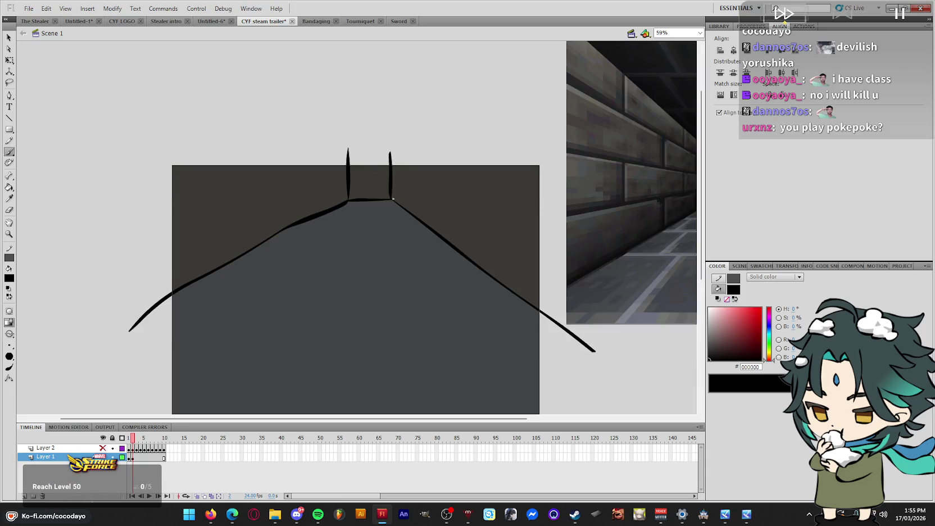
pyautogui.press('q')
pyautogui.click(380, 180)
pyautogui.click(503, 136)
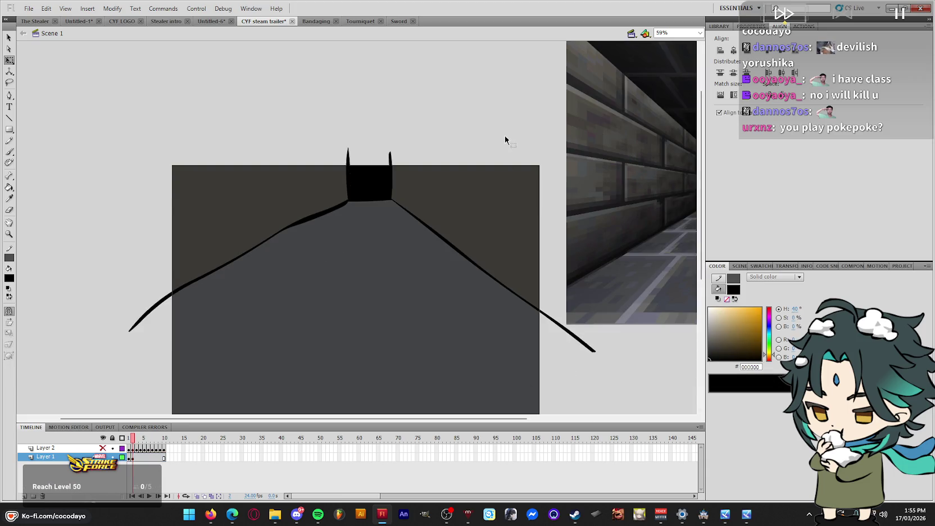
# Delete the spike tips above the doorway
pyautogui.moveTo(125, 126); pyautogui.dragTo(549, 168)
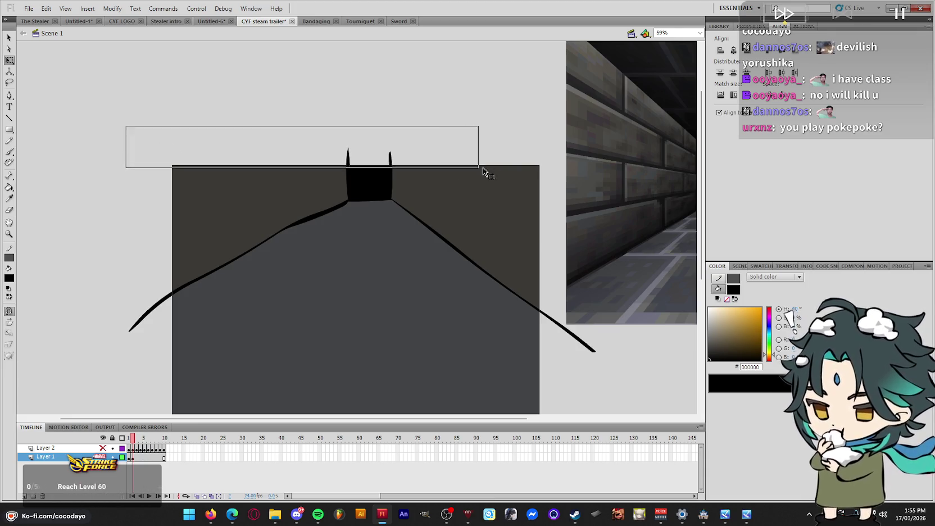
pyautogui.press('Delete')
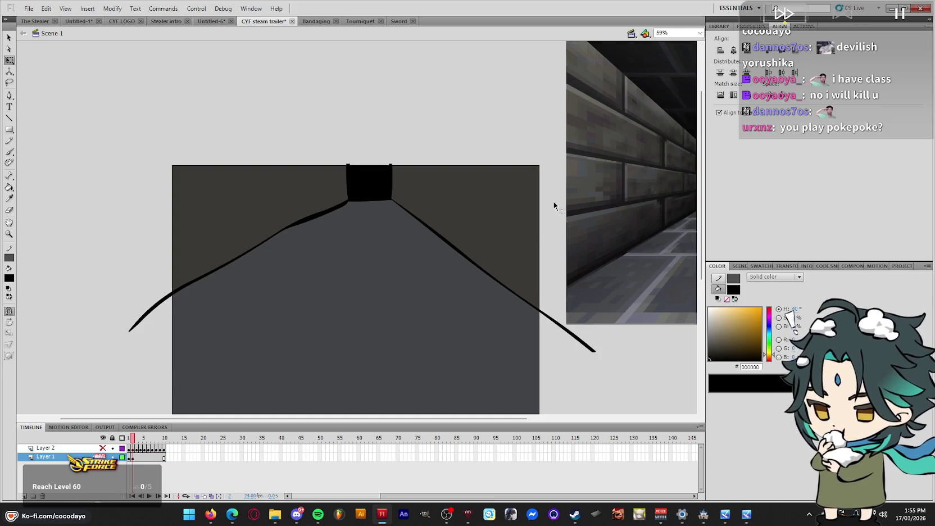
pyautogui.scroll(-1, 575, 300)
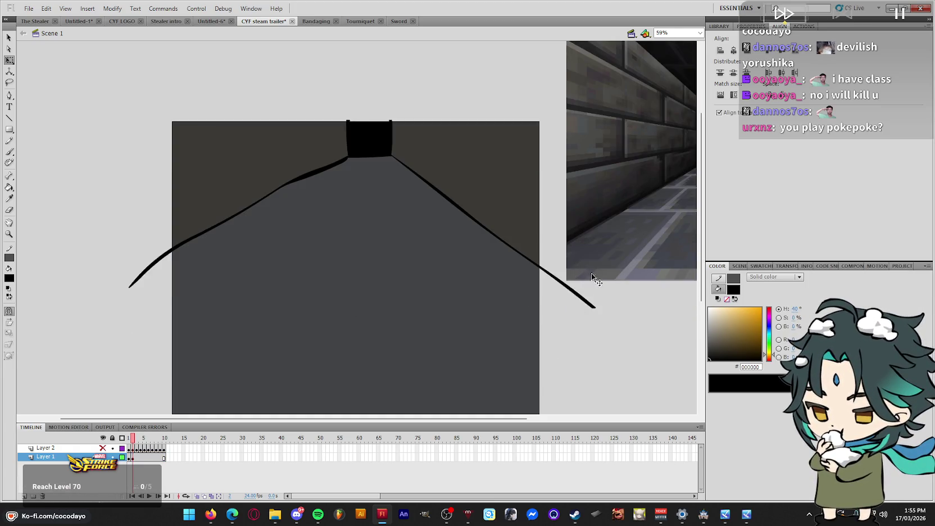
pyautogui.scroll(-2, 576, 298)
pyautogui.moveTo(433, 419); pyautogui.dragTo(505, 418)
pyautogui.scroll(4, 579, 344)
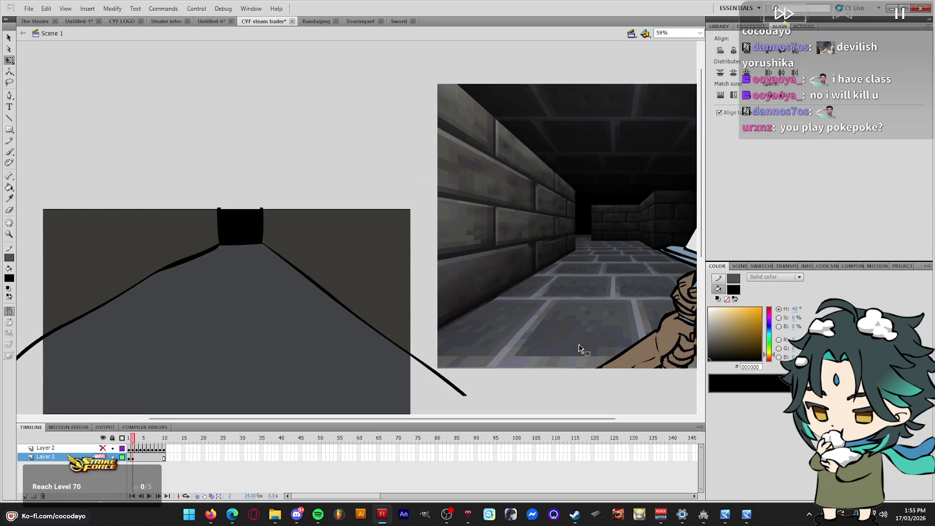
pyautogui.scroll(-2, 556, 318)
# Pick the floor grey and brush a stroke along the lower floor
pyautogui.press('i')
pyautogui.click(518, 243)
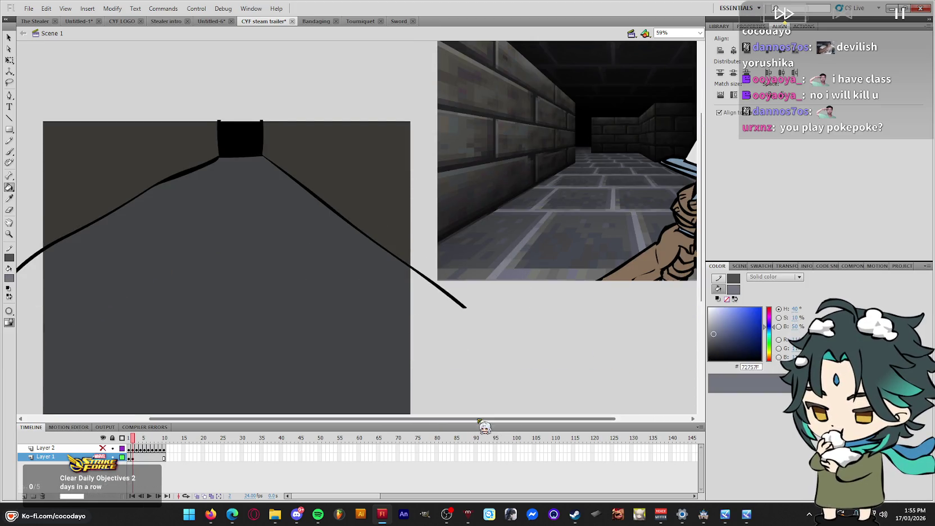
pyautogui.moveTo(382, 419); pyautogui.dragTo(337, 419)
pyautogui.press('b')
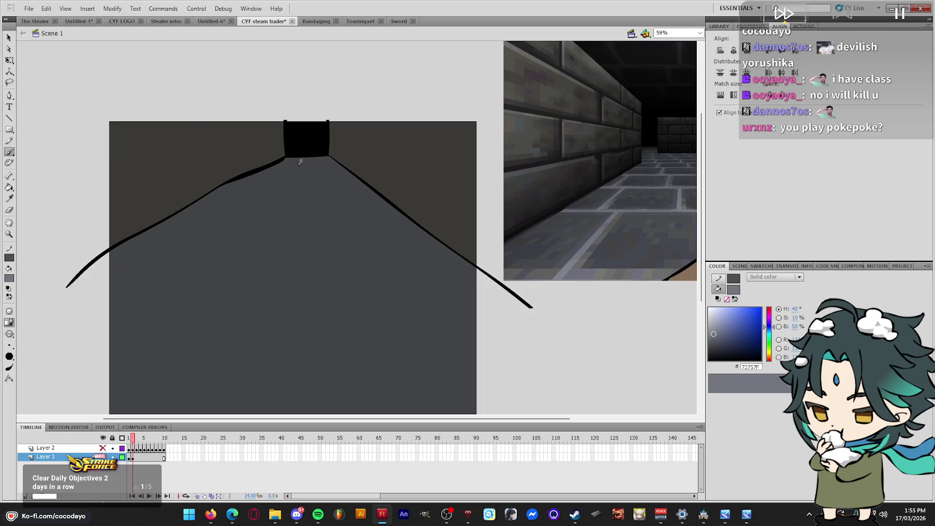
pyautogui.scroll(-1, 268, 239)
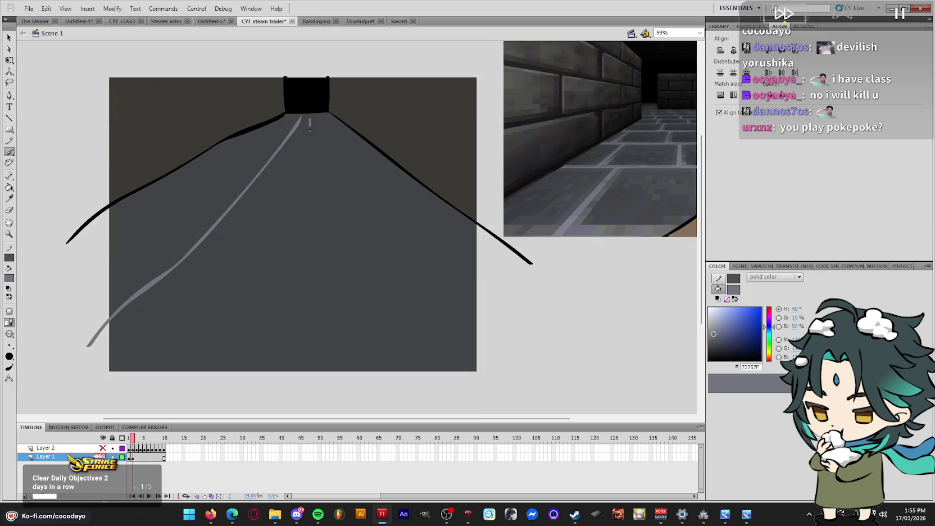
# Brush light-grey lines across the far and lower floor, undoing stray strokes, then go to frame 3
pyautogui.moveTo(315, 419); pyautogui.dragTo(379, 419)
pyautogui.hotkey('ctrl', 'z')
pyautogui.hotkey('ctrl', 'z')
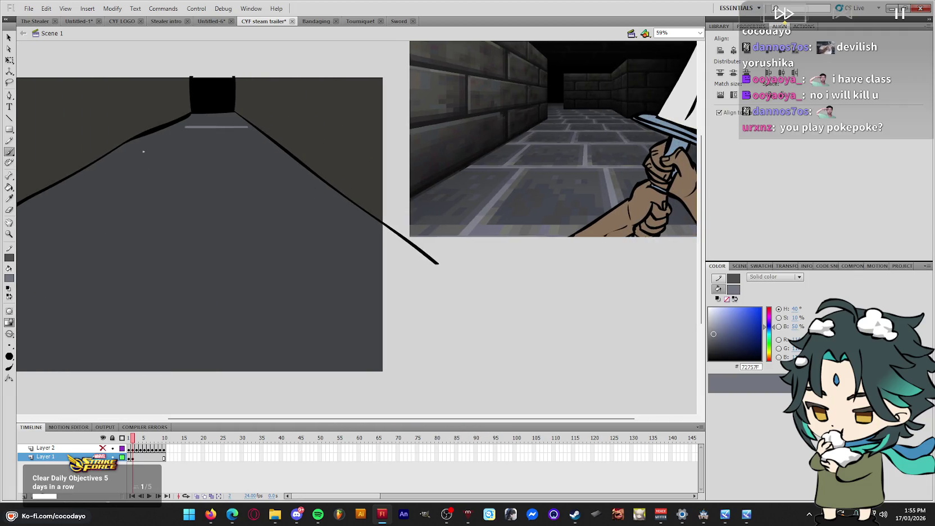
pyautogui.moveTo(315, 189); pyautogui.dragTo(138, 188)
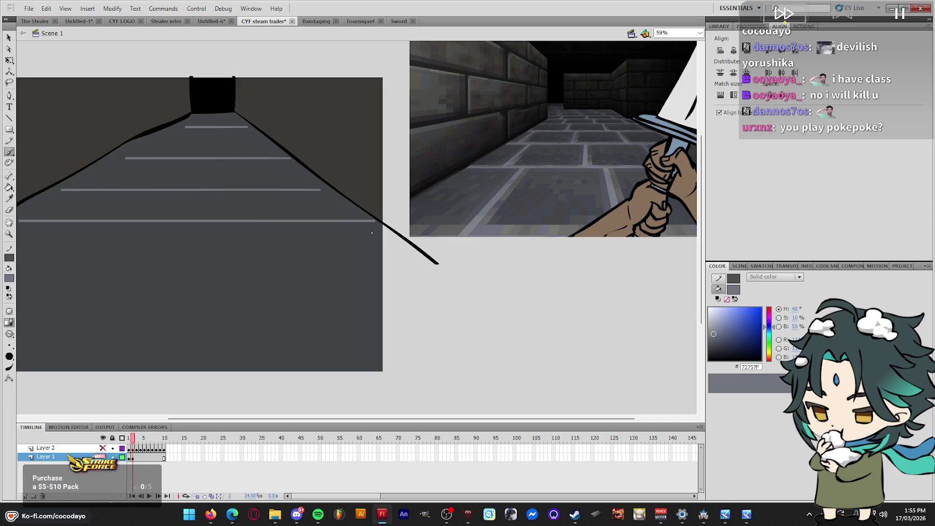
pyautogui.moveTo(433, 419); pyautogui.dragTo(367, 419)
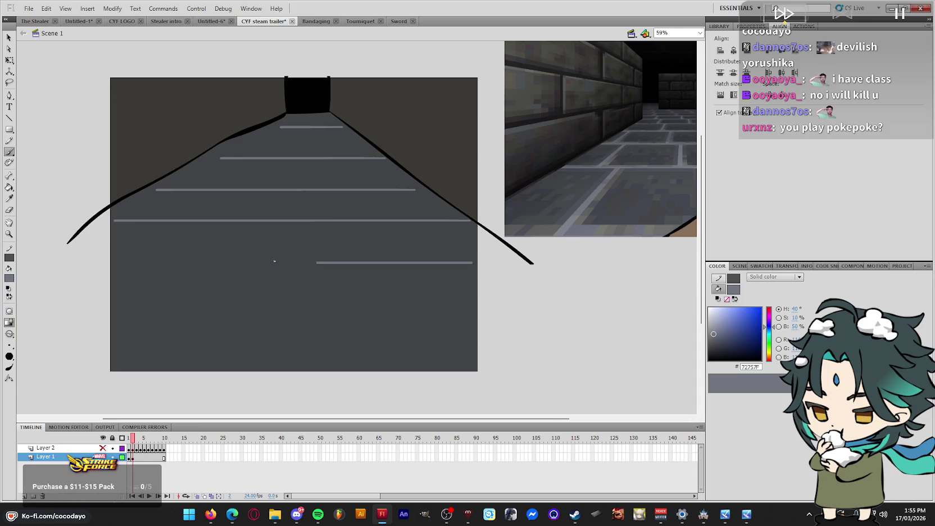
pyautogui.hotkey('ctrl', 'z')
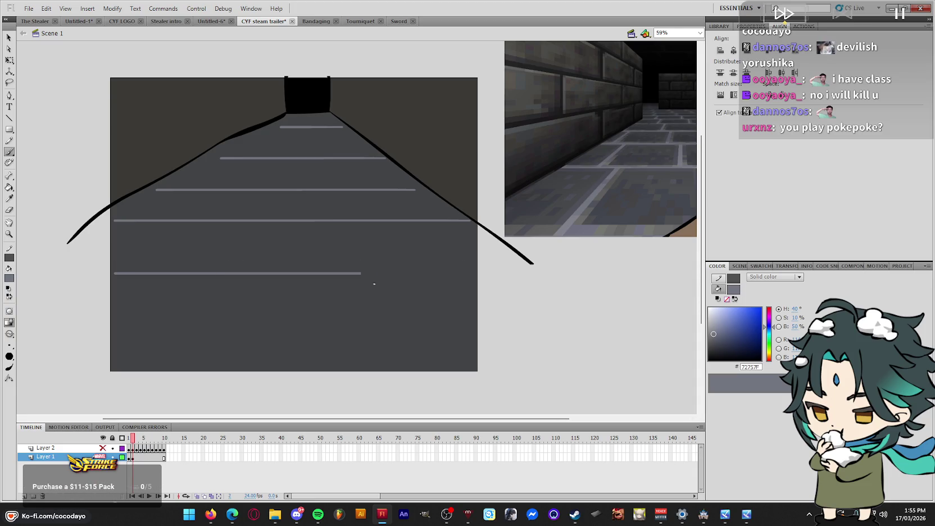
pyautogui.moveTo(466, 339); pyautogui.dragTo(141, 341)
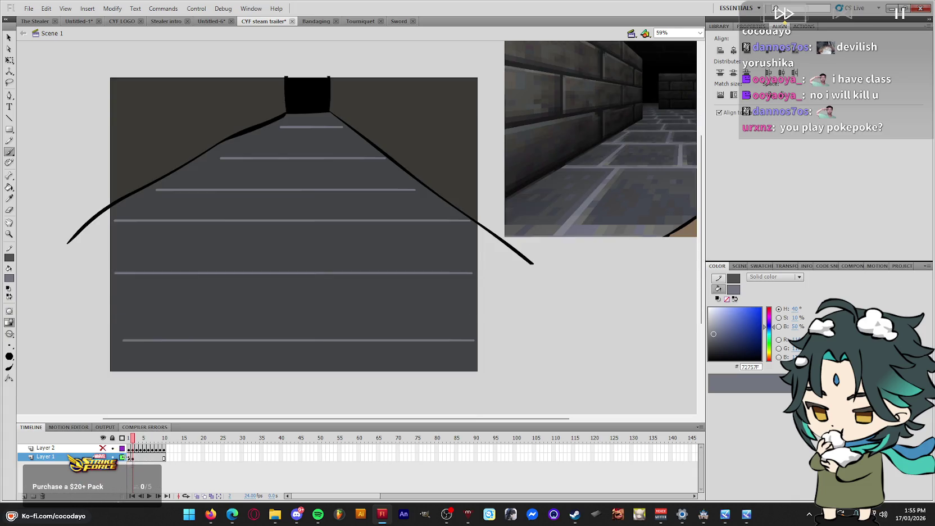
pyautogui.click(130, 457)
pyautogui.click(138, 458)
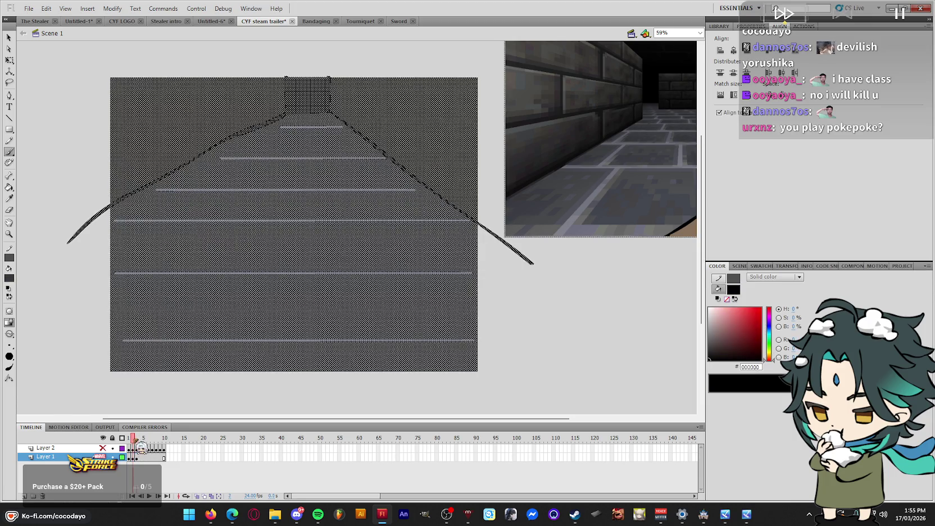
# Sample the floor grey, then choose a near-black Line colour for wall shading
pyautogui.click(304, 113)
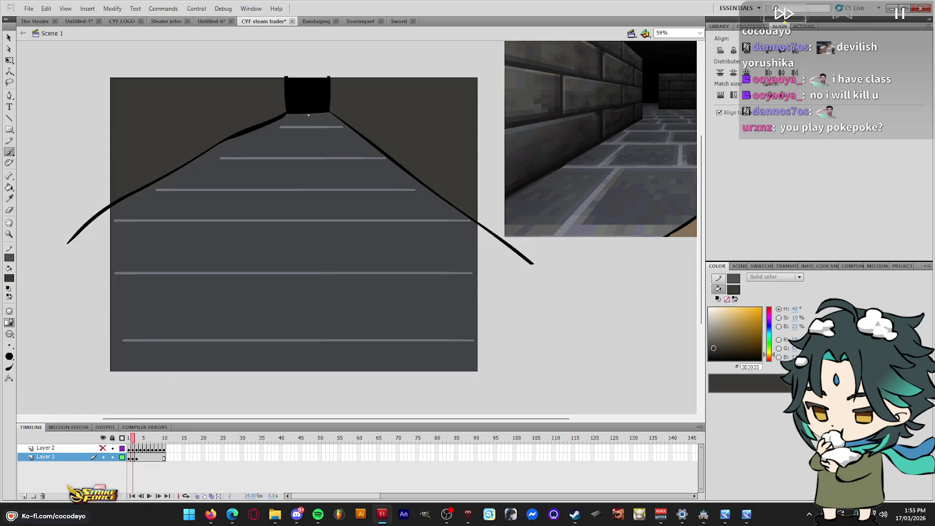
pyautogui.hotkey('ctrl', 'a')
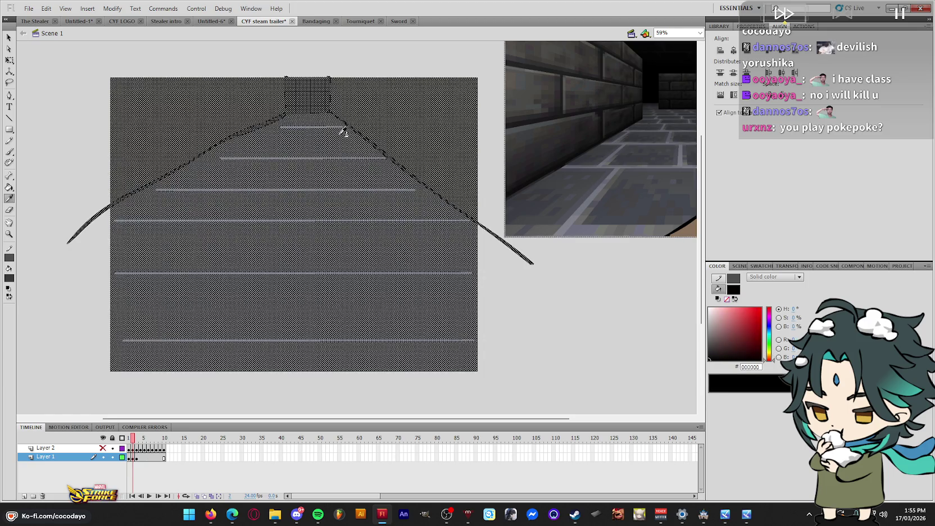
pyautogui.click(548, 312)
pyautogui.click(408, 186)
pyautogui.press('n')
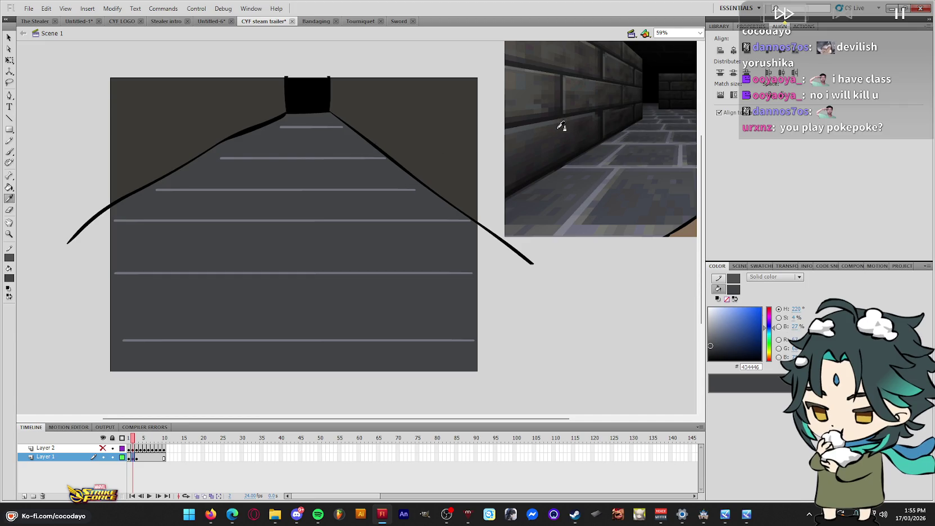
pyautogui.click(565, 117)
pyautogui.scroll(2, 405, 131)
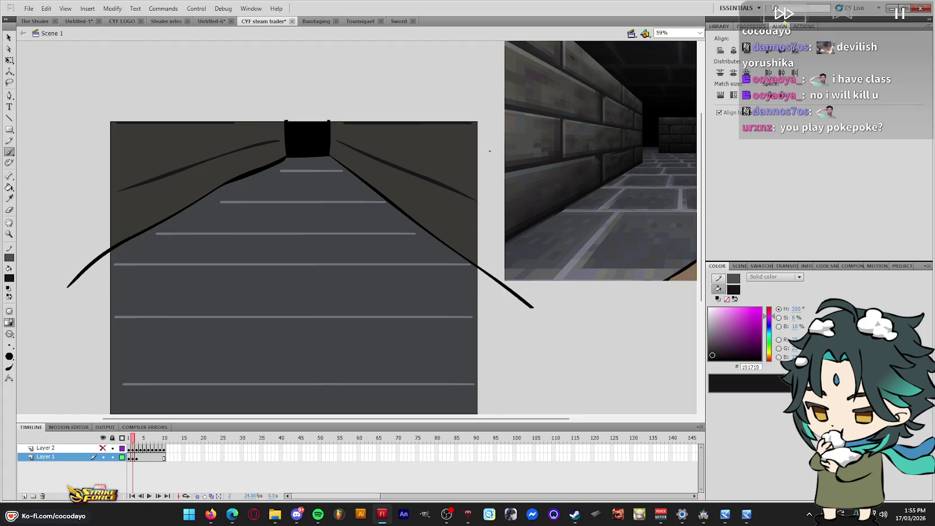
pyautogui.click(137, 458)
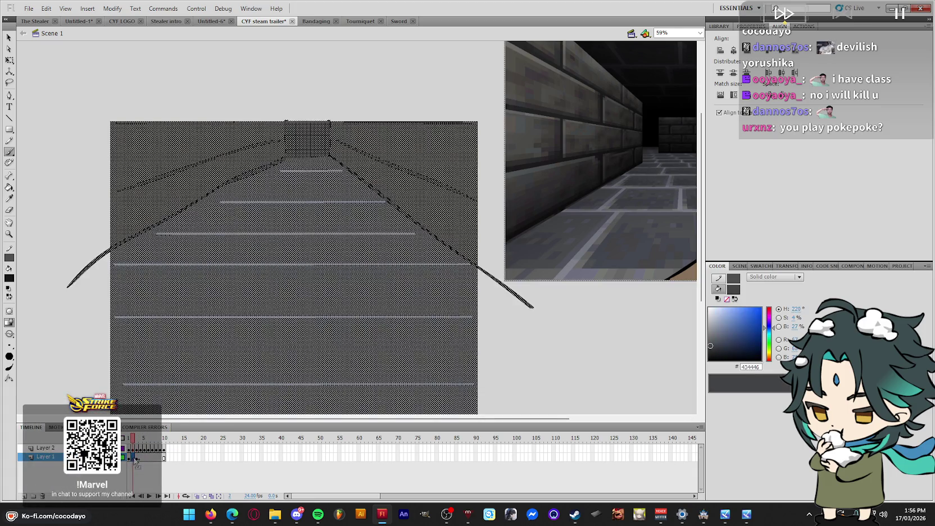
# On frame 3, select the five grey floor stripes
pyautogui.press('.')
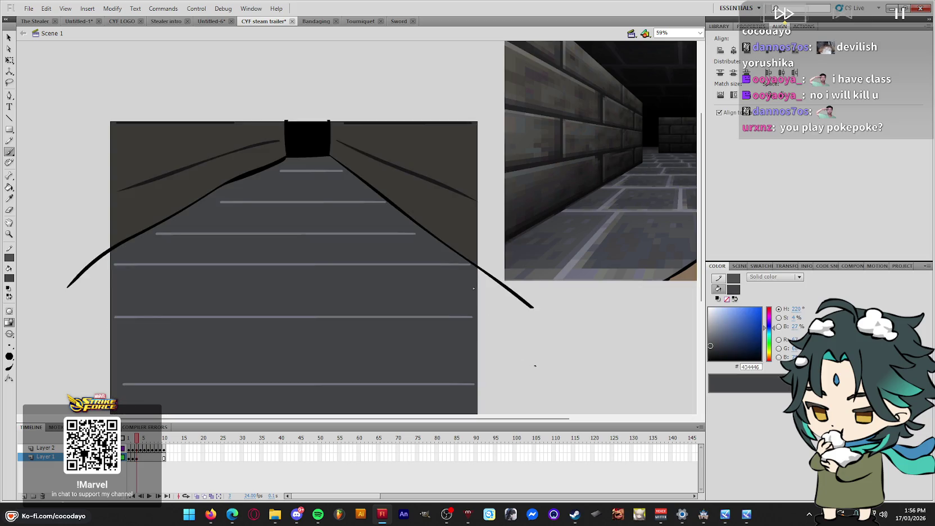
pyautogui.click(334, 170)
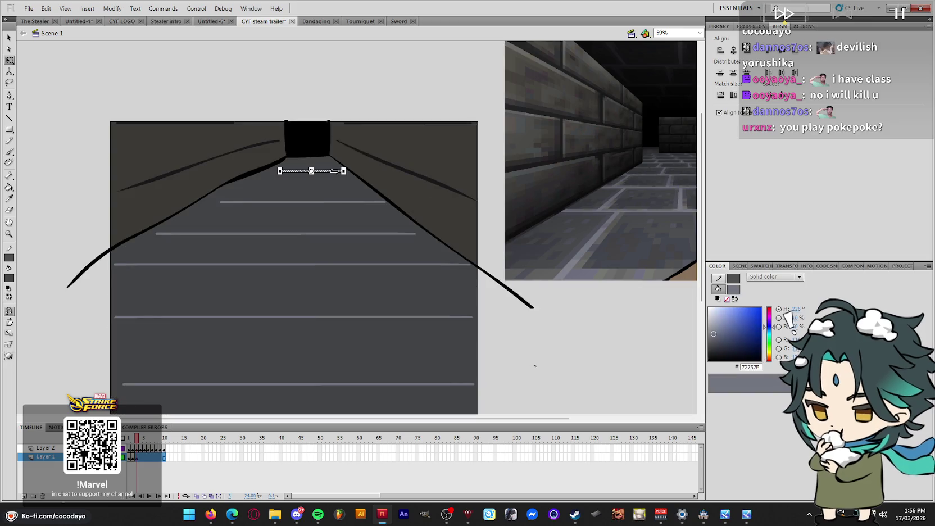
pyautogui.keyDown('shift'); pyautogui.click(334, 202); pyautogui.keyUp('shift')
pyautogui.click(335, 243)
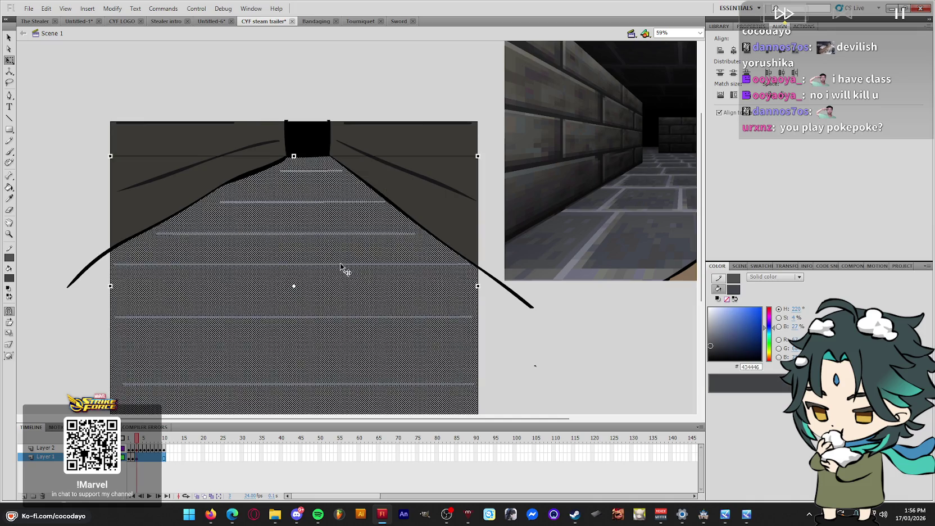
pyautogui.hotkey('ctrl', 'z')
pyautogui.keyDown('shift'); pyautogui.click(344, 235); pyautogui.keyUp('shift')
pyautogui.keyDown('shift'); pyautogui.click(354, 264); pyautogui.keyUp('shift')
pyautogui.keyDown('shift'); pyautogui.click(373, 317); pyautogui.keyUp('shift')
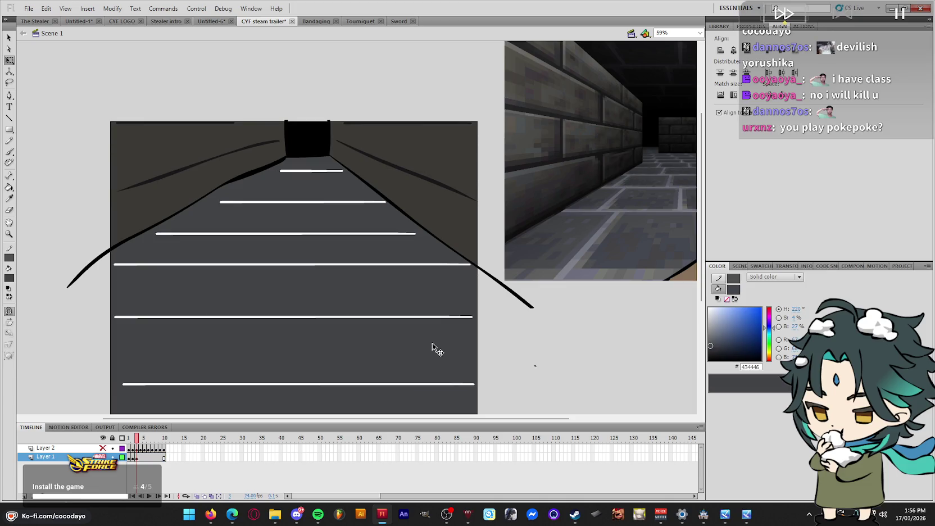
# Paint over the lower, bottom, middle and upper stripes with the floor colour
pyautogui.click(405, 317)
pyautogui.click(402, 385)
pyautogui.click(387, 264)
pyautogui.click(378, 233)
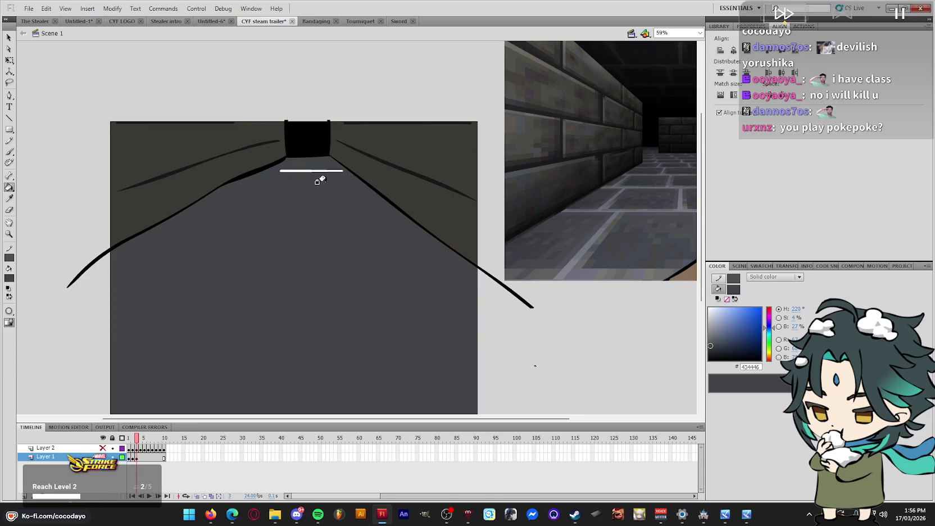
# Paste the floor stripes back in place and nudge them down about 10 px
pyautogui.rightClick(551, 325)
pyautogui.click(597, 366)
pyautogui.press('q')
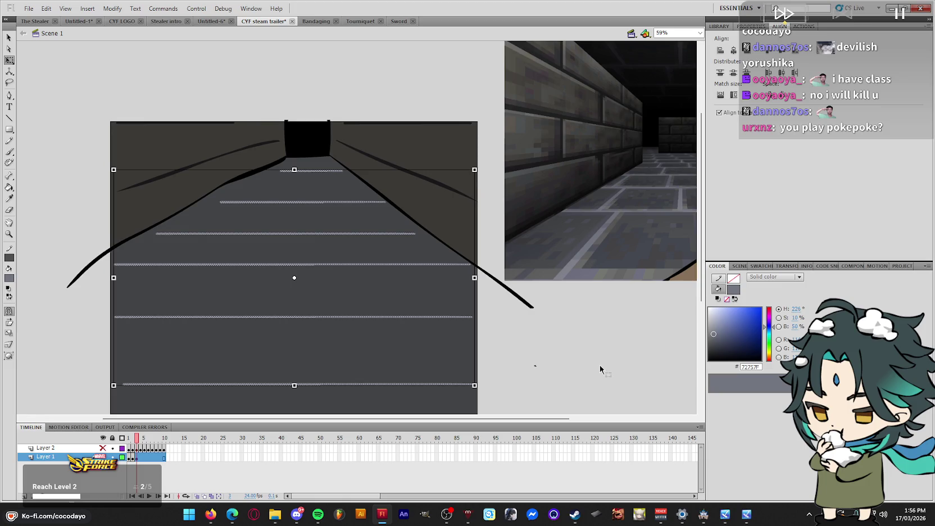
pyautogui.press('Down')
pyautogui.press('Down')
pyautogui.press('Down')
pyautogui.press('Down')
pyautogui.press('Down')
pyautogui.press('Down')
pyautogui.press('Down')
pyautogui.press('Down')
pyautogui.press('Down')
pyautogui.press('Down')
pyautogui.press('Down')
pyautogui.press('Down')
pyautogui.press('Down')
pyautogui.press('Down')
pyautogui.press('Down')
pyautogui.press('Down')
pyautogui.press('Down')
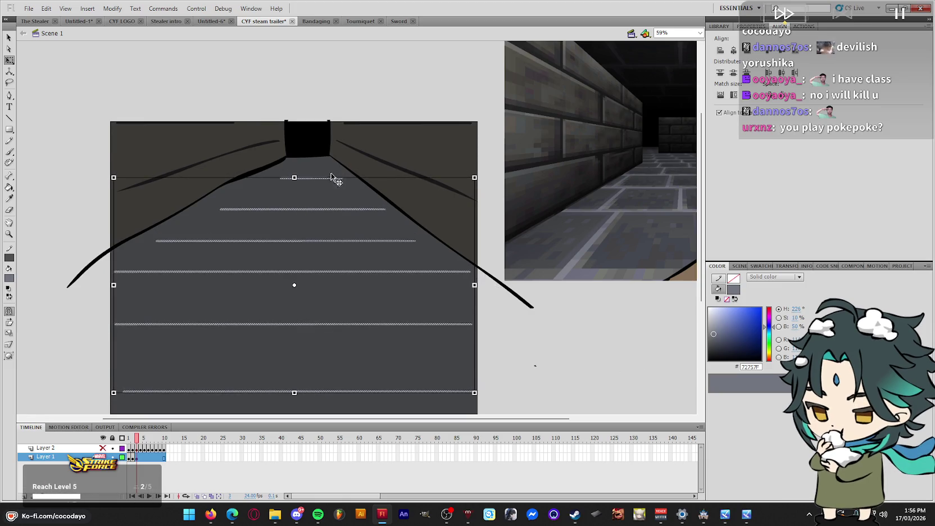
# Deselect the stripes, switch between drawing tools, and flip between frames 2 and 3
pyautogui.click(573, 340)
pyautogui.press('u')
pyautogui.press('n')
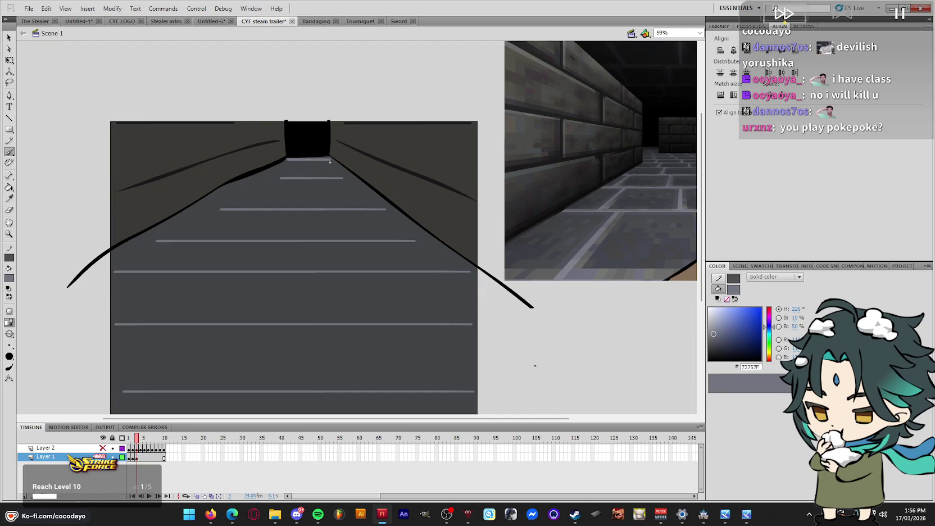
pyautogui.click(133, 457)
pyautogui.press('q')
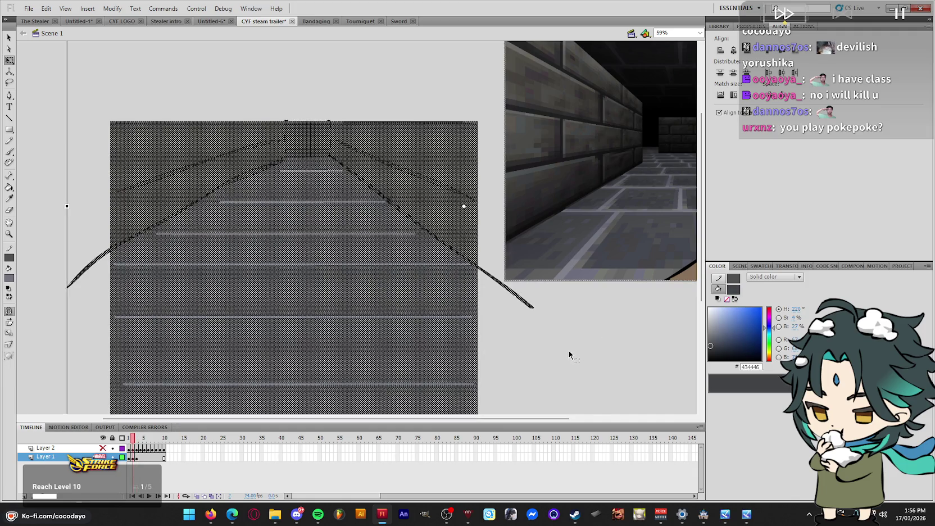
pyautogui.press('.')
# Paste the floor stripes in place into frame 4's artwork
pyautogui.press(',')
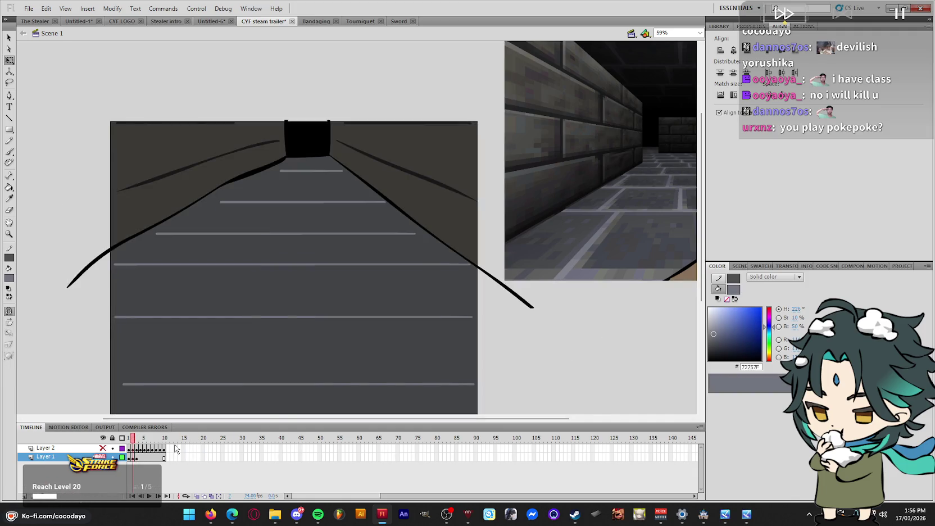
pyautogui.click(141, 460)
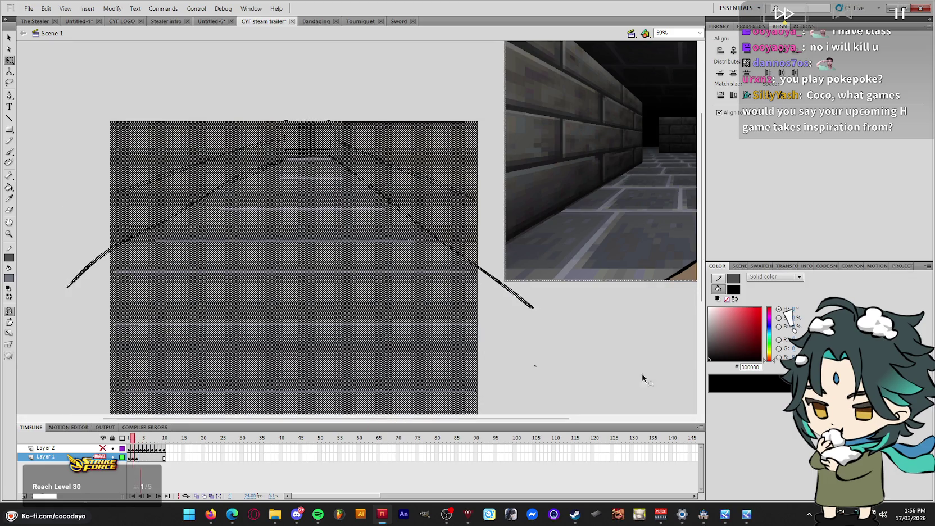
pyautogui.click(560, 385)
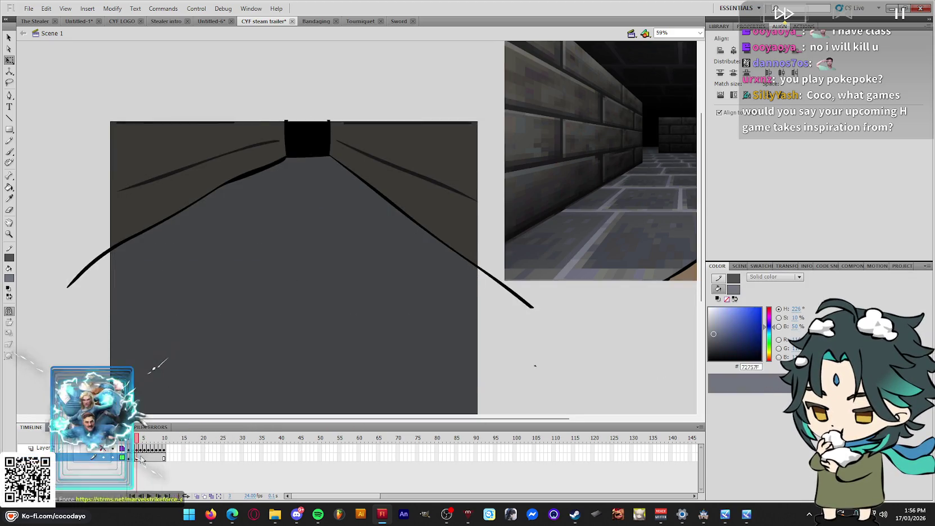
pyautogui.click(141, 458)
pyautogui.rightClick(537, 347)
pyautogui.click(607, 384)
pyautogui.click(616, 358)
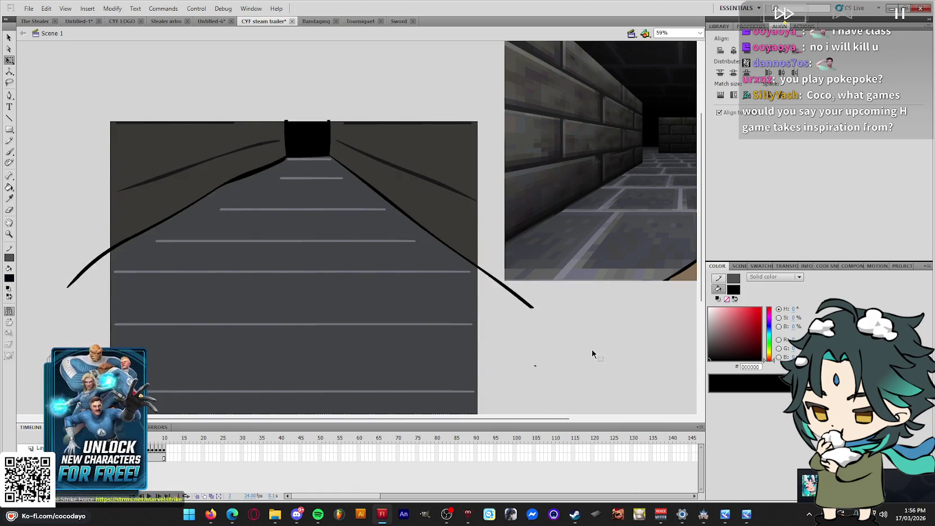
# On frame 3, erase the floor fill, dark walls, black doorway and wall lines
pyautogui.press('.')
pyautogui.press(',')
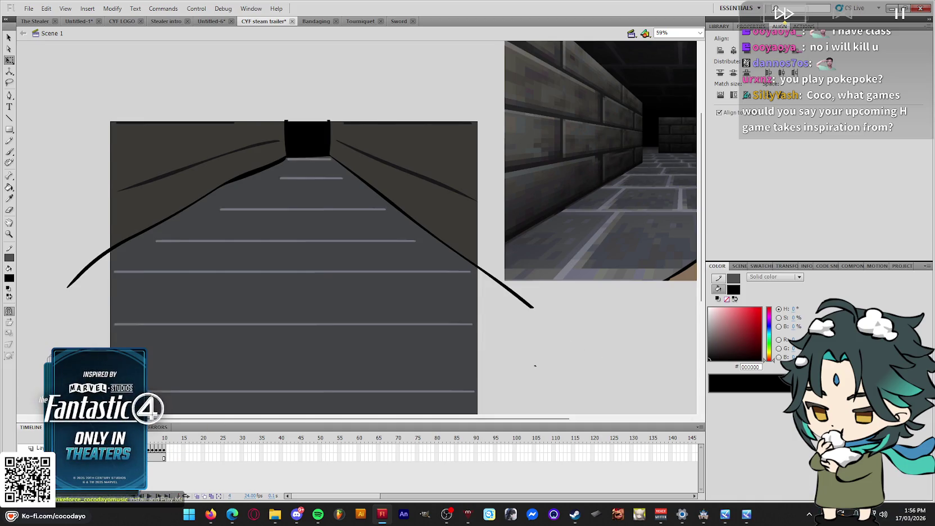
pyautogui.press('e')
pyautogui.click(450, 248)
pyautogui.click(450, 226)
pyautogui.click(412, 163)
pyautogui.click(225, 145)
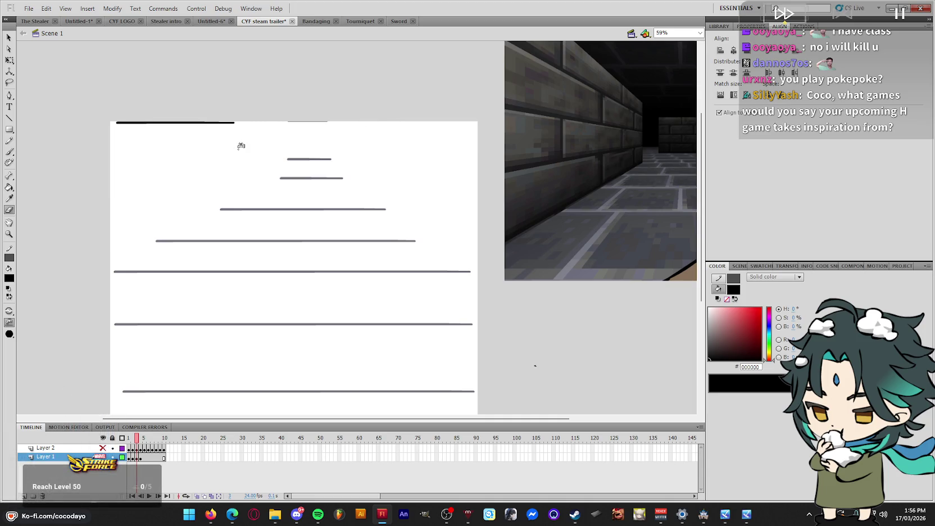
# Select the remaining floor strokes, then select all artwork on the next corridor frame
pyautogui.scroll(-2, 298, 118)
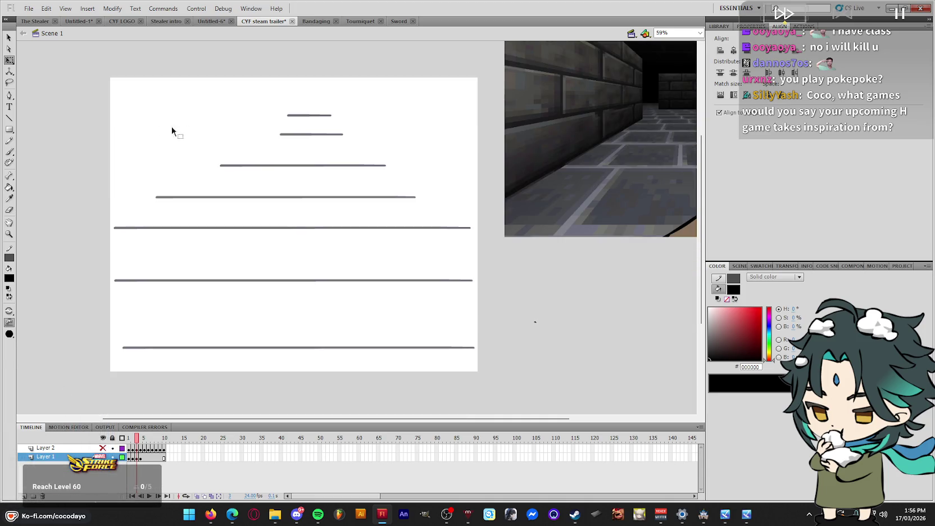
pyautogui.hotkey('ctrl', 'a')
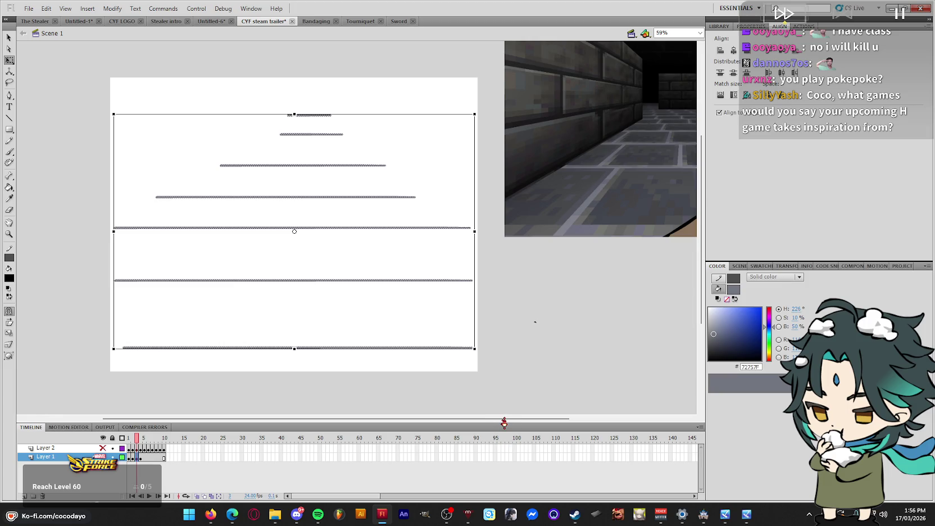
pyautogui.click(504, 411)
pyautogui.press('.')
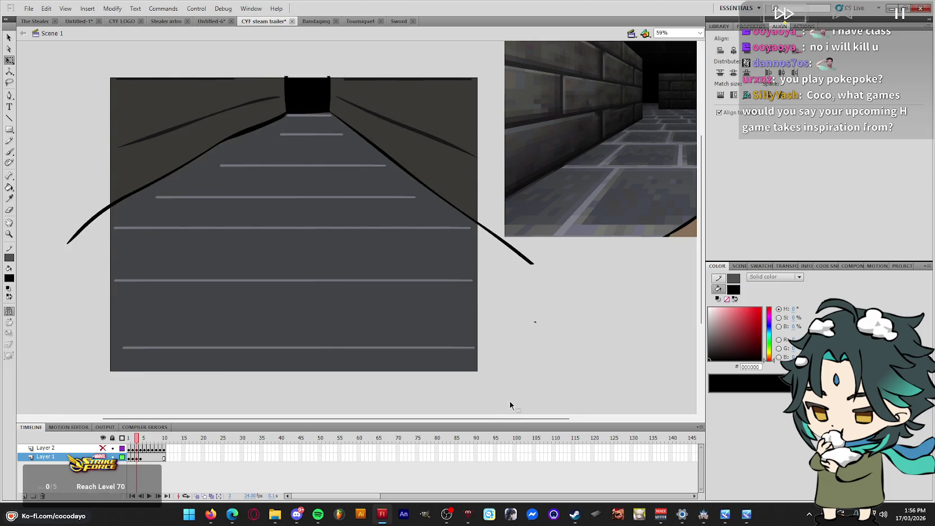
pyautogui.hotkey('ctrl', 'a')
pyautogui.rightClick(578, 268)
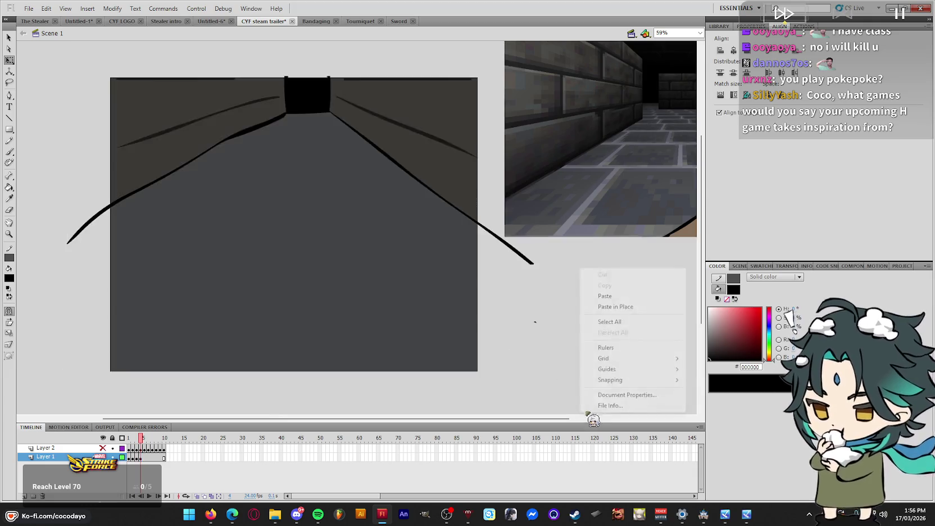
# Paste the floor lines in place and compare frames 3 and 4
pyautogui.click(618, 324)
pyautogui.press(',')
pyautogui.press('.')
pyautogui.press('.')
pyautogui.press(',')
pyautogui.press(',')
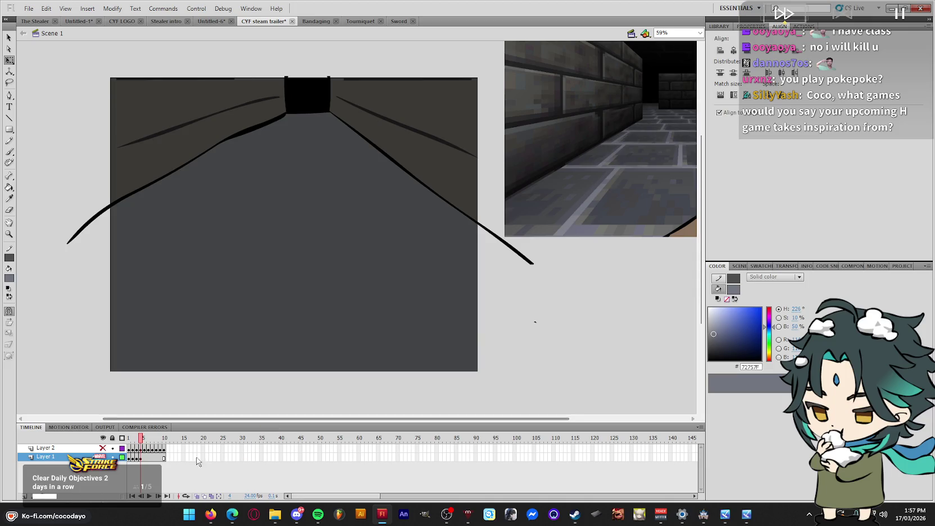
pyautogui.press('.')
pyautogui.hotkey('ctrl', 'a')
# Paste the floor lines on frame 4, shift them down about 30 px, and preview
pyautogui.rightClick(532, 404)
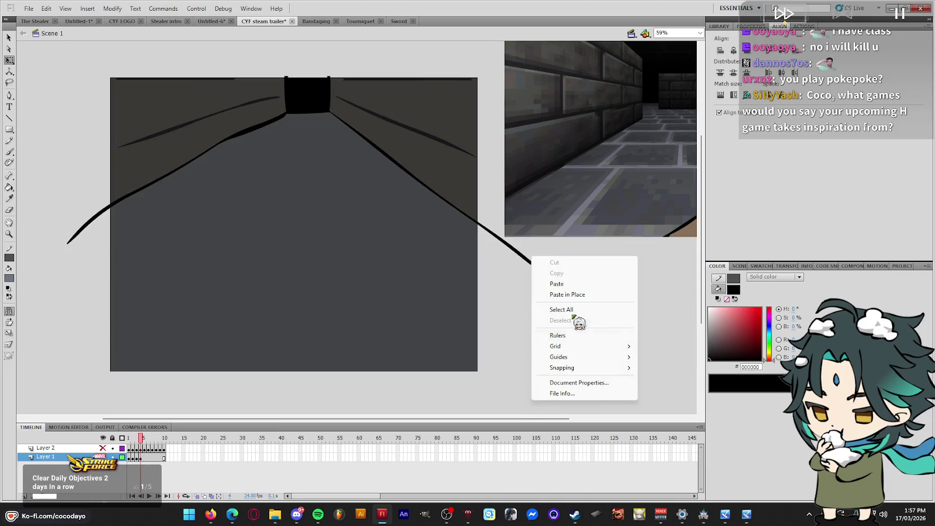
pyautogui.click(577, 298)
pyautogui.hotkey('shift', 'Down')
pyautogui.hotkey('shift', 'Down')
pyautogui.hotkey('shift', 'Down')
pyautogui.hotkey('shift', 'Down')
pyautogui.hotkey('shift', 'Down')
pyautogui.press('Return')
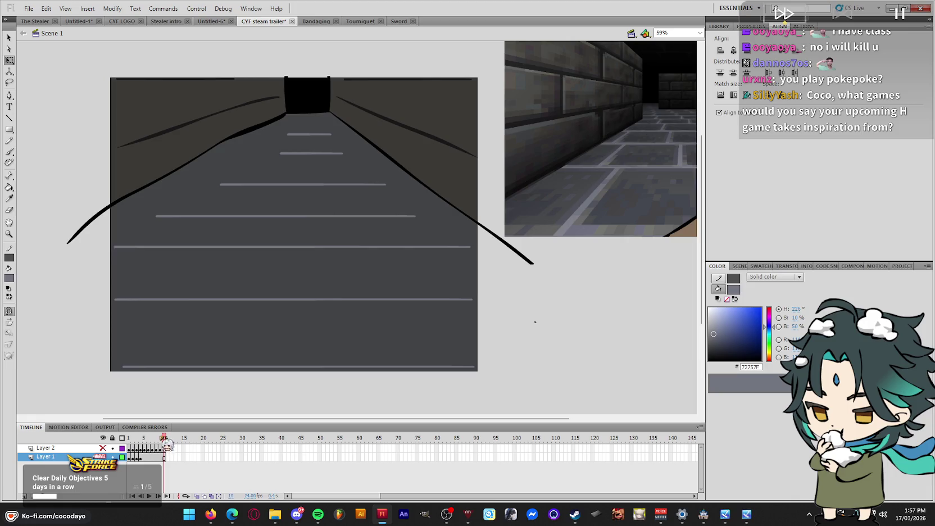
pyautogui.moveTo(163, 445); pyautogui.dragTo(136, 445)
# Lengthen four floor lines with the Brush across frames 3 and 4
pyautogui.press('b')
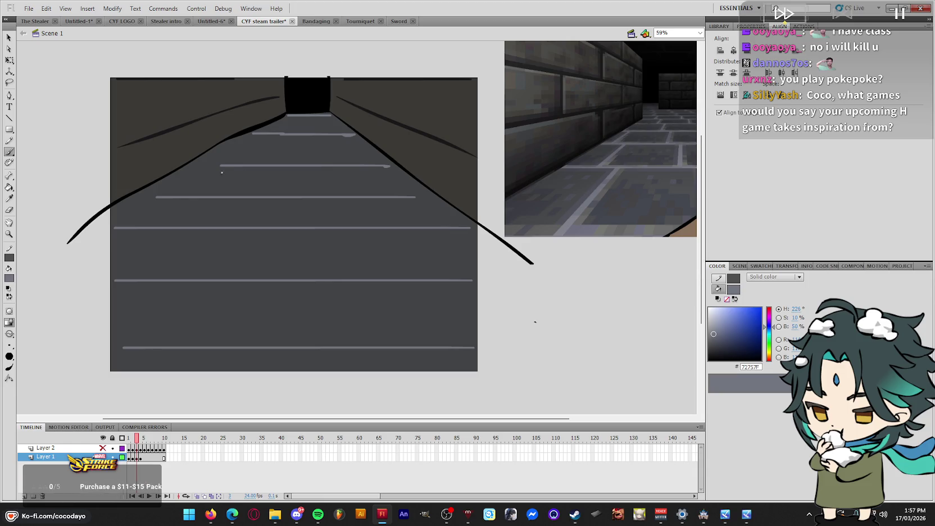
pyautogui.moveTo(220, 165); pyautogui.dragTo(193, 165)
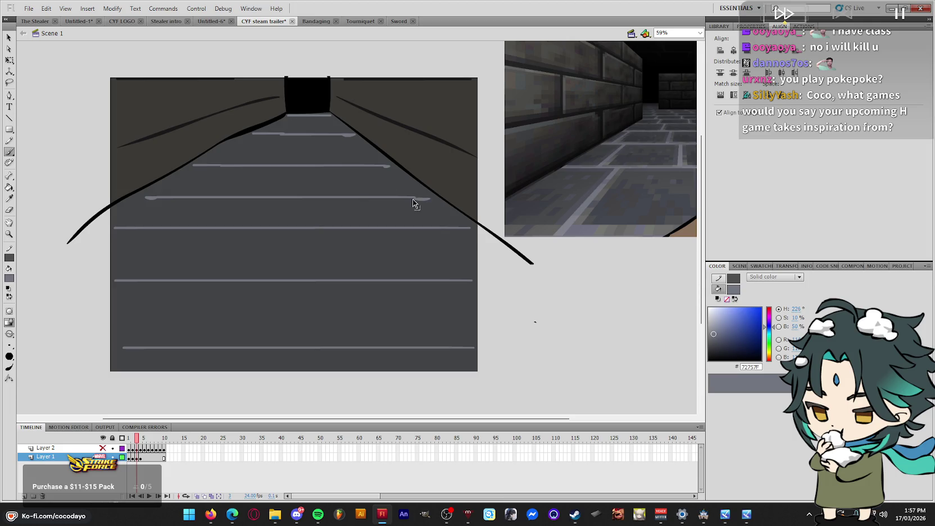
pyautogui.press('.')
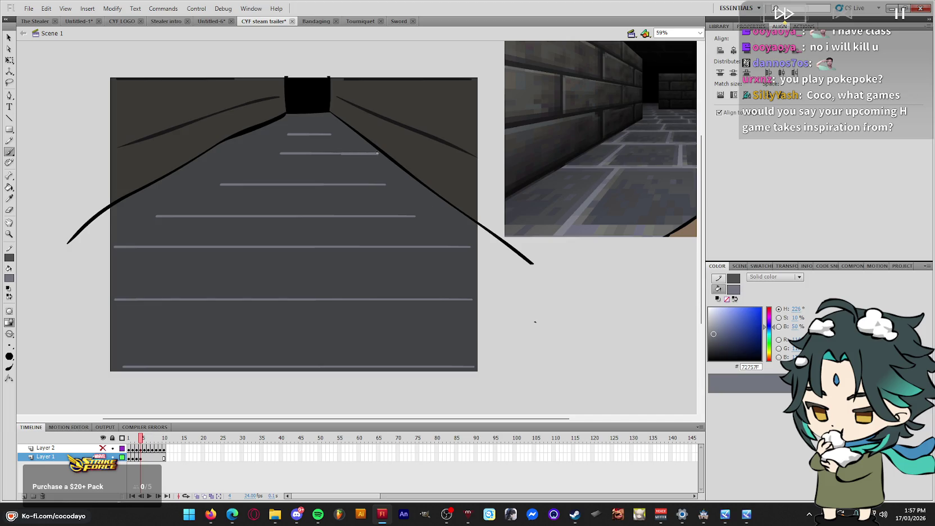
pyautogui.moveTo(293, 134); pyautogui.dragTo(254, 134)
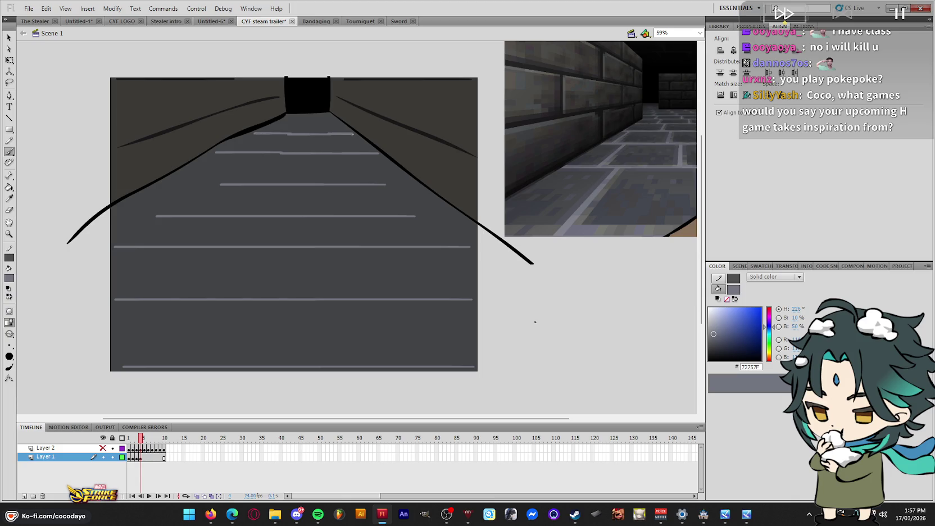
pyautogui.moveTo(384, 184); pyautogui.dragTo(415, 184)
pyautogui.moveTo(413, 217); pyautogui.dragTo(459, 217)
# Step back to frame 2 and switch to another open program
pyautogui.press('.')
pyautogui.press(',')
pyautogui.press(',')
pyautogui.press(',')
pyautogui.press(',')
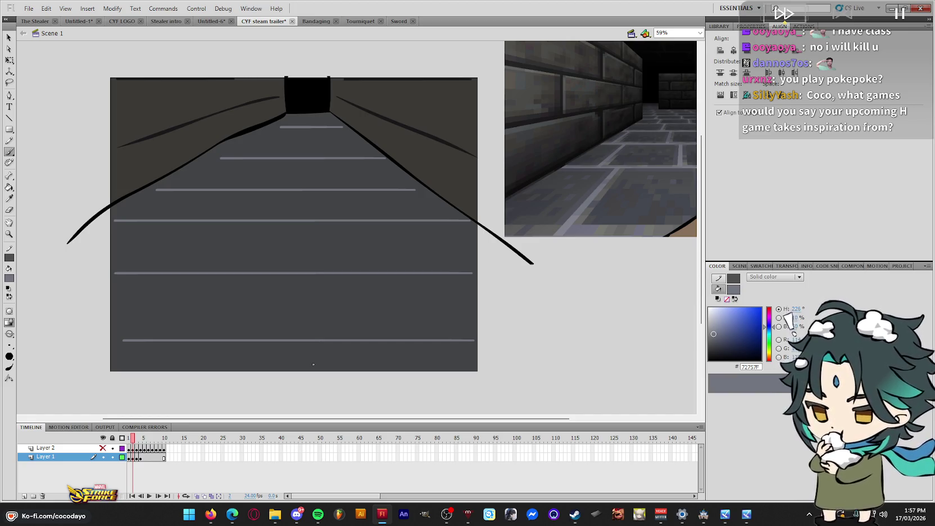
pyautogui.hotkey('alt', 'Tab')
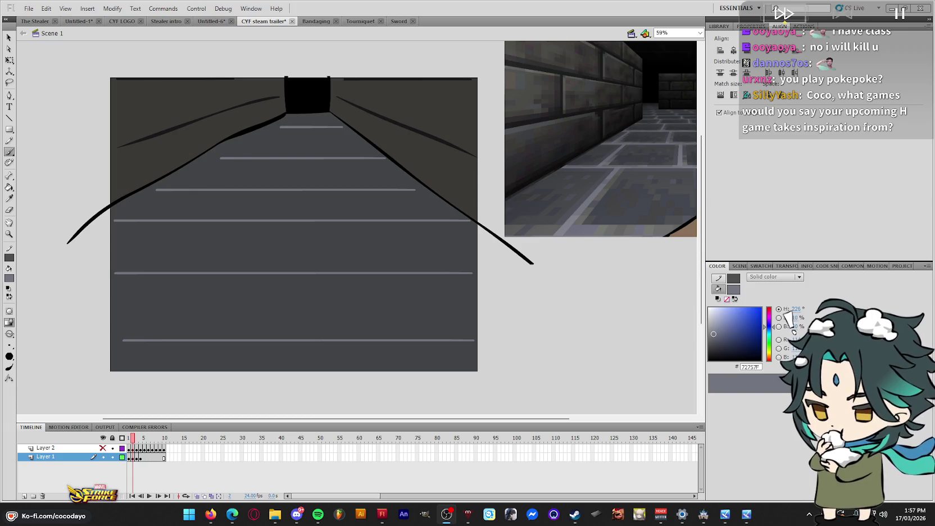
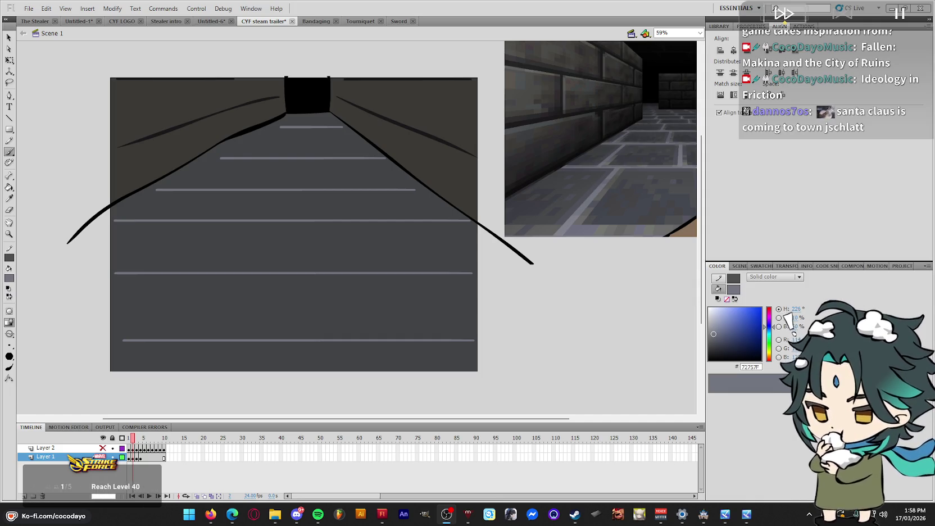
# Paint thin vertical grey cracks down the centre of frame 2's floor
pyautogui.moveTo(597, 285); pyautogui.dragTo(551, 337)
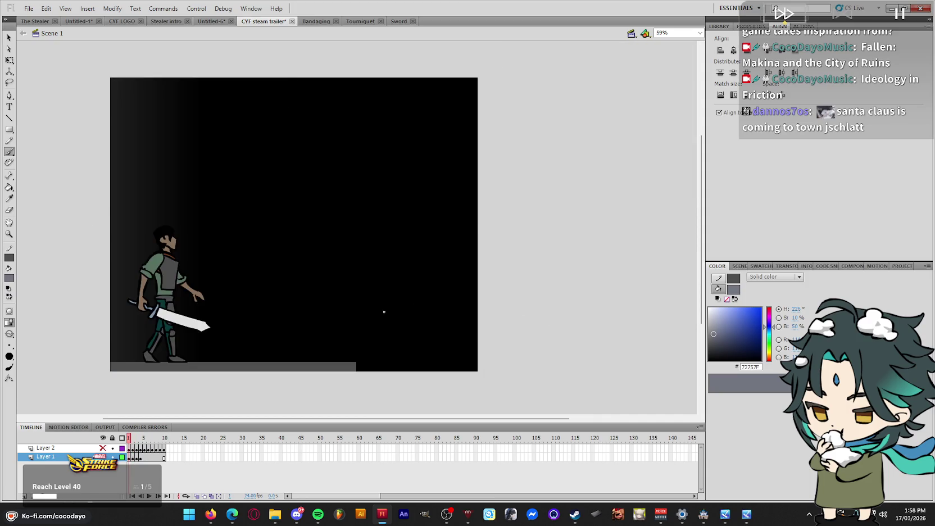
pyautogui.press('i')
pyautogui.press('b')
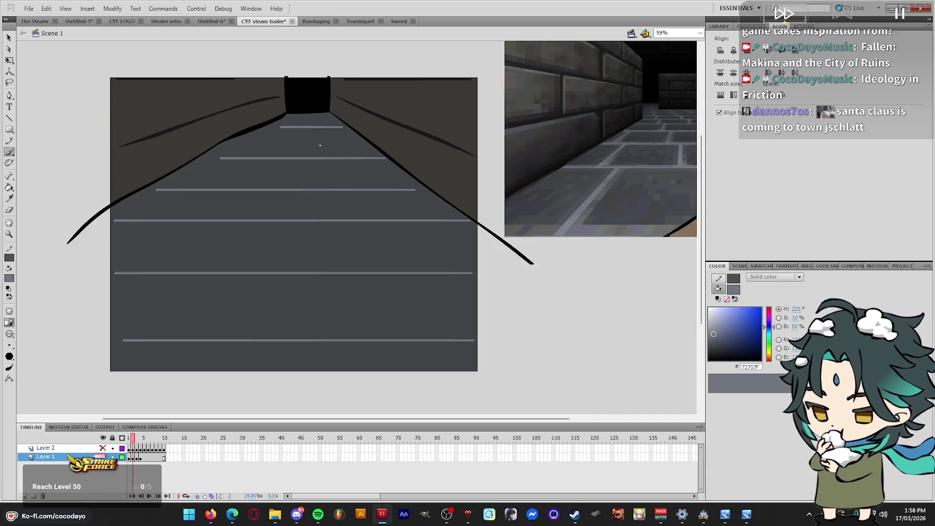
pyautogui.hotkey('ctrl', 'z')
pyautogui.moveTo(311, 154); pyautogui.dragTo(311, 133)
pyautogui.moveTo(310, 199); pyautogui.dragTo(311, 216)
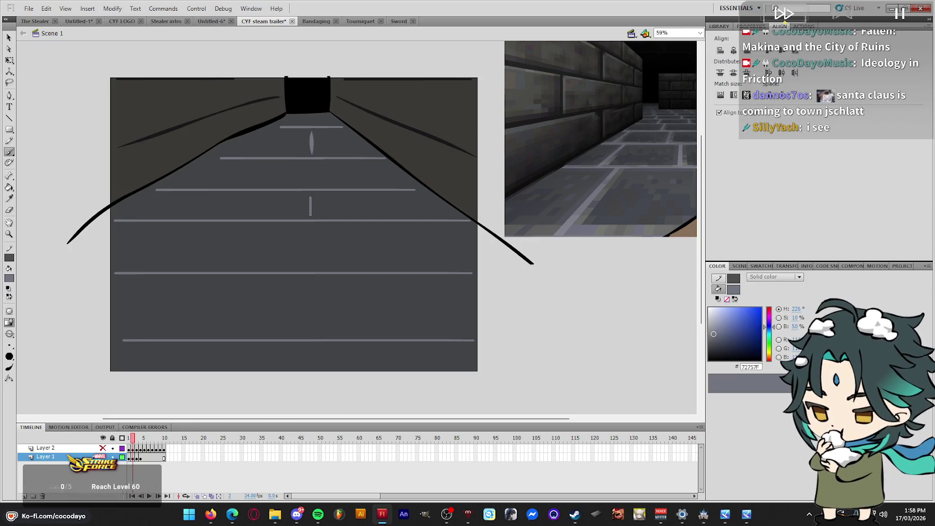
# Add more tapered cracks to frame 2's lower centre, far end, left side and bottom corners
pyautogui.moveTo(309, 277); pyautogui.dragTo(313, 321)
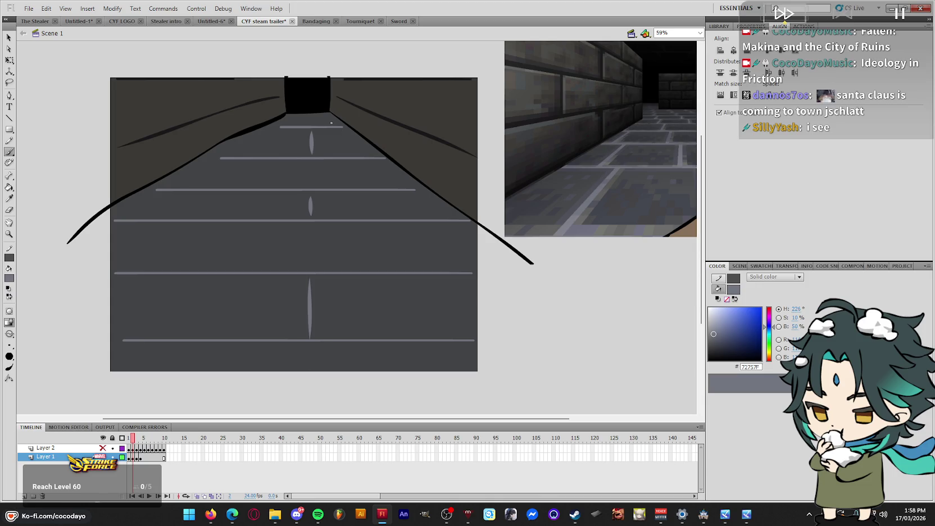
pyautogui.moveTo(331, 122); pyautogui.dragTo(291, 123)
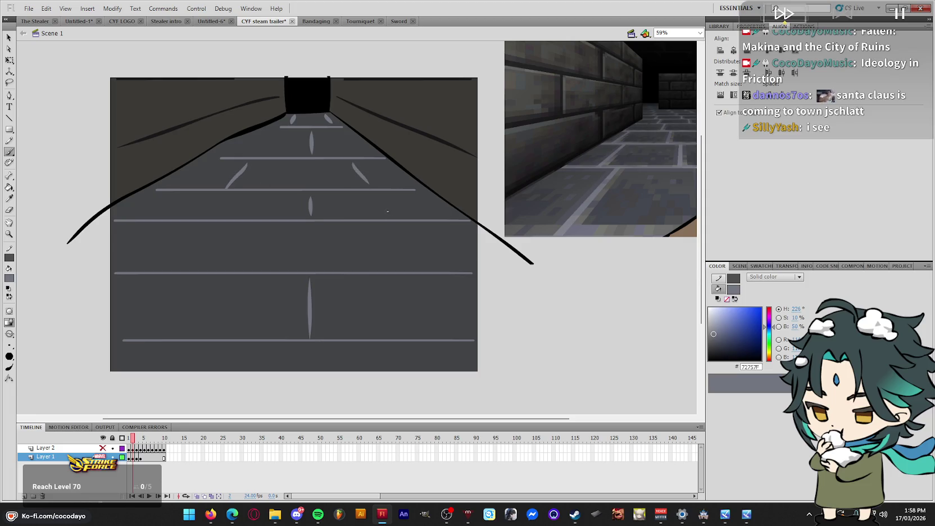
pyautogui.moveTo(200, 229); pyautogui.dragTo(171, 267)
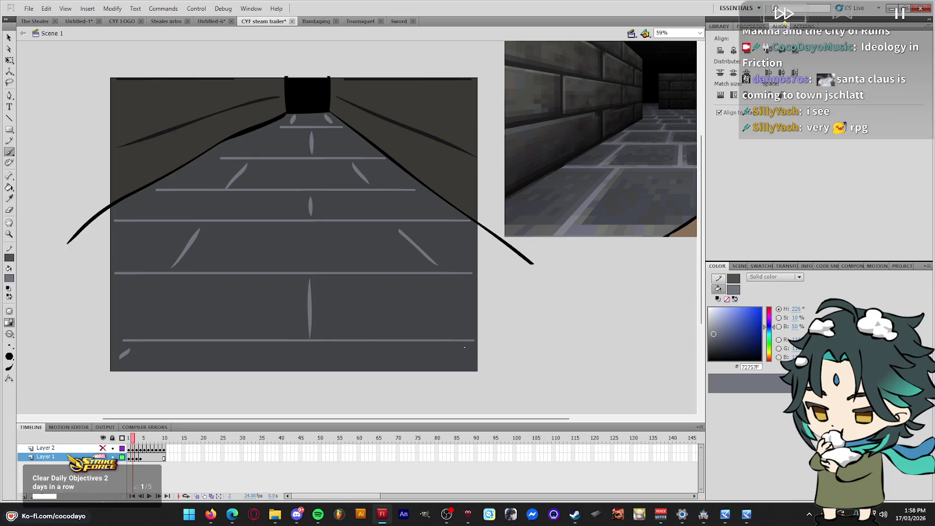
pyautogui.moveTo(139, 350); pyautogui.dragTo(134, 360)
pyautogui.moveTo(472, 346); pyautogui.dragTo(477, 354)
# Paint a short vertical crack on frame 3's floor and turn on onion skinning
pyautogui.press('.')
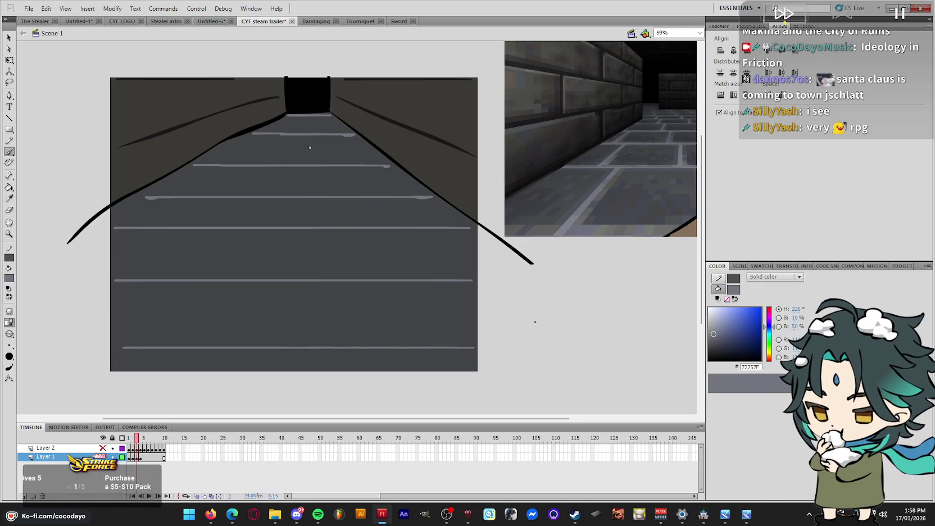
pyautogui.moveTo(308, 139); pyautogui.dragTo(309, 152)
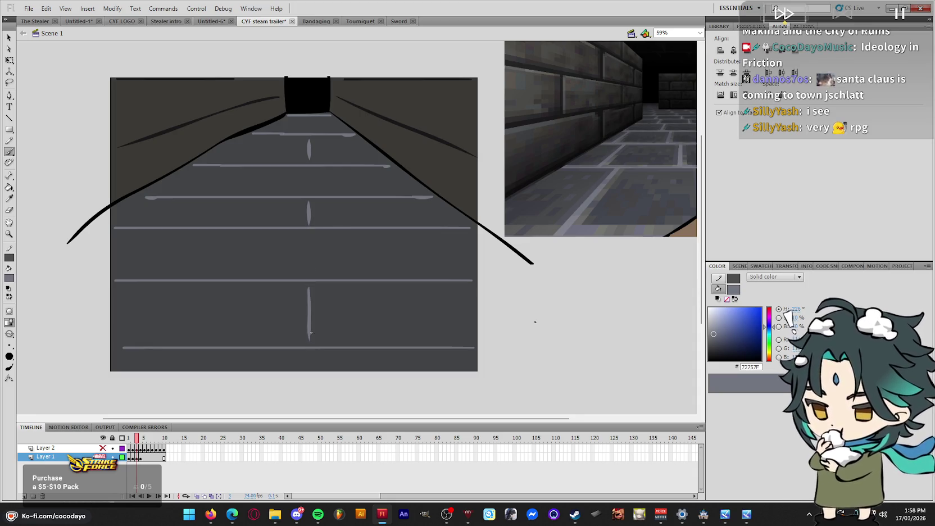
pyautogui.press('.')
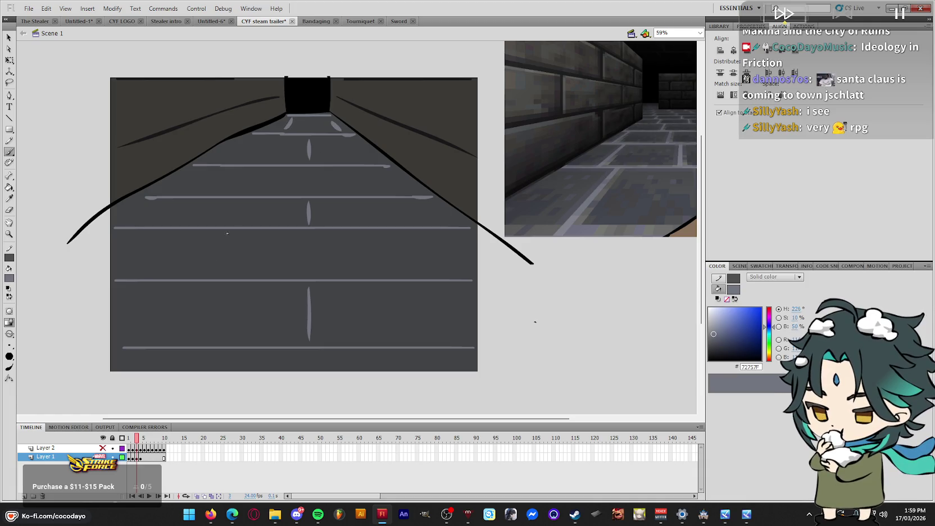
pyautogui.click(196, 495)
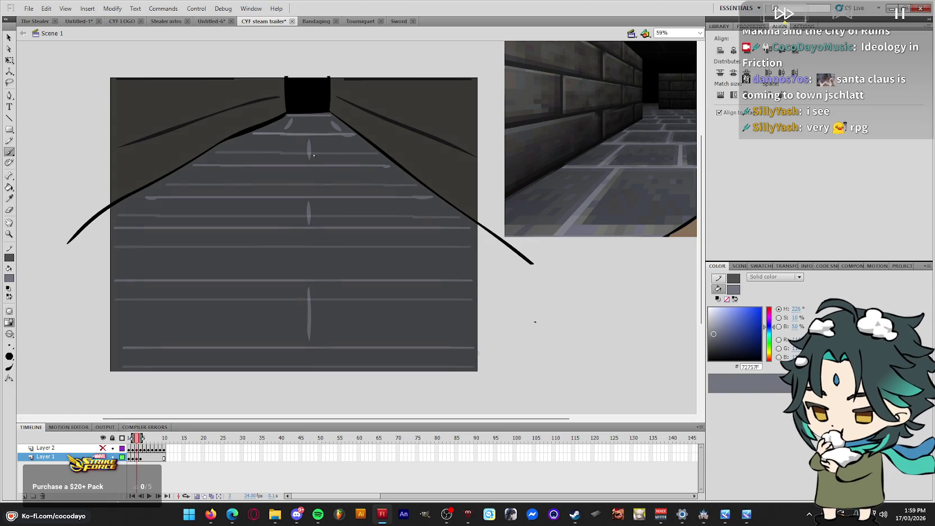
# Compare frames 2 and 3's floors by flipping between them with onion skin toggled
pyautogui.press(',')
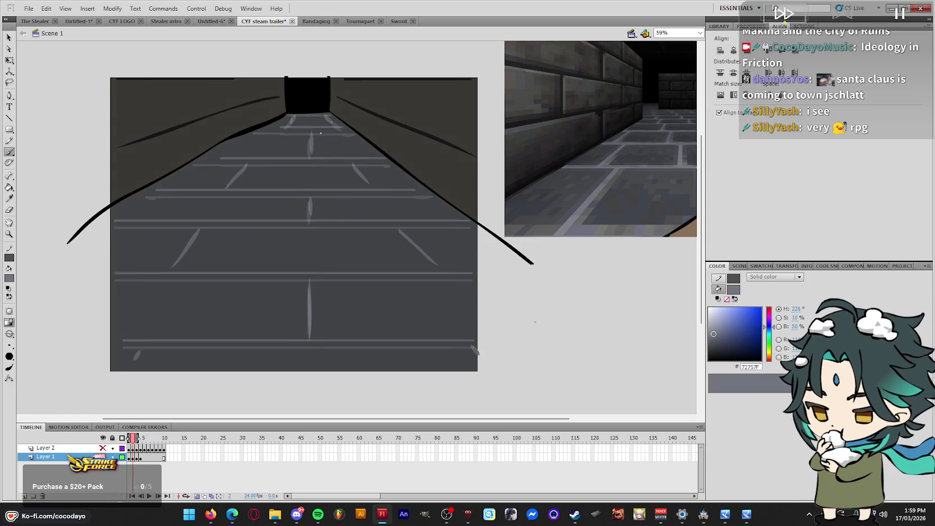
pyautogui.press('.')
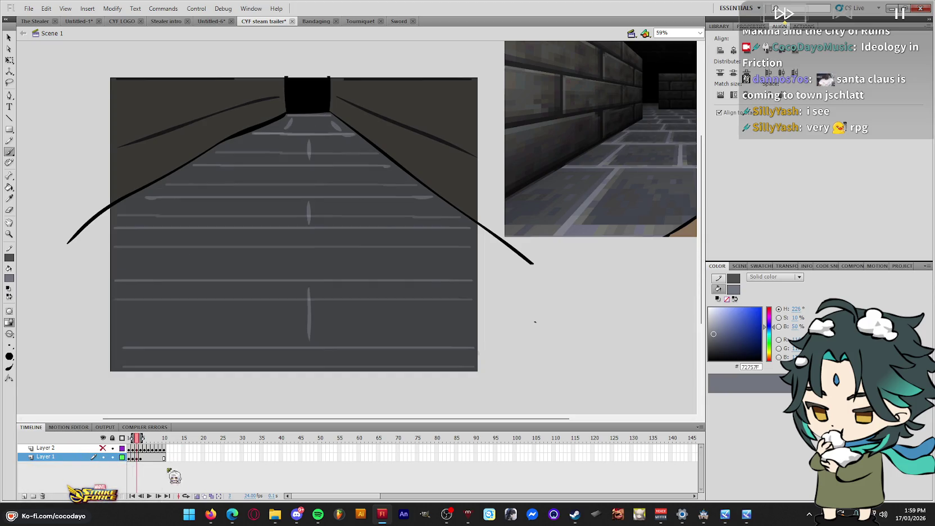
pyautogui.press('.')
pyautogui.press(',')
pyautogui.click(198, 496)
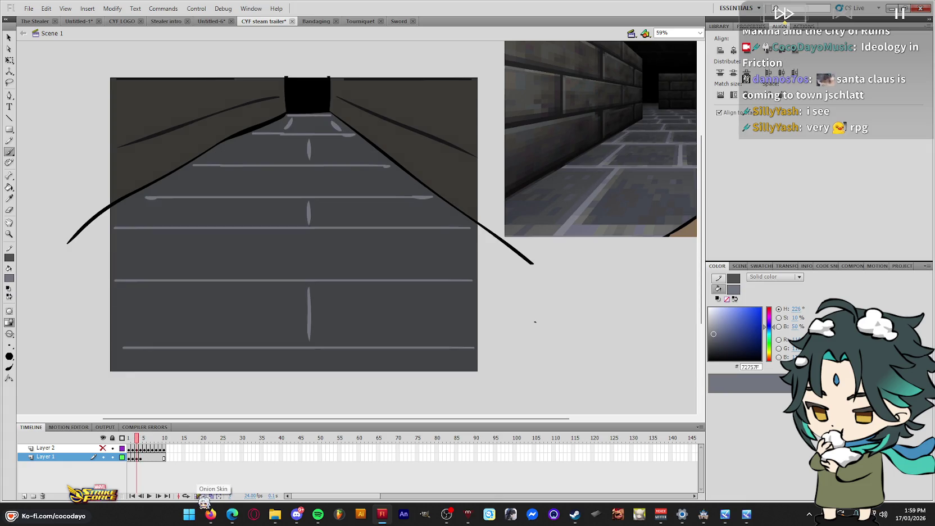
pyautogui.press(',')
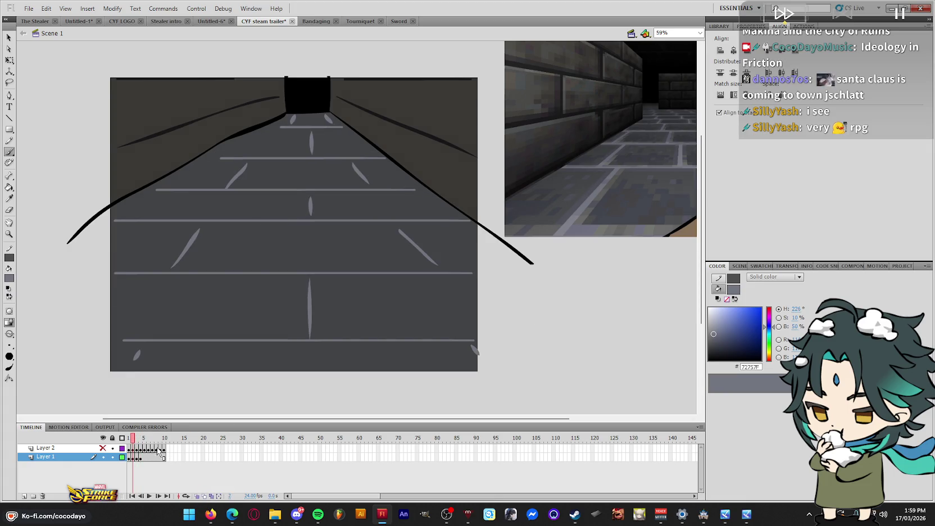
pyautogui.press('.')
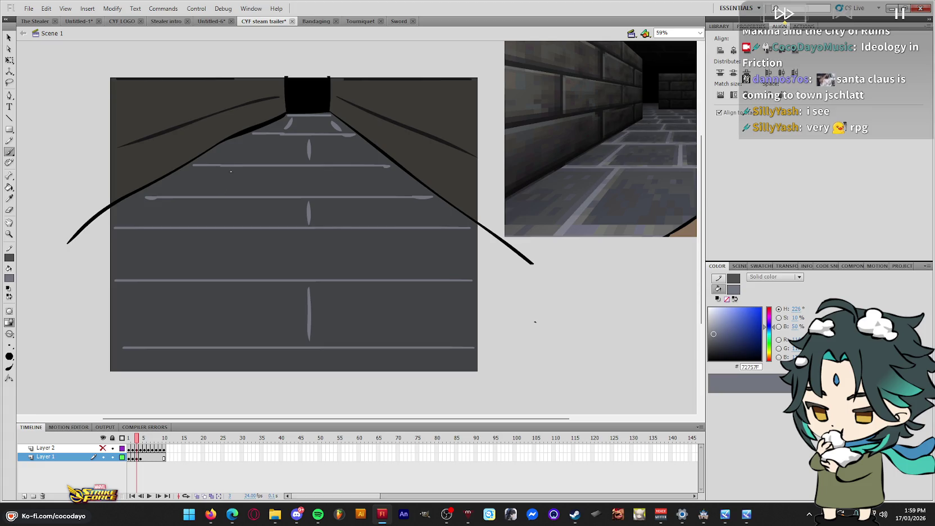
pyautogui.click(198, 497)
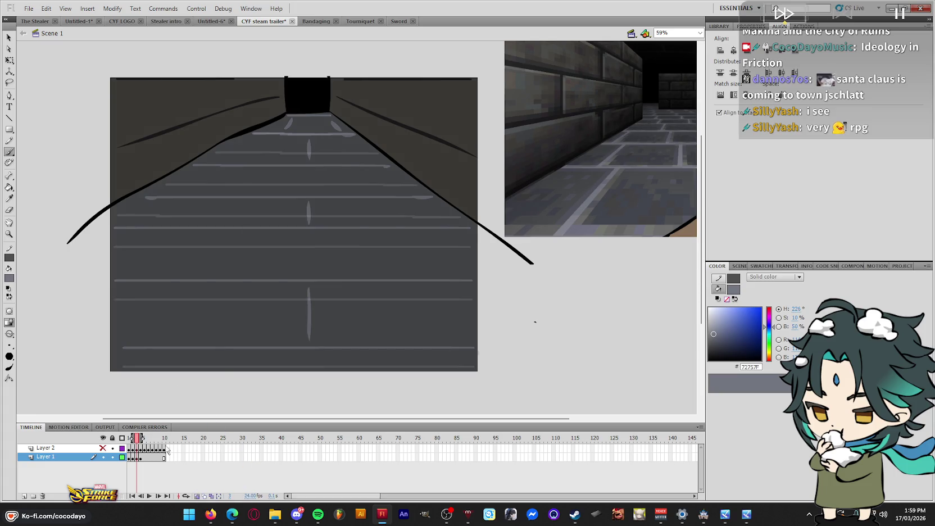
pyautogui.press('q')
pyautogui.moveTo(142, 438); pyautogui.dragTo(140, 443)
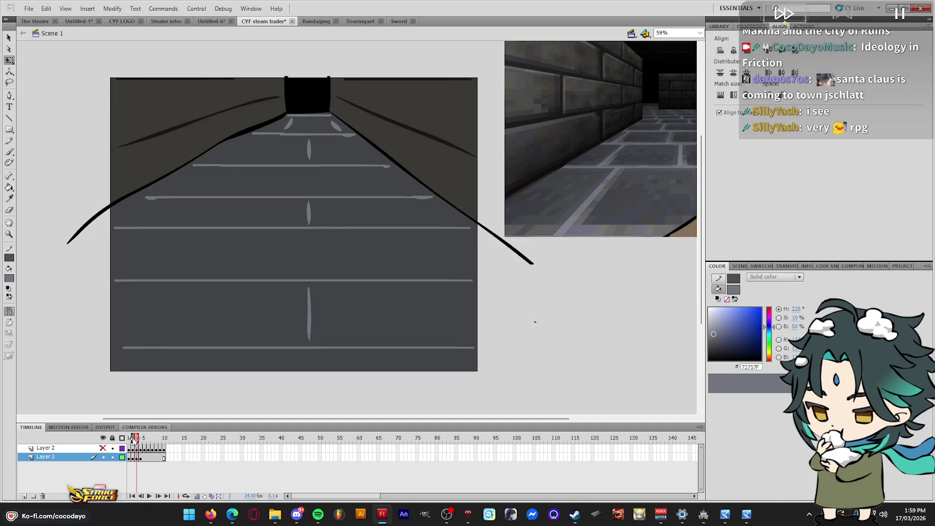
# With onion skinning off and the Brush active, flip between frames 2 and 3 again
pyautogui.click(197, 497)
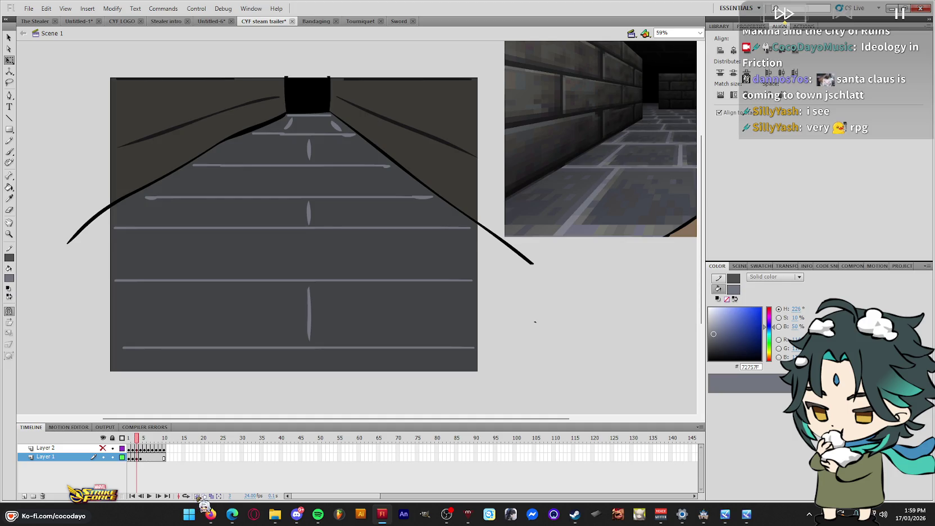
pyautogui.press(',')
pyautogui.press('b')
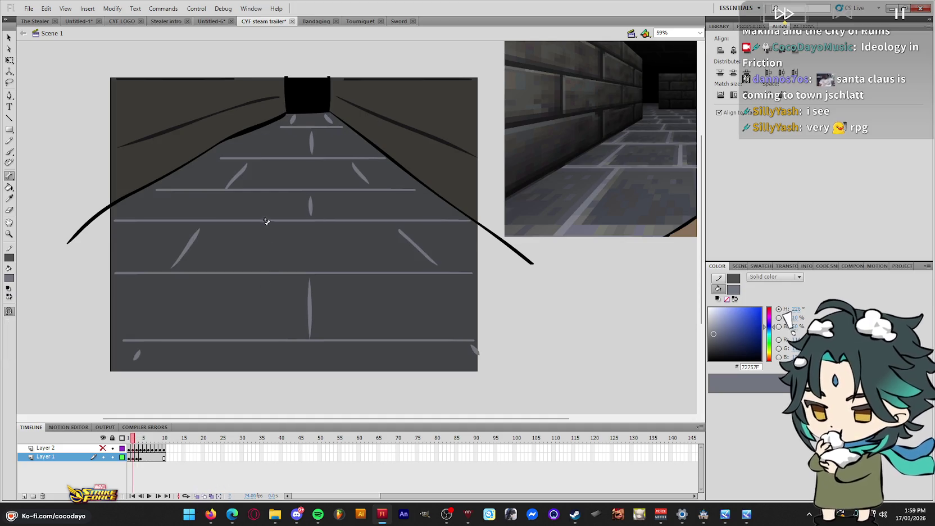
pyautogui.press('.')
pyautogui.press('b')
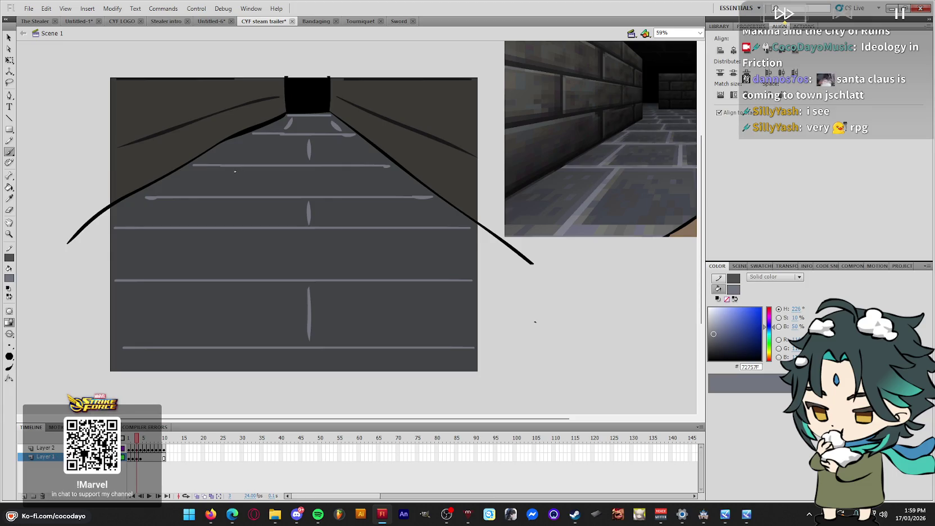
pyautogui.press(',')
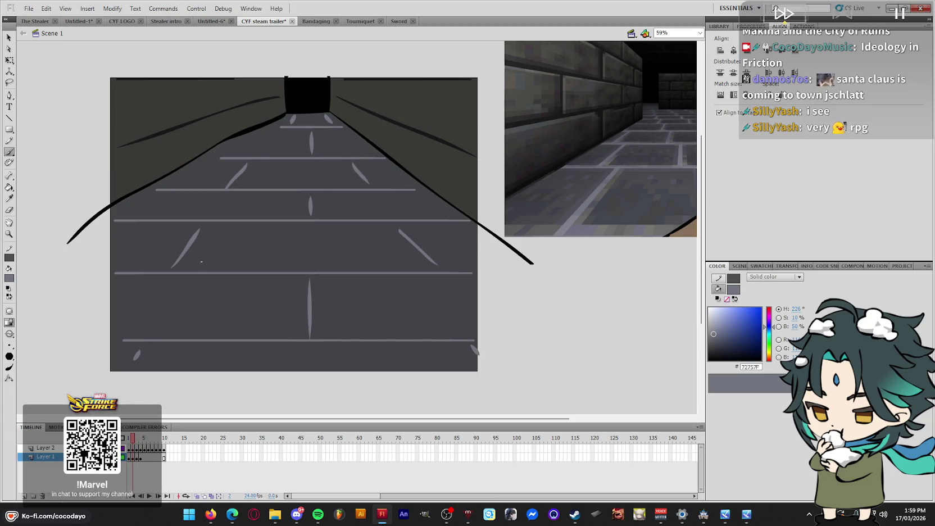
pyautogui.press('.')
# Brush diagonal cracks on frame 3's left and right floor and preview the animation
pyautogui.moveTo(176, 249); pyautogui.dragTo(158, 276)
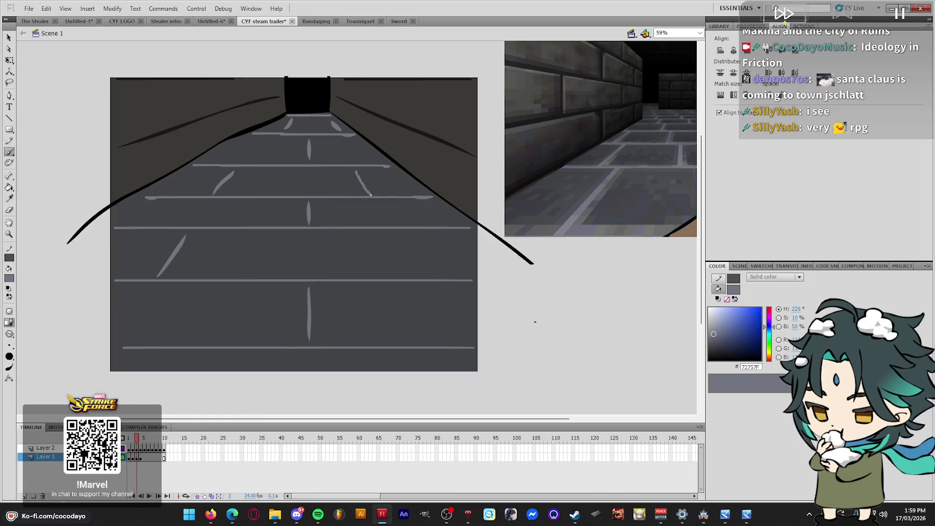
pyautogui.moveTo(398, 235); pyautogui.dragTo(424, 278)
pyautogui.press('Return')
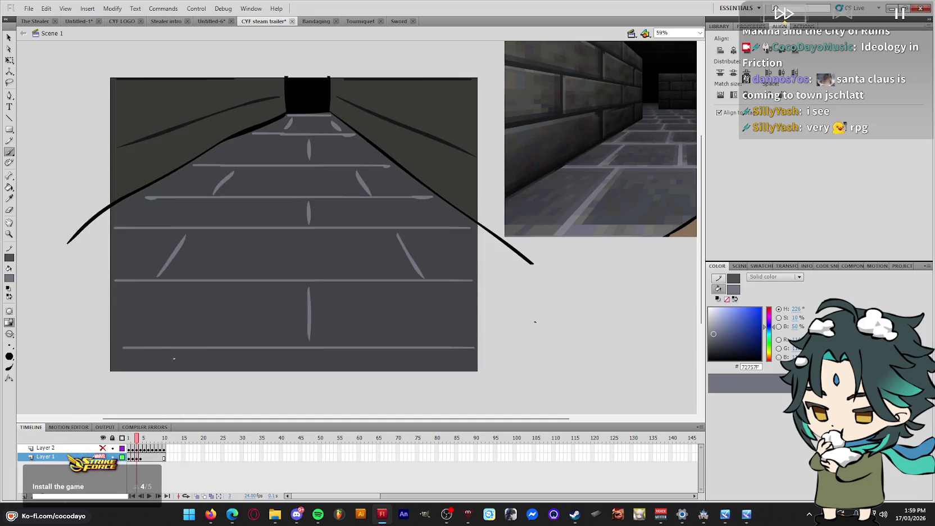
pyautogui.click(141, 459)
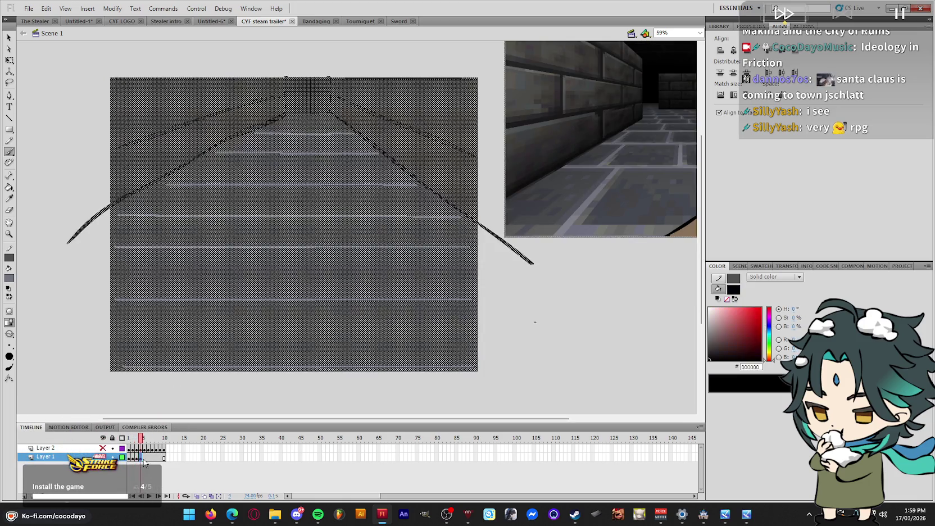
# Paint vertical grey cracks down the centre of frame 4's floor
pyautogui.click(417, 243)
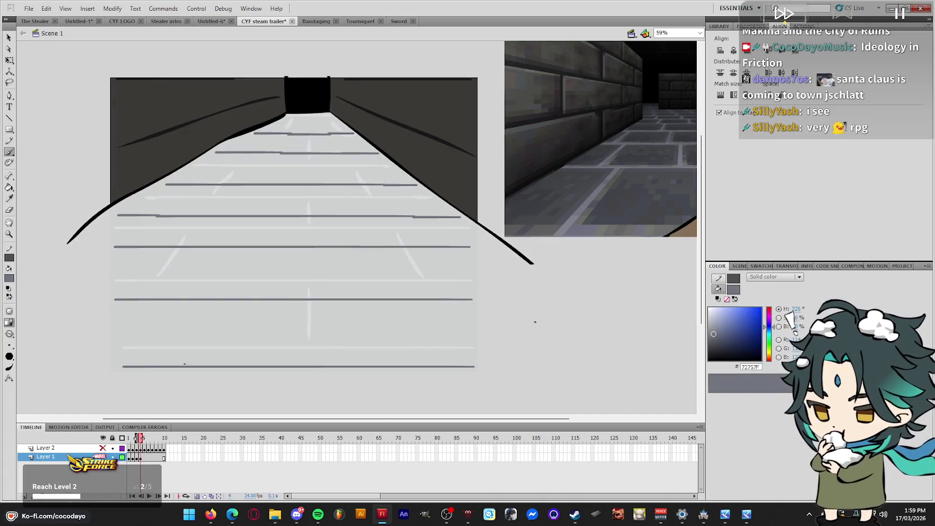
pyautogui.moveTo(308, 159); pyautogui.dragTo(308, 181)
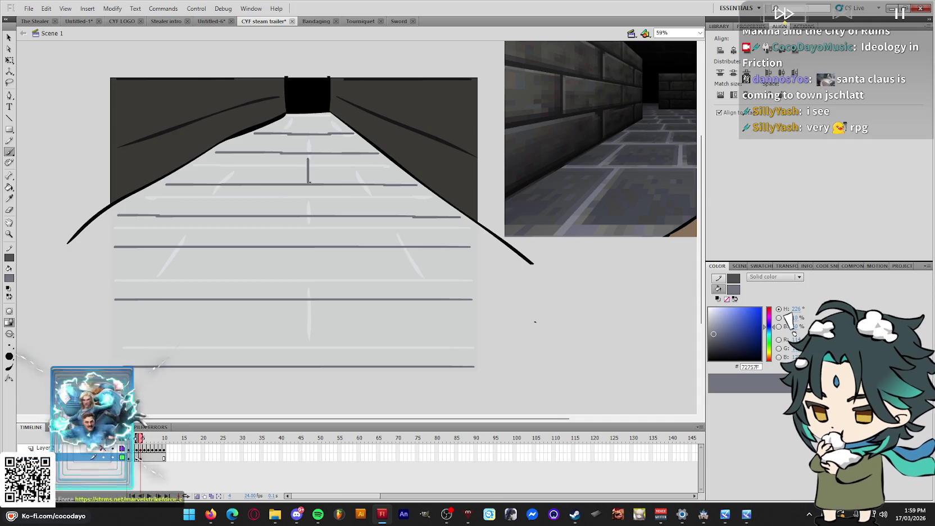
pyautogui.moveTo(309, 221); pyautogui.dragTo(308, 242)
pyautogui.moveTo(309, 310); pyautogui.dragTo(308, 359)
# Add diagonal cracks on frame 4's left, right and upper floor, plus far-end cracks
pyautogui.moveTo(412, 253); pyautogui.dragTo(437, 292)
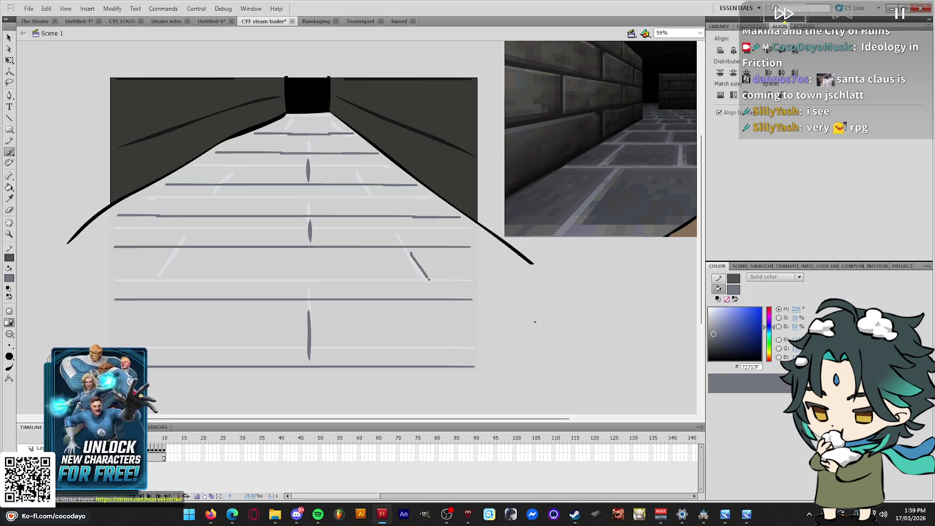
pyautogui.moveTo(383, 206); pyautogui.dragTo(370, 189)
pyautogui.moveTo(213, 193); pyautogui.dragTo(203, 213)
pyautogui.moveTo(175, 255); pyautogui.dragTo(149, 292)
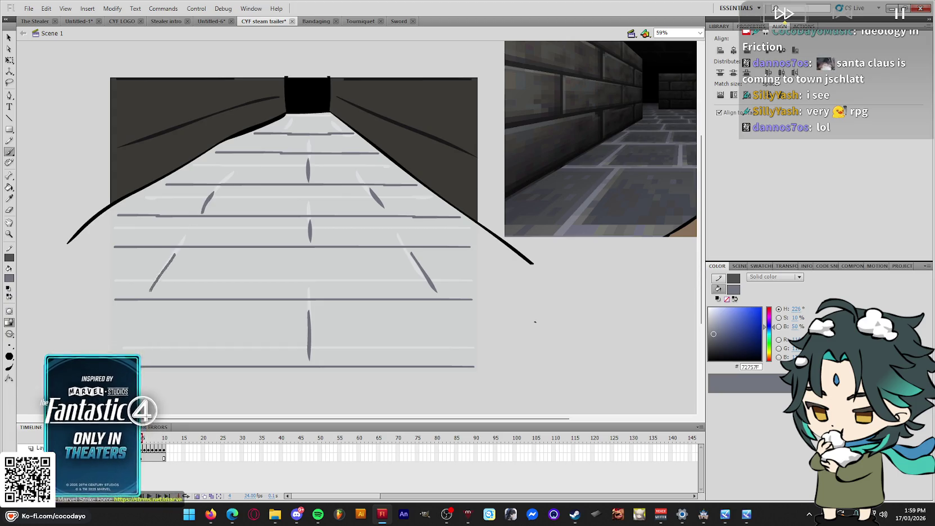
pyautogui.moveTo(339, 129)
pyautogui.mouseDown()
pyautogui.moveTo(327, 115)
pyautogui.moveTo(285, 128)
pyautogui.mouseUp()
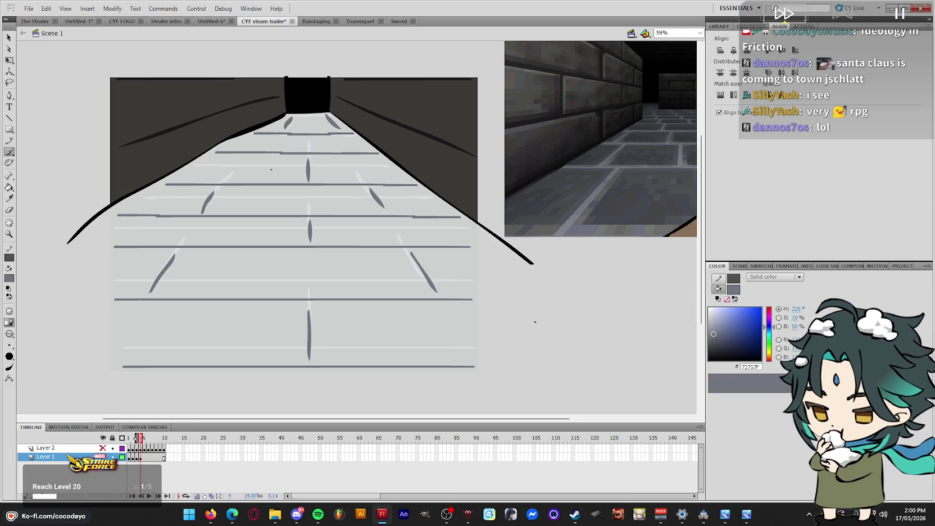
# Step between frames 3 and 4 to compare the dark and white floors
pyautogui.press(',')
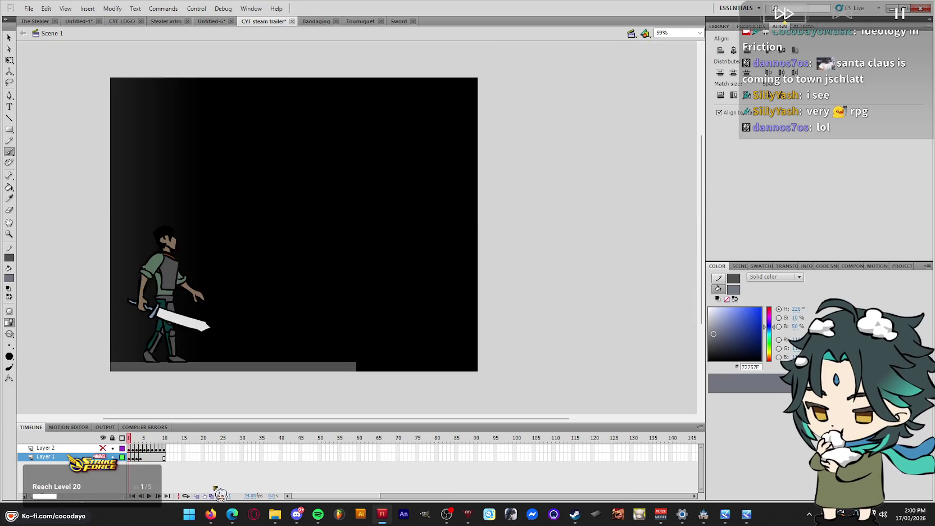
pyautogui.press('.')
pyautogui.press(',')
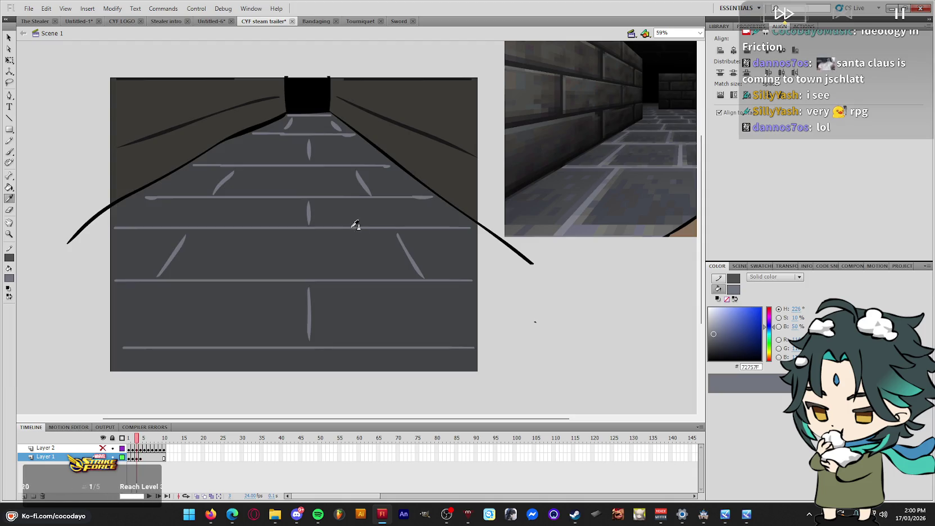
# Sample the dark floor grey (#434446) and set the rectangle fill to none
pyautogui.press('i')
pyautogui.click(356, 240)
pyautogui.press('.')
pyautogui.press('n')
pyautogui.click(726, 299)
# Draw and remove a rectangle outline, fill the white floor dark grey, and preview playback
pyautogui.press('r')
pyautogui.moveTo(630, 338); pyautogui.dragTo(427, 173)
pyautogui.press('q')
pyautogui.click(616, 304)
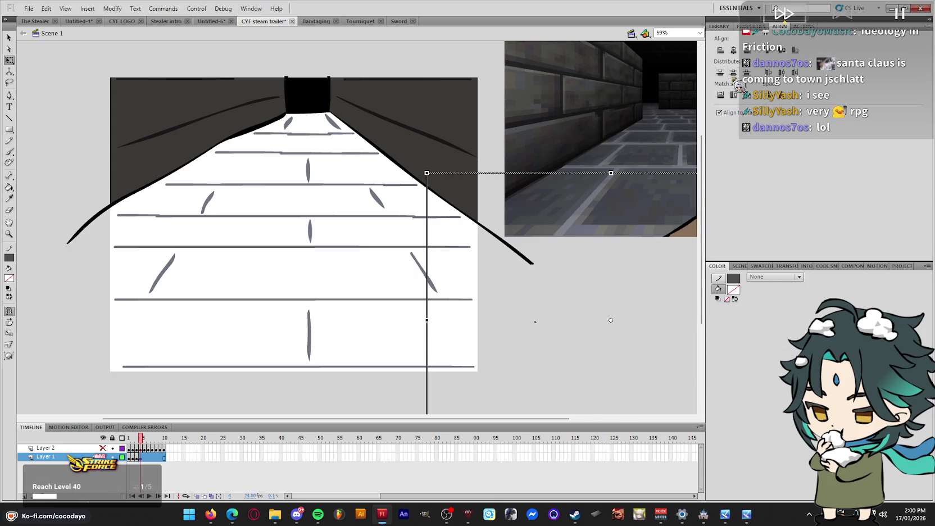
pyautogui.press('Delete')
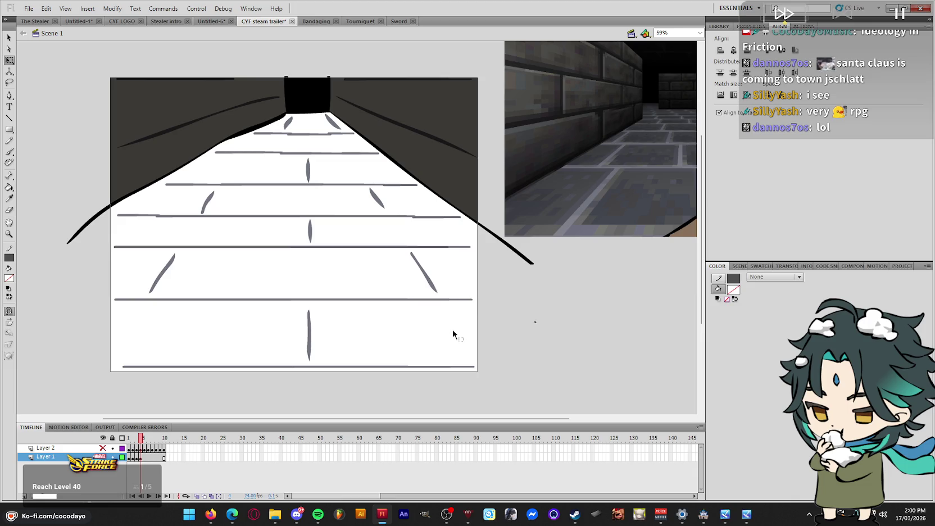
pyautogui.hotkey('ctrl', 'z')
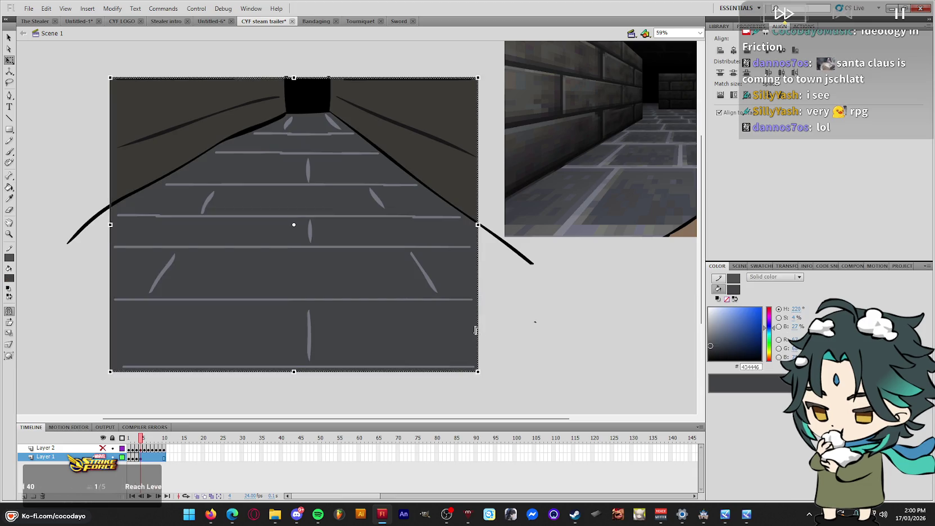
pyautogui.press('Return')
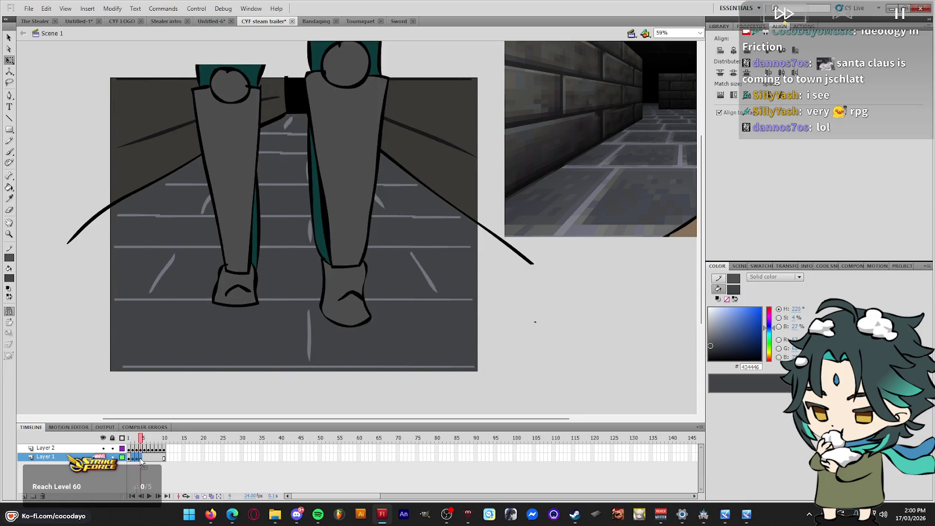
# Scrub through Layer 1's frames 4 to 9 to check the walk poses
pyautogui.moveTo(141, 458); pyautogui.dragTo(146, 459)
pyautogui.press('Return')
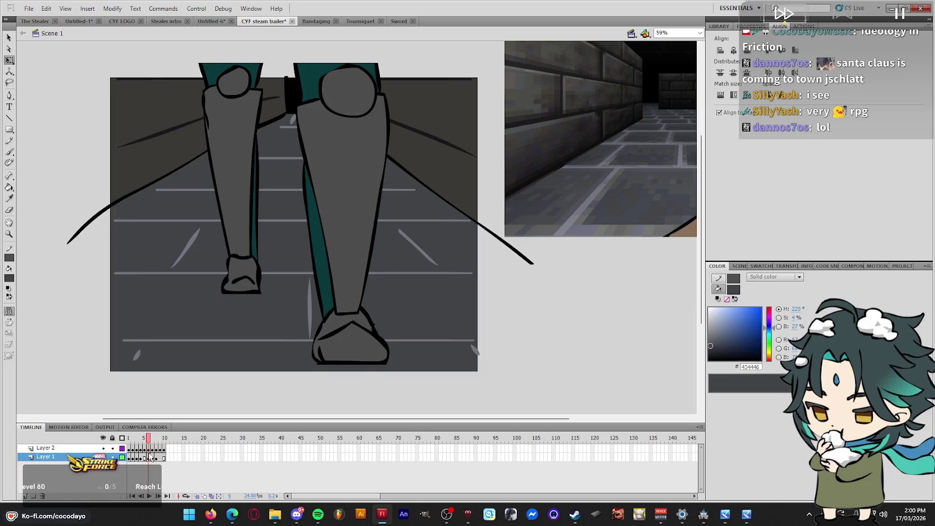
pyautogui.click(145, 459)
pyautogui.click(148, 458)
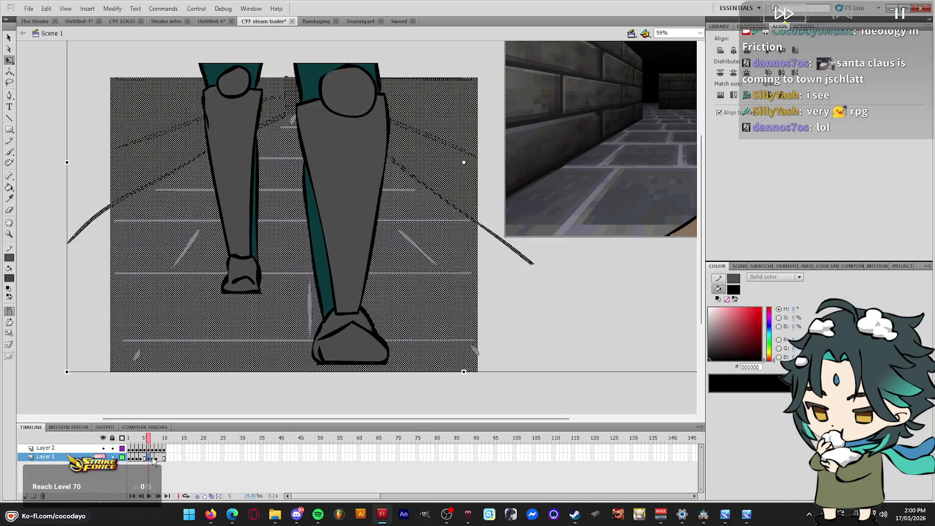
pyautogui.click(157, 459)
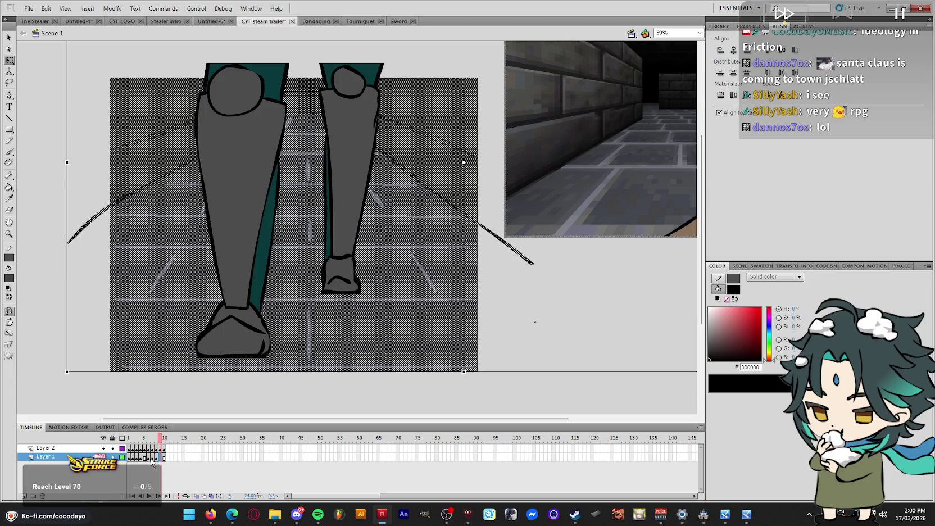
pyautogui.click(153, 459)
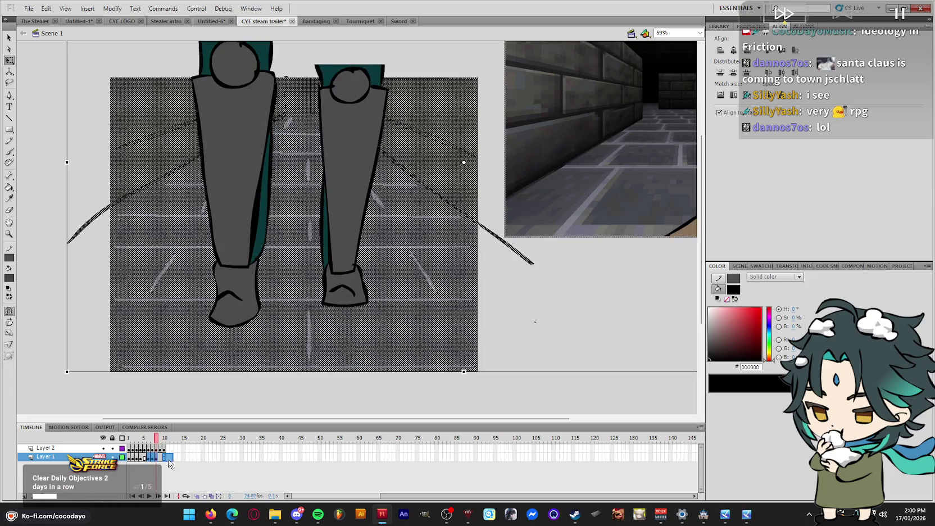
# Remove the extra trailing frames, then scrub and preview the walk cycle
pyautogui.click(168, 462)
pyautogui.rightClick(169, 461)
pyautogui.click(236, 245)
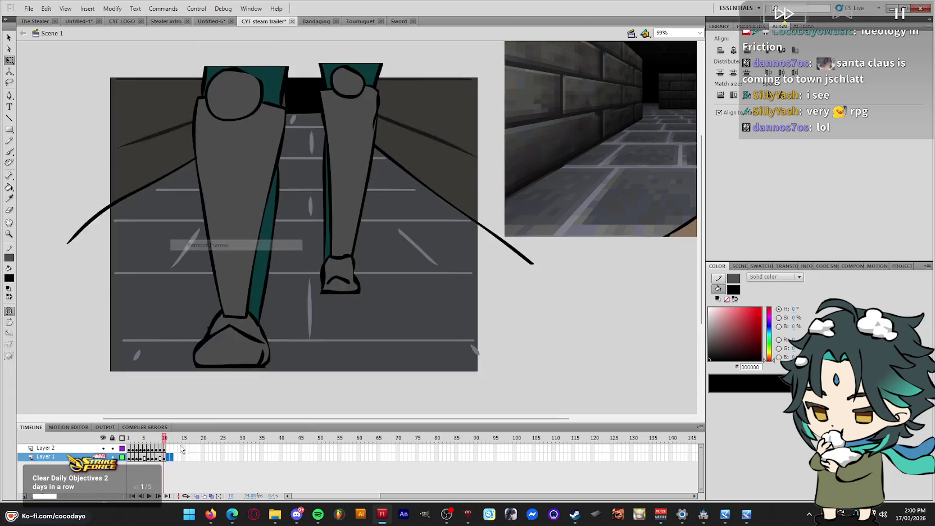
pyautogui.moveTo(131, 438)
pyautogui.mouseDown()
pyautogui.moveTo(194, 424)
pyautogui.moveTo(165, 449)
pyautogui.mouseUp()
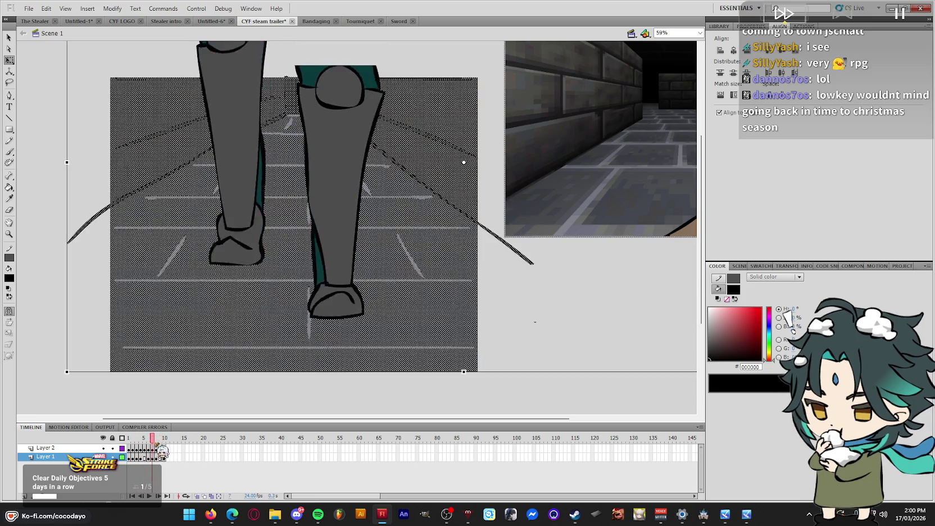
pyautogui.moveTo(164, 450); pyautogui.dragTo(157, 449)
pyautogui.press('Return')
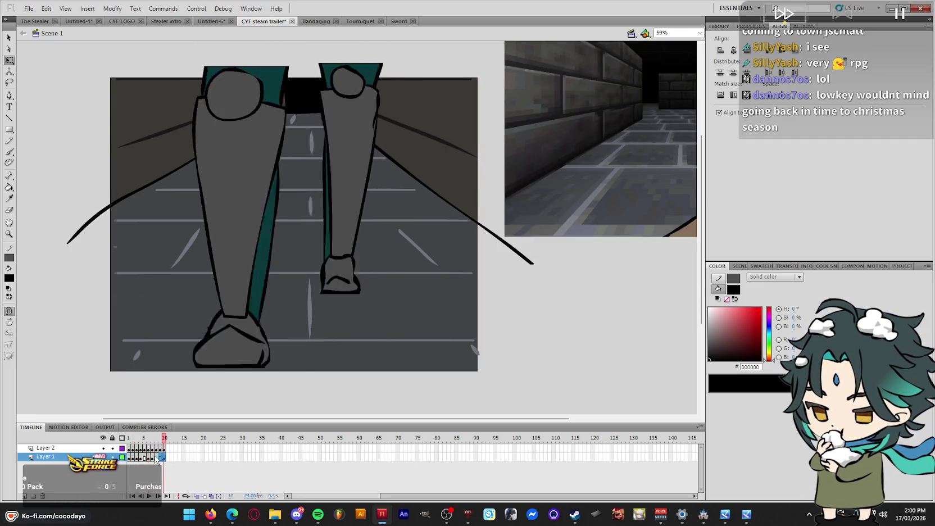
pyautogui.click(135, 458)
# Cut the Layer 1 floor frames and create a new graphic symbol named floor
pyautogui.rightClick(134, 458)
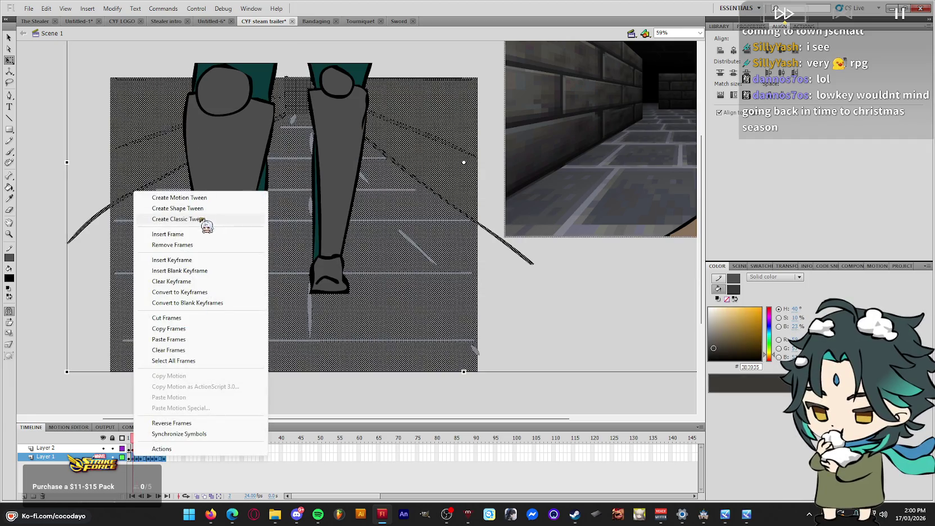
pyautogui.click(169, 318)
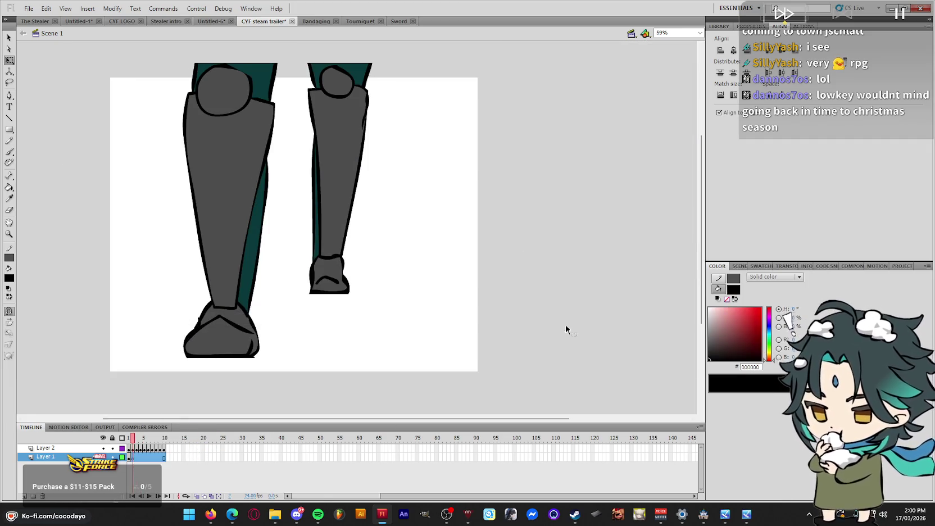
pyautogui.click(720, 27)
pyautogui.click(710, 257)
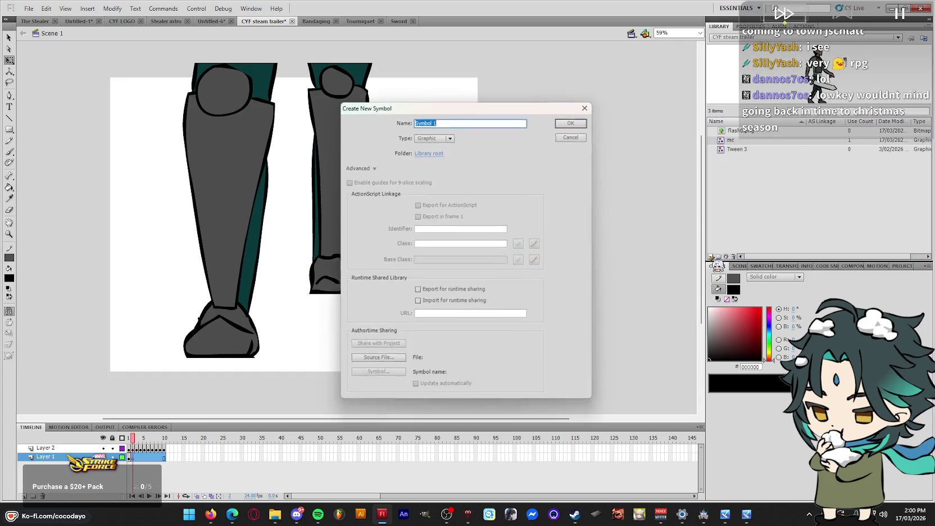
pyautogui.write('f;pp')
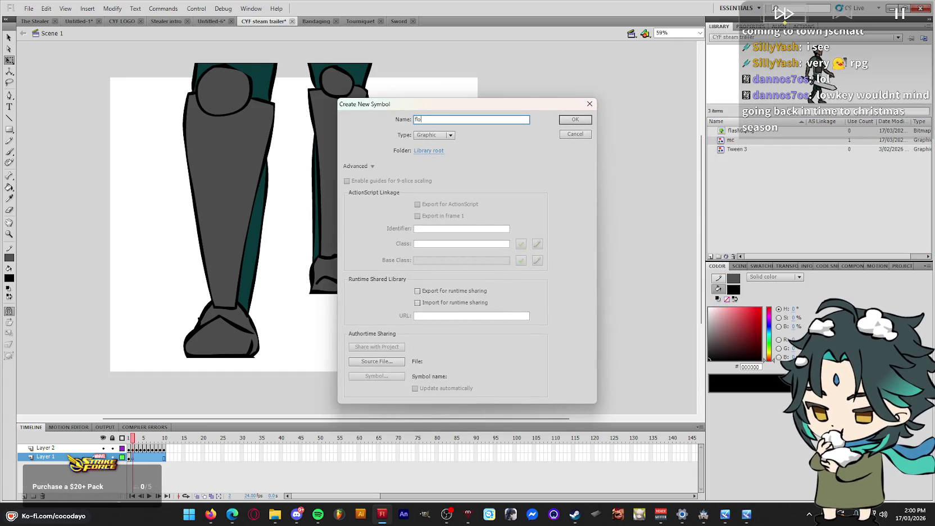
pyautogui.write('or')
pyautogui.press('Return')
# Paste the frames into the floor symbol, then place and centre an instance on the stage
pyautogui.rightClick(129, 449)
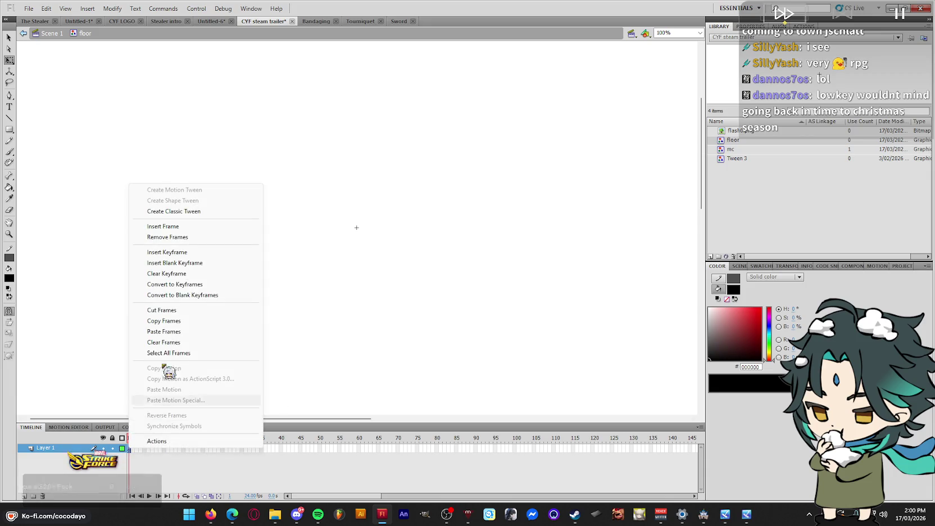
pyautogui.click(182, 335)
pyautogui.click(52, 33)
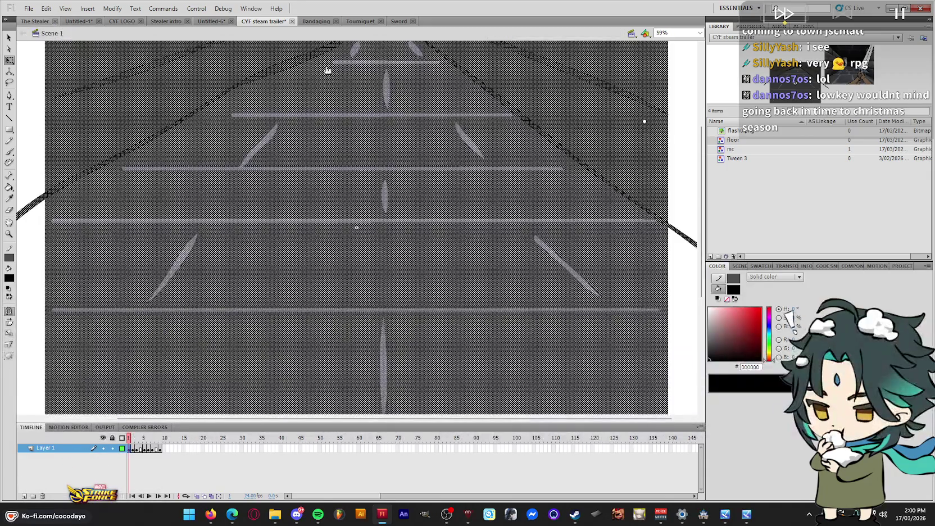
pyautogui.moveTo(538, 235); pyautogui.dragTo(494, 271)
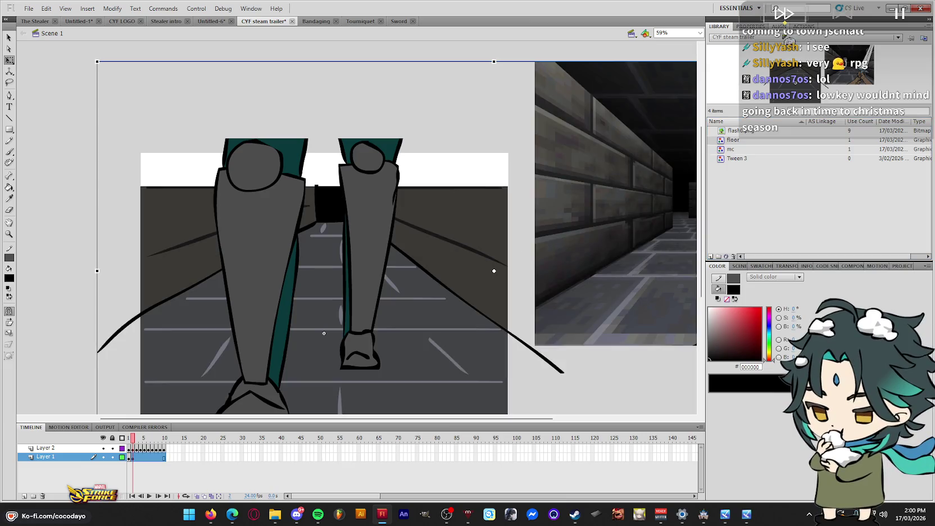
pyautogui.hotkey('ctrl', 'k')
pyautogui.click(733, 50)
pyautogui.click(733, 73)
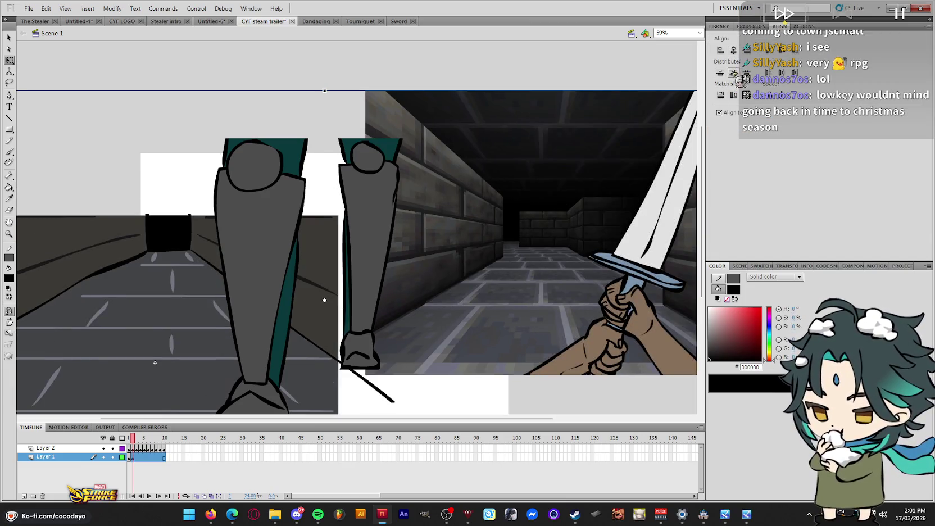
# Inside the floor symbol, delete the dungeon reference image
pyautogui.doubleClick(535, 223)
pyautogui.click(548, 203)
pyautogui.press('Delete')
pyautogui.hotkey('ctrl', 'z')
pyautogui.press('Delete')
# Step through the floor symbol's frames up to frame 9, then return to Scene 1
pyautogui.press('.')
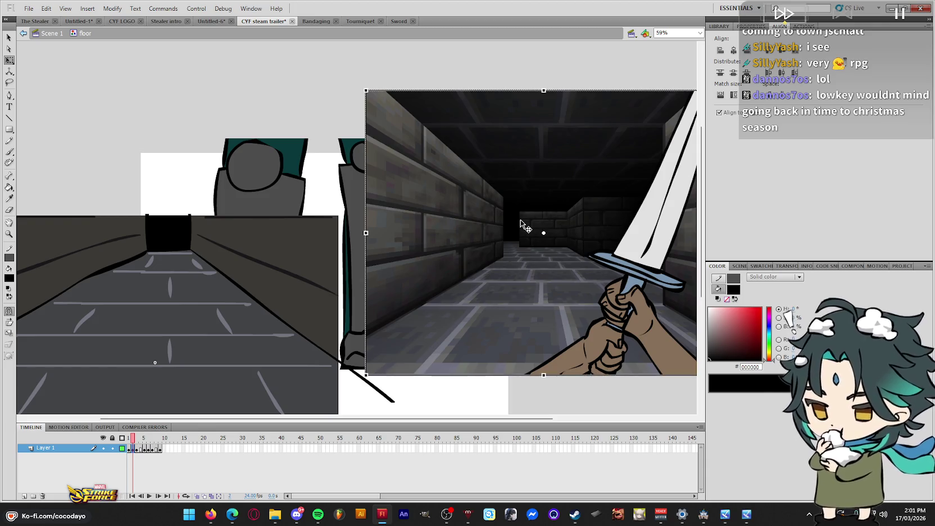
pyautogui.press('.')
pyautogui.press('.')
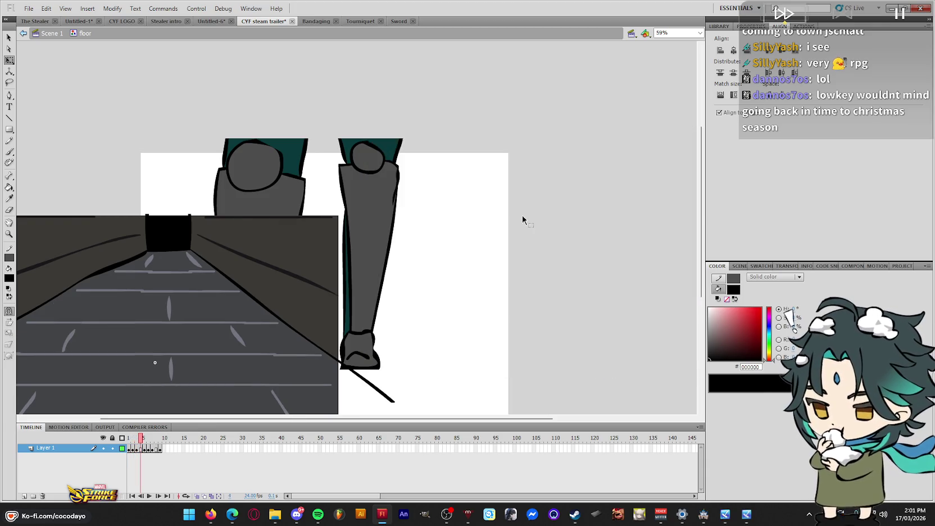
pyautogui.press('.')
pyautogui.press('.')
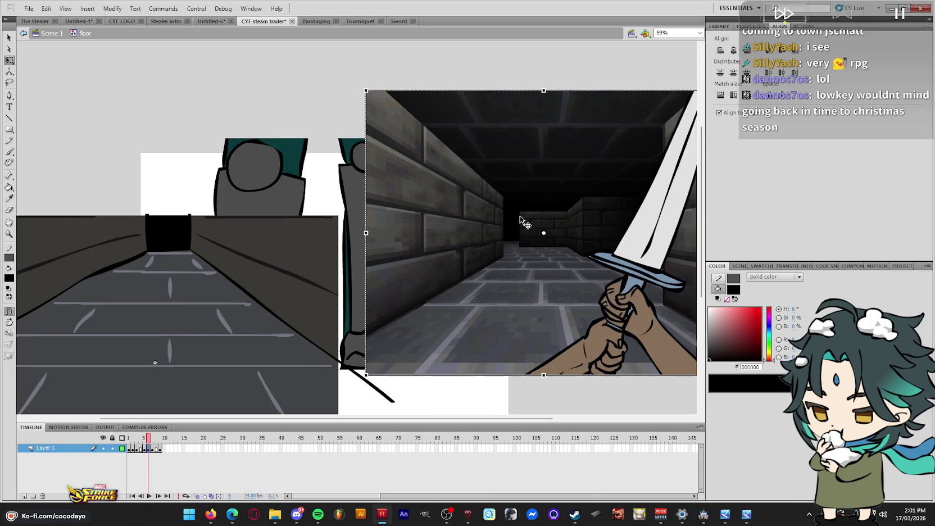
pyautogui.press('.')
pyautogui.press('.')
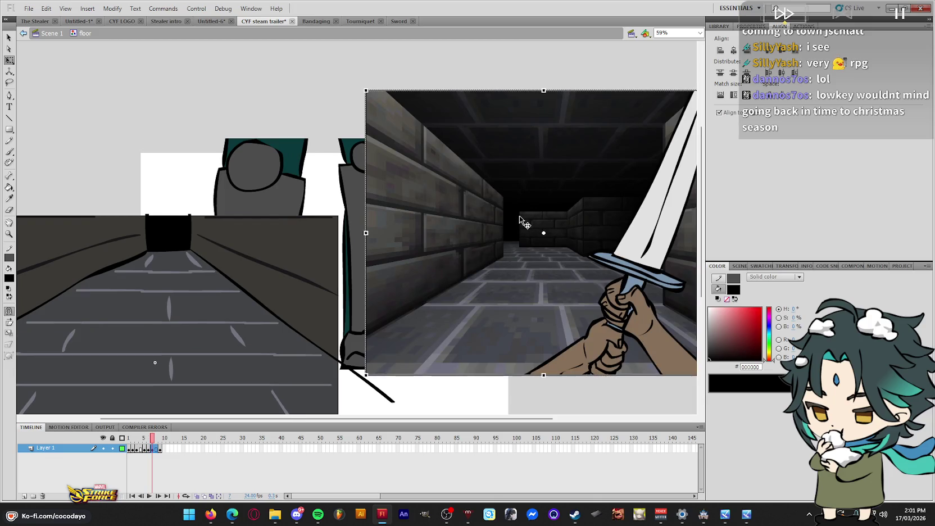
pyautogui.press('.')
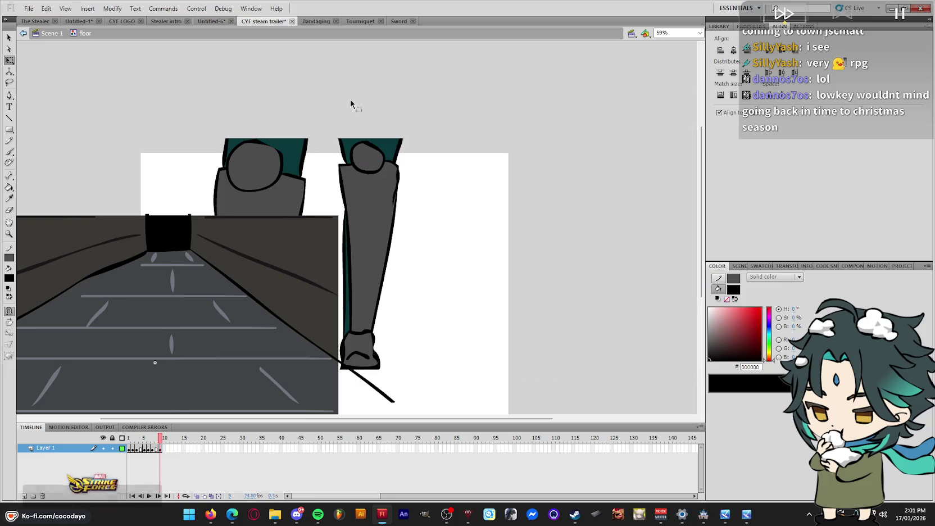
pyautogui.doubleClick(497, 96)
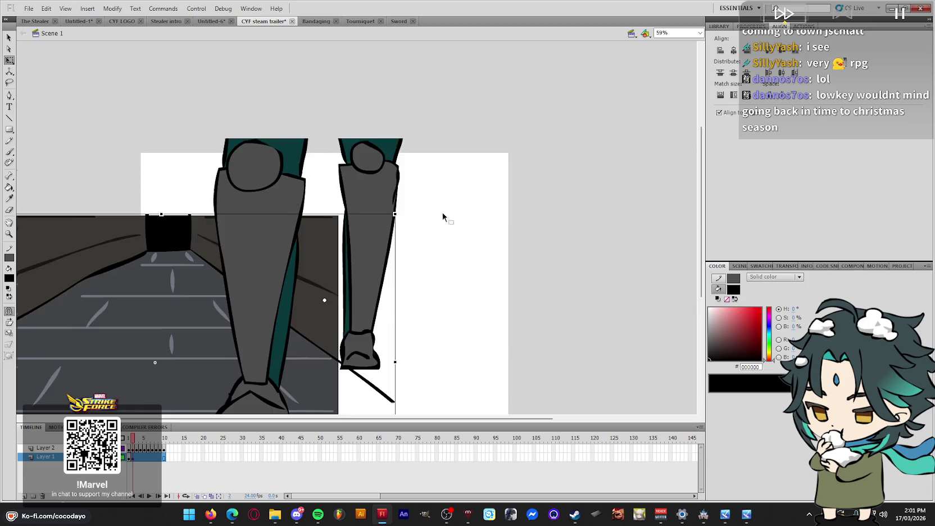
# Inside the floor symbol, clear the fill colour and paste the shoe shape onto Layer 2
pyautogui.scroll(-4, 448, 214)
pyautogui.moveTo(143, 252); pyautogui.dragTo(463, 287)
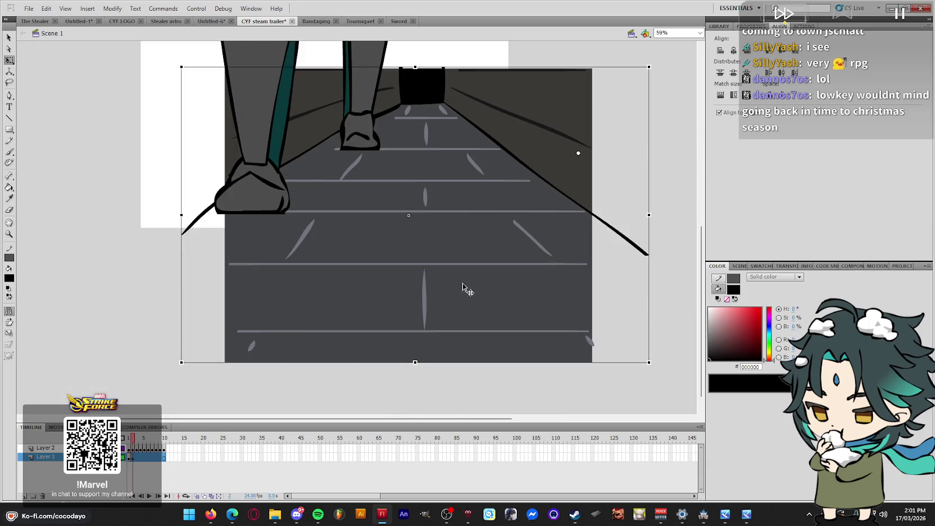
pyautogui.doubleClick(537, 231)
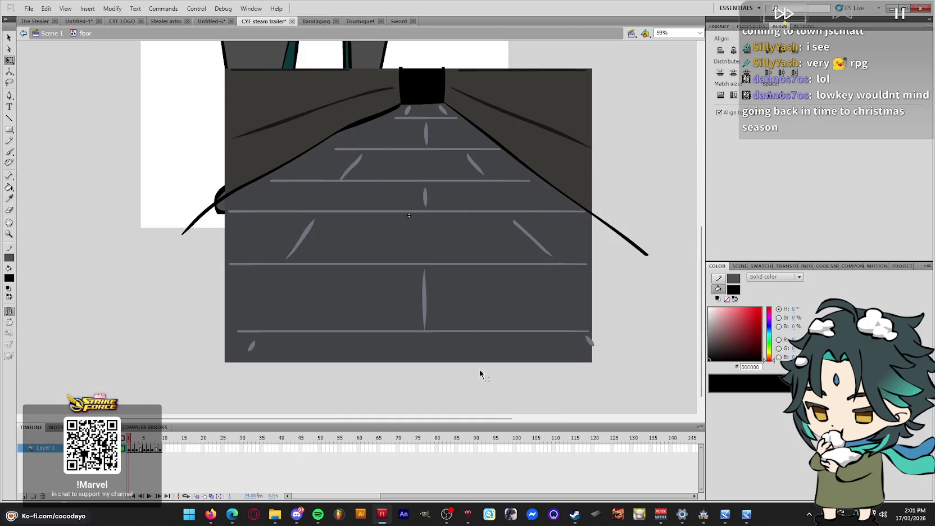
pyautogui.click(727, 299)
pyautogui.press('r')
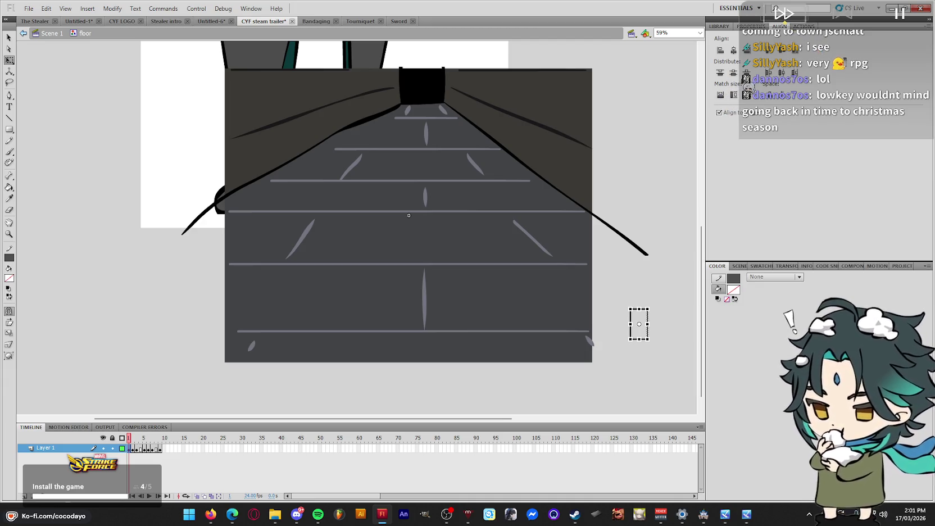
pyautogui.hotkey('ctrl', 'F3')
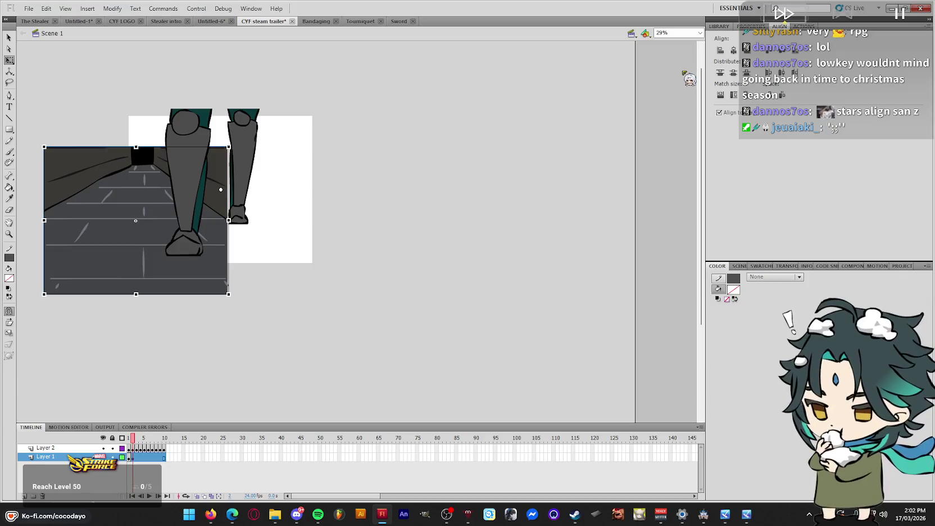
pyautogui.hotkey('ctrl', 'v')
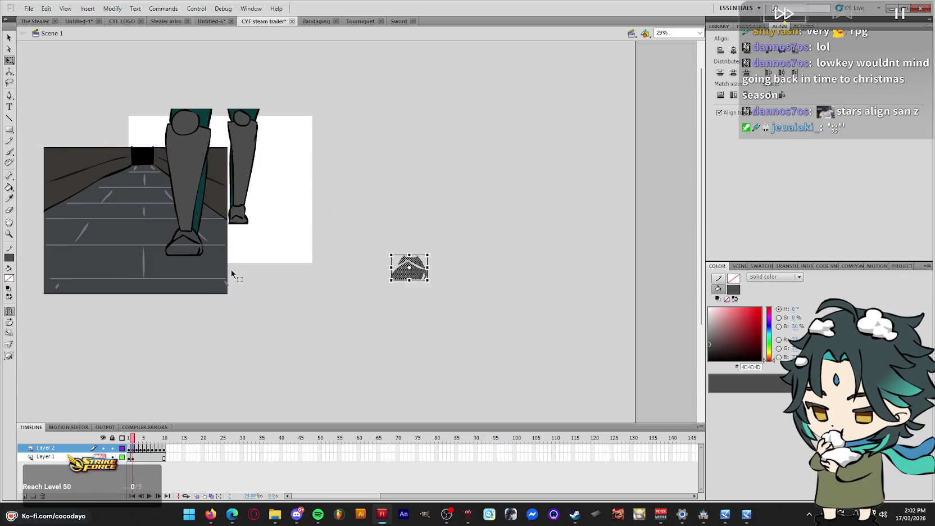
# Align the floor image to the stage with Match size so it covers it, then preview
pyautogui.click(213, 277)
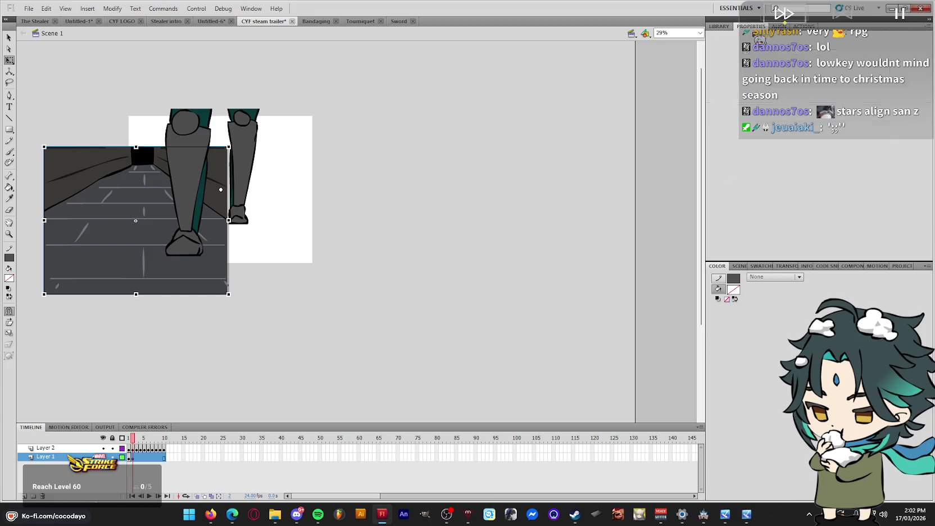
pyautogui.click(780, 27)
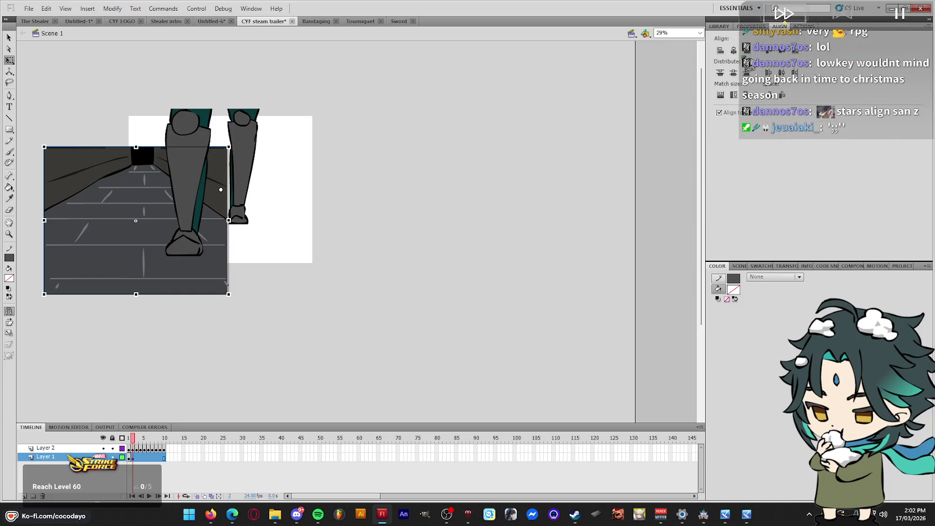
pyautogui.click(721, 49)
pyautogui.click(767, 49)
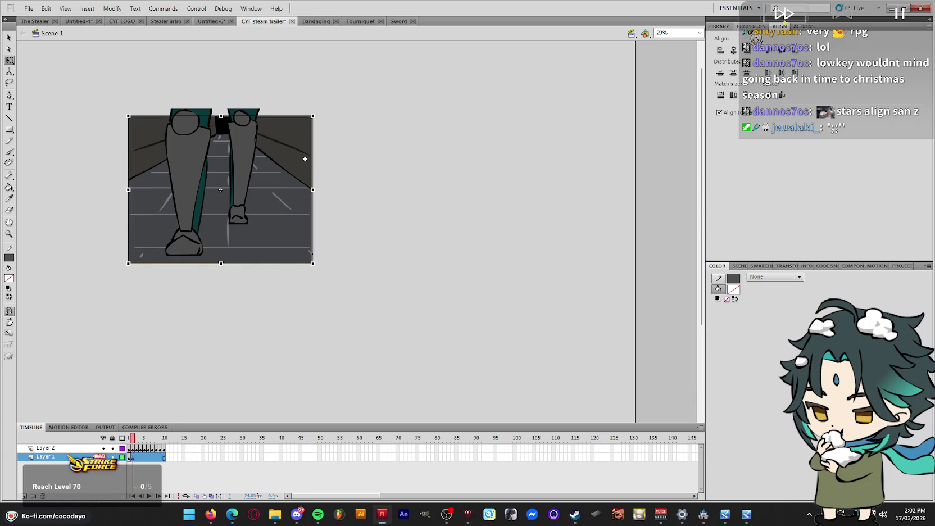
pyautogui.click(751, 26)
pyautogui.click(407, 178)
pyautogui.press('Return')
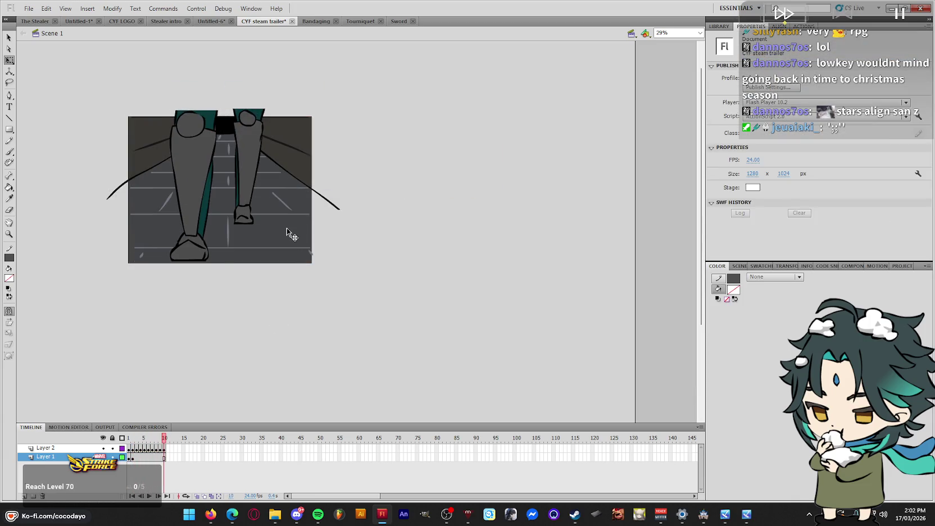
# Check frame 7 and the floor symbol, then set the frame rate to 15 fps
pyautogui.click(287, 228)
pyautogui.click(153, 448)
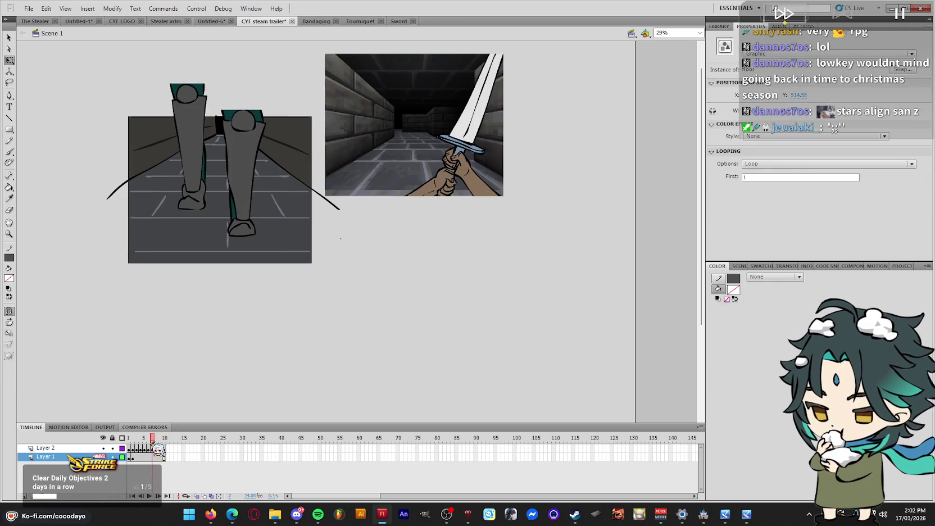
pyautogui.doubleClick(404, 188)
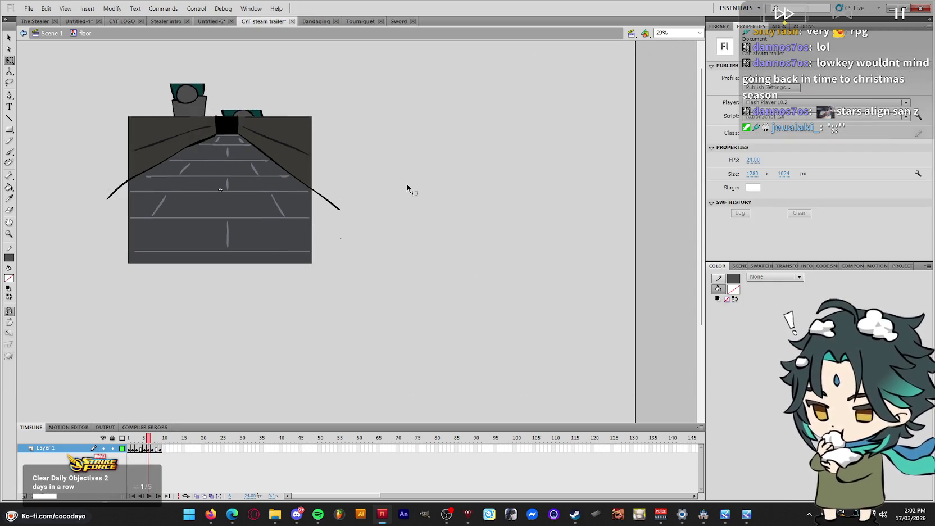
pyautogui.doubleClick(413, 189)
pyautogui.press('Return')
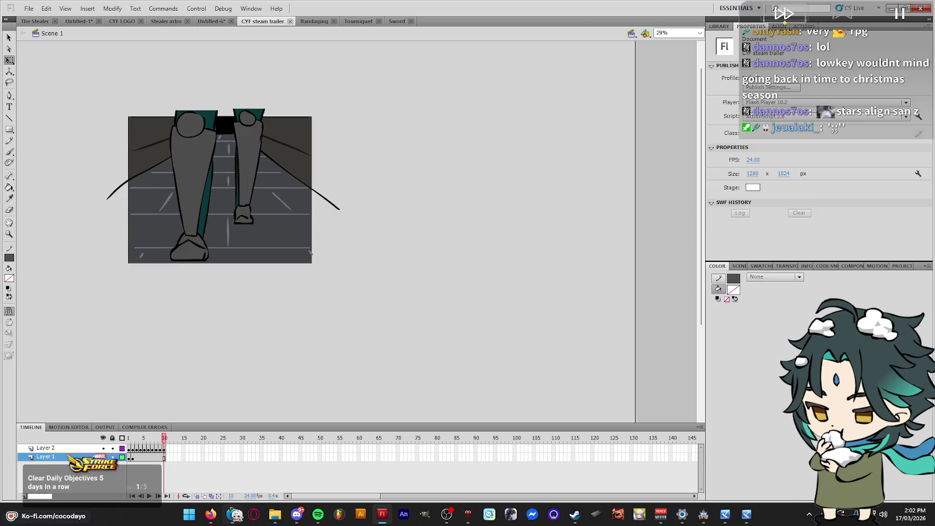
pyautogui.click(254, 496)
pyautogui.write('15')
pyautogui.press('Return')
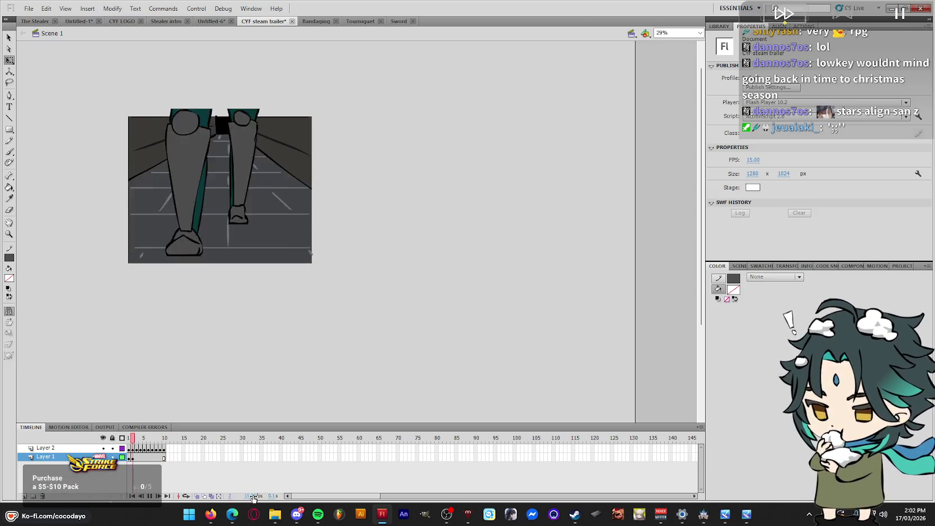
# Give the floor instance a Brightness colour effect of -40% and preview the animation
pyautogui.click(304, 179)
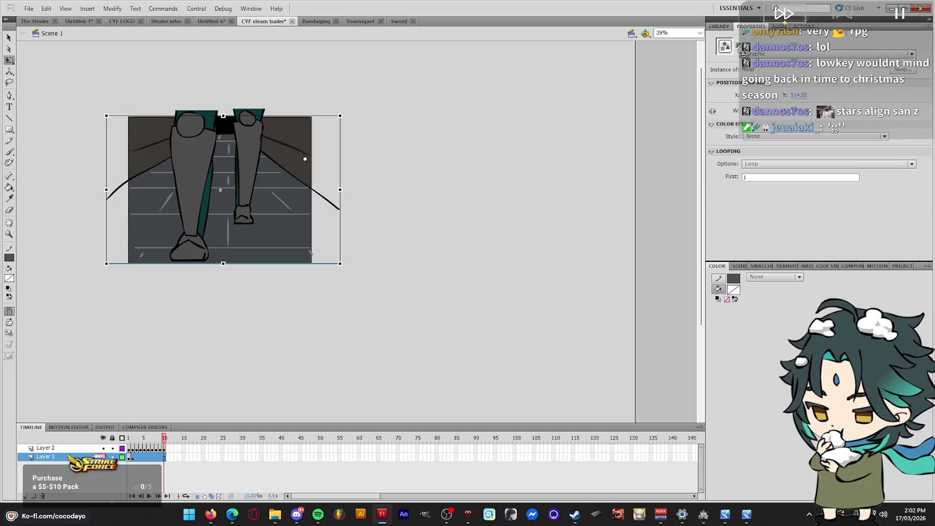
pyautogui.click(809, 136)
pyautogui.click(768, 148)
pyautogui.click(787, 136)
pyautogui.click(774, 159)
pyautogui.moveTo(781, 152); pyautogui.dragTo(788, 152)
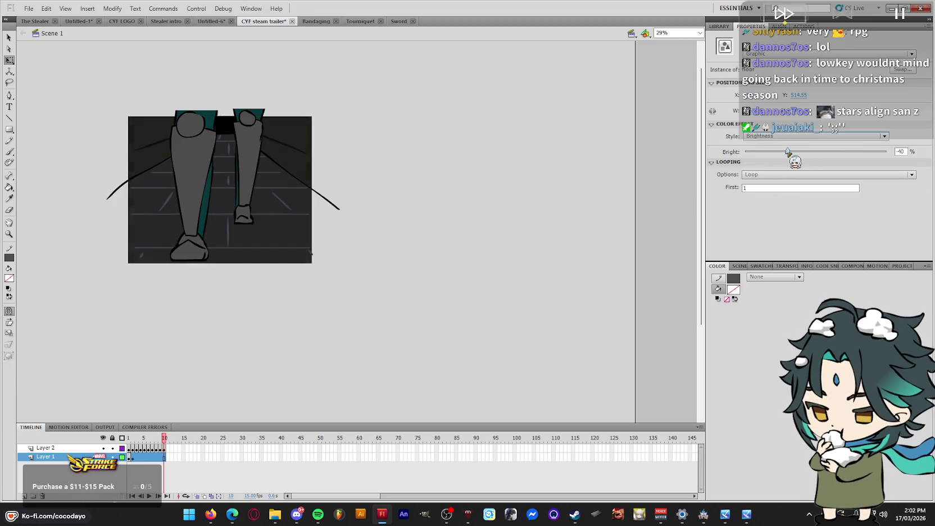
pyautogui.click(484, 277)
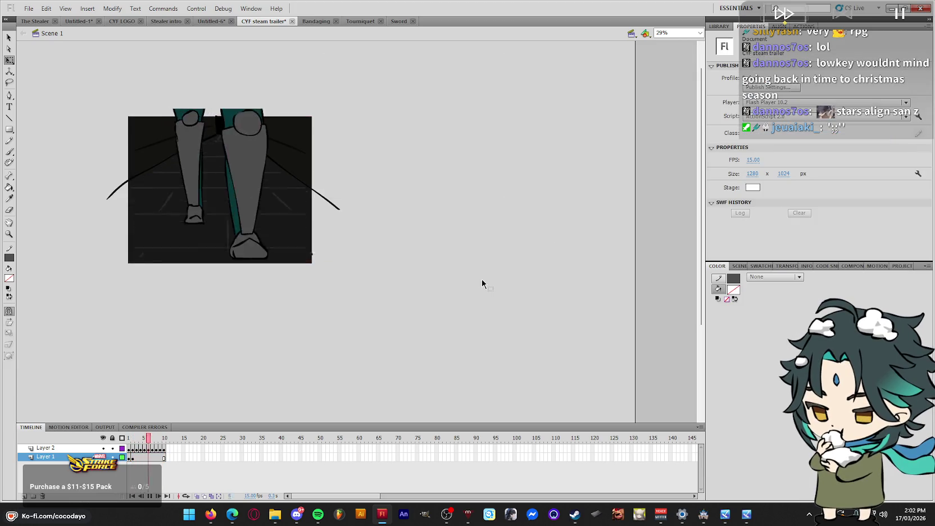
pyautogui.press('Return')
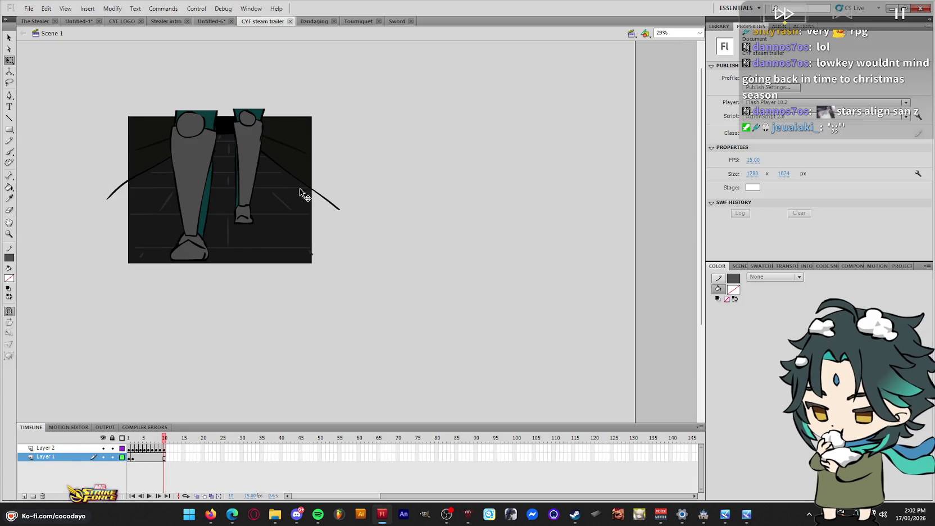
# Zoom in on the legs and compare the leg drawings in frames 2, 8 and 10
pyautogui.click(251, 190)
pyautogui.click(317, 172)
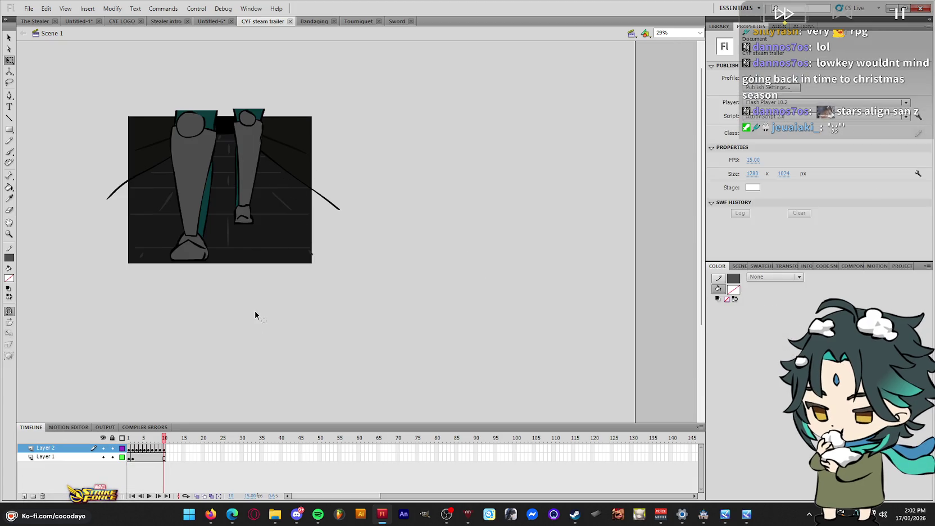
pyautogui.click(135, 449)
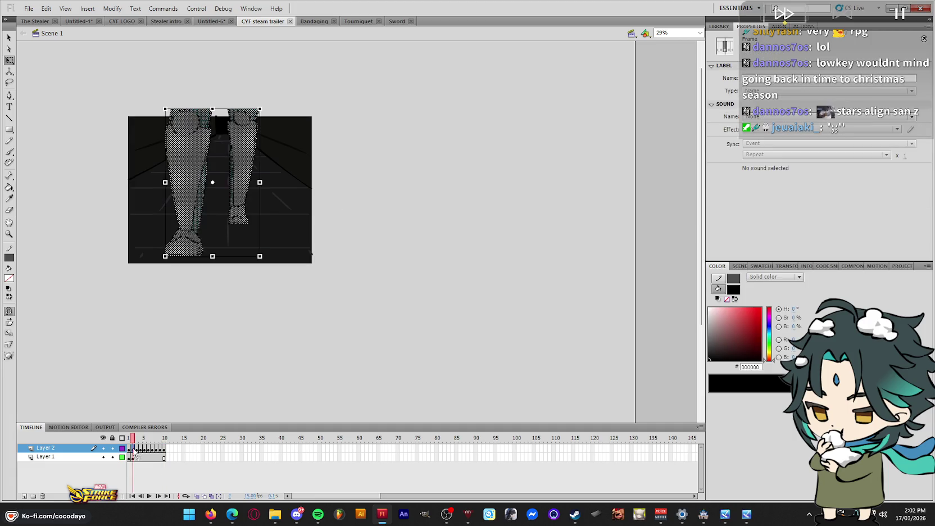
pyautogui.click(218, 387)
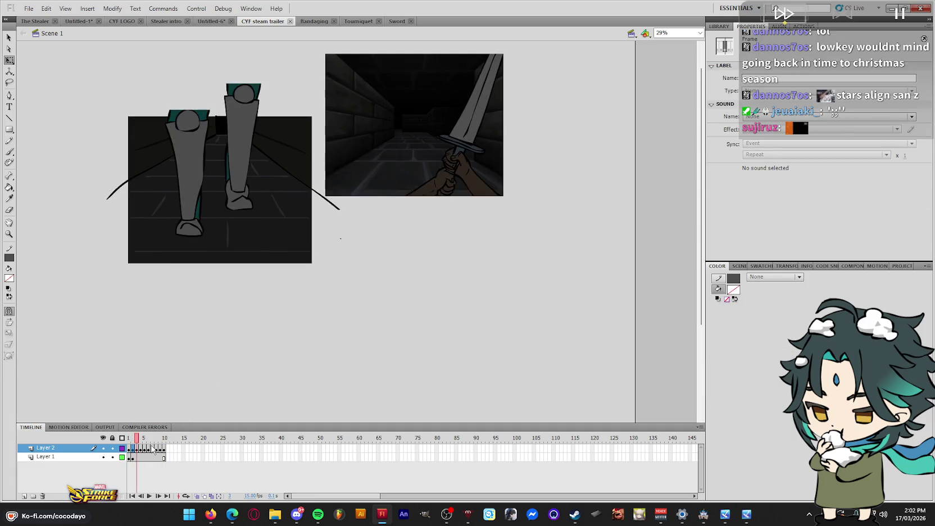
pyautogui.click(164, 449)
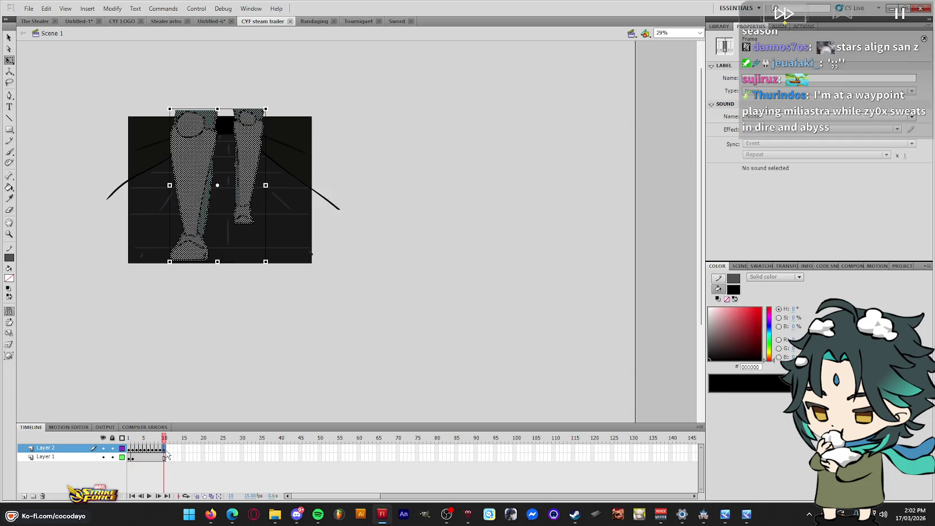
pyautogui.click(132, 450)
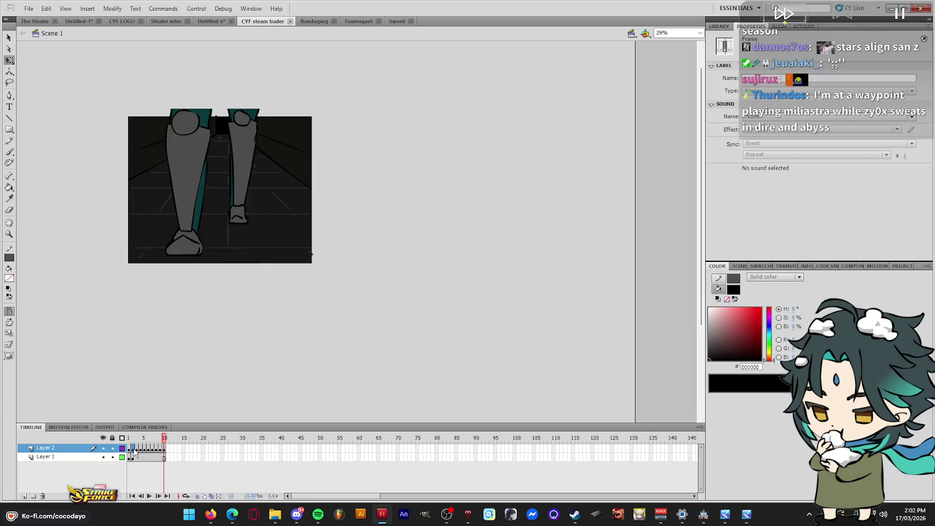
pyautogui.click(164, 449)
pyautogui.press('z')
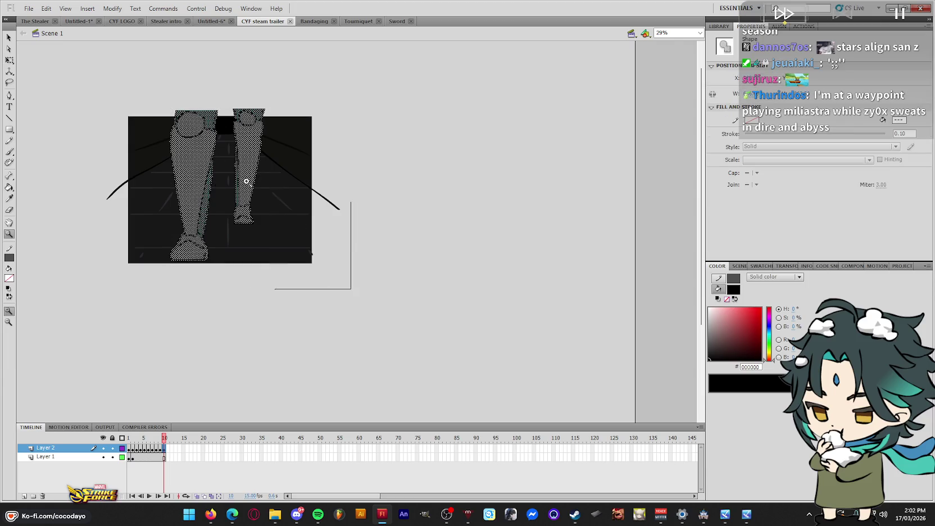
pyautogui.moveTo(352, 291); pyautogui.dragTo(105, 94)
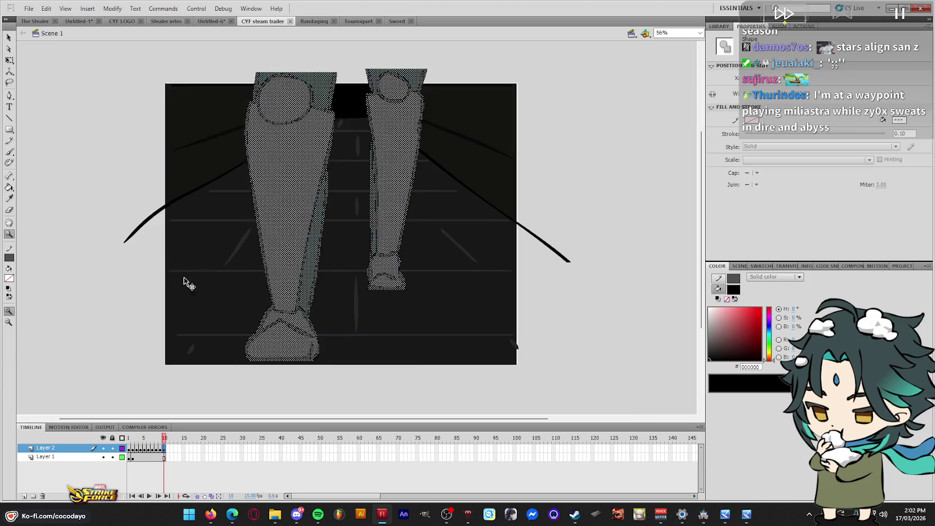
pyautogui.click(132, 450)
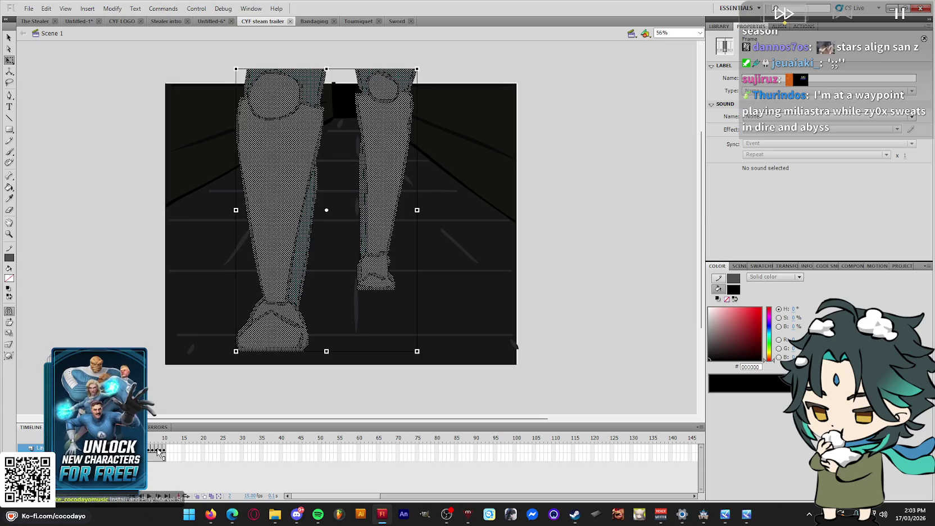
pyautogui.click(160, 452)
# Remove the unwanted leg frames at frame 2 and replay the shortened walk
pyautogui.press('Return')
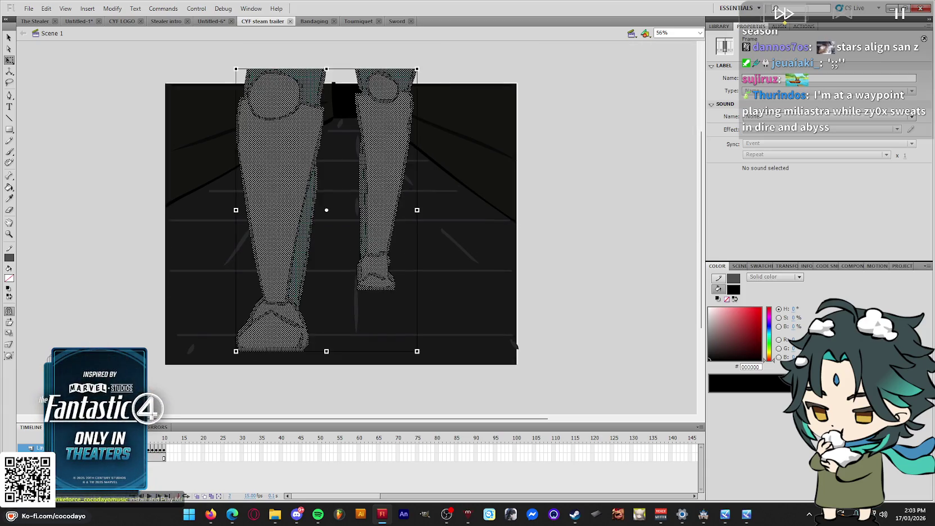
pyautogui.press('.')
pyautogui.press(',')
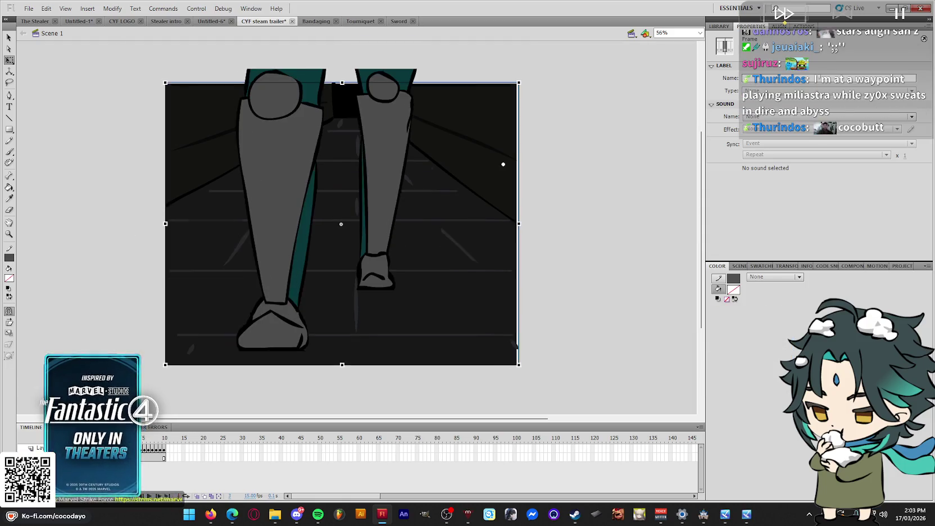
pyautogui.rightClick(135, 458)
pyautogui.click(201, 247)
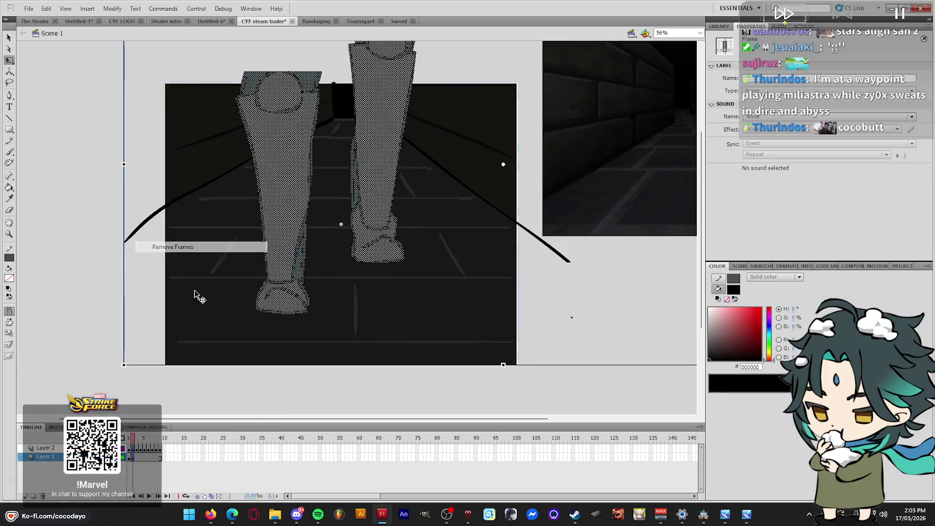
pyautogui.press('Return')
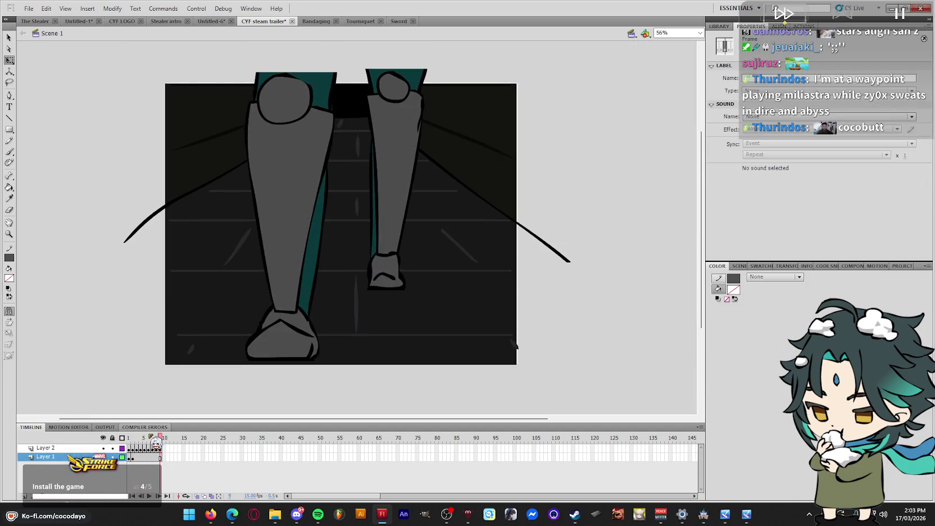
# Cut the first frame and rework Layer 2's frames, inserting keyframes then removing extras
pyautogui.rightClick(130, 457)
pyautogui.click(205, 318)
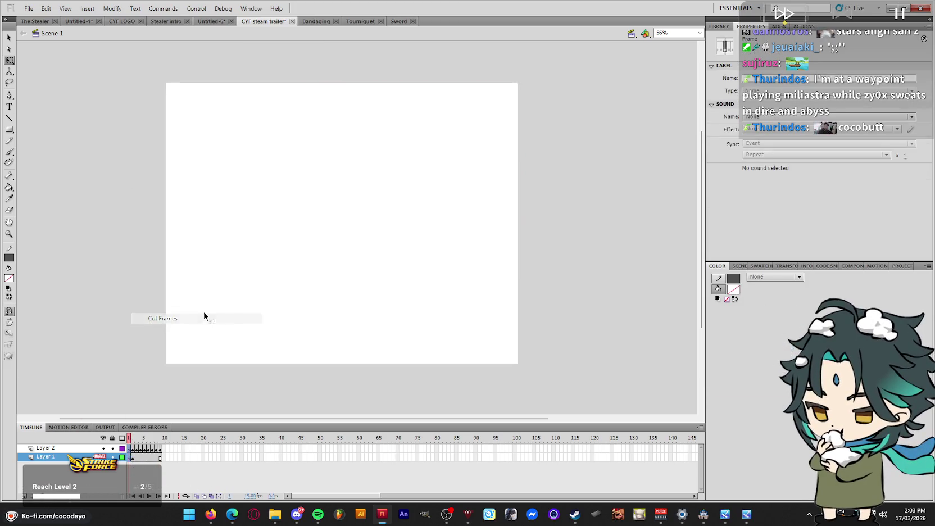
pyautogui.rightClick(131, 449)
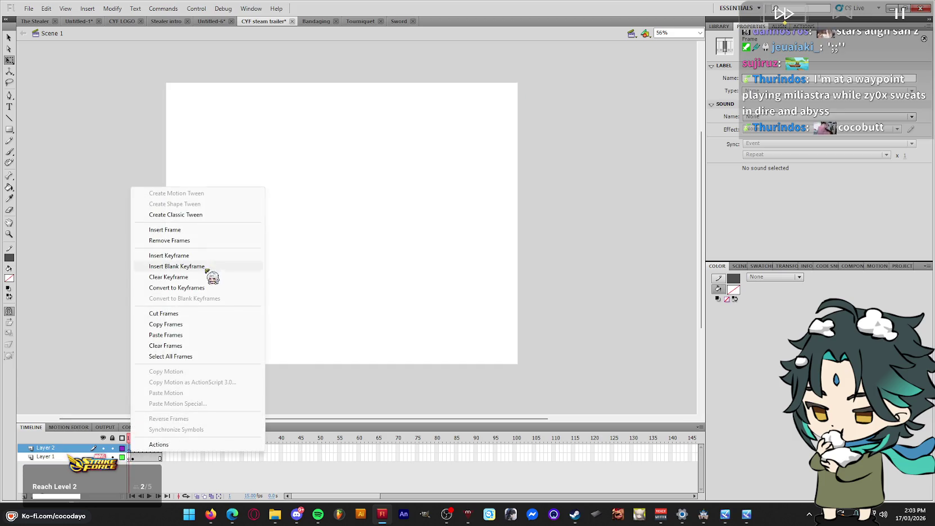
pyautogui.click(165, 335)
pyautogui.rightClick(130, 450)
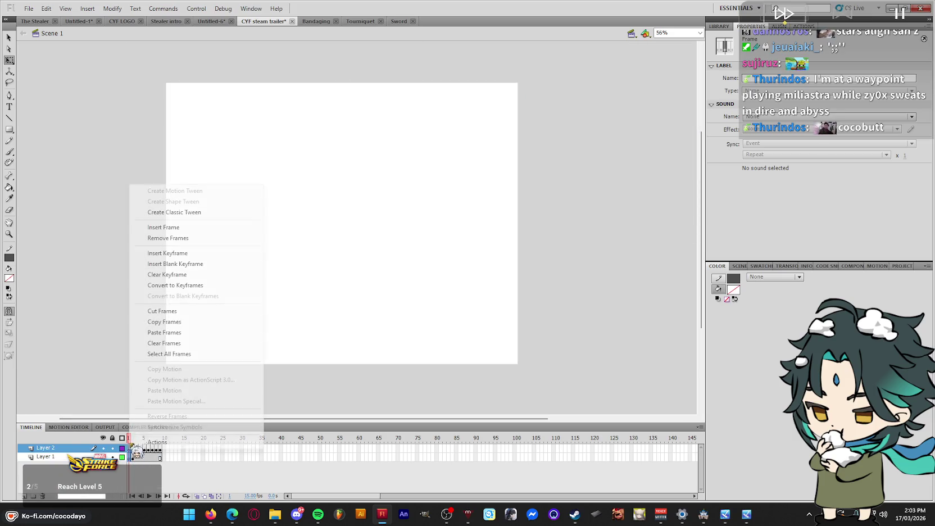
pyautogui.click(204, 239)
# Turn on Loop Playback and play the walk animation
pyautogui.click(223, 8)
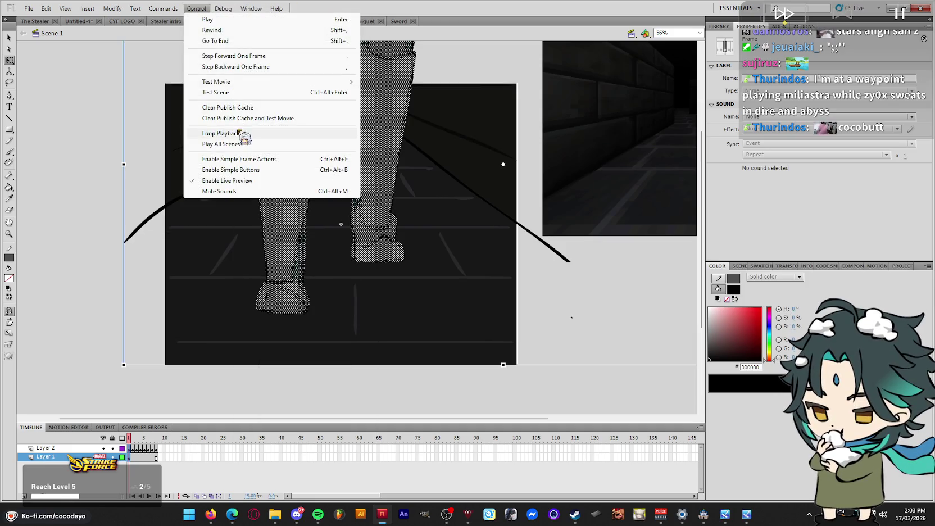
pyautogui.click(219, 133)
pyautogui.press('Return')
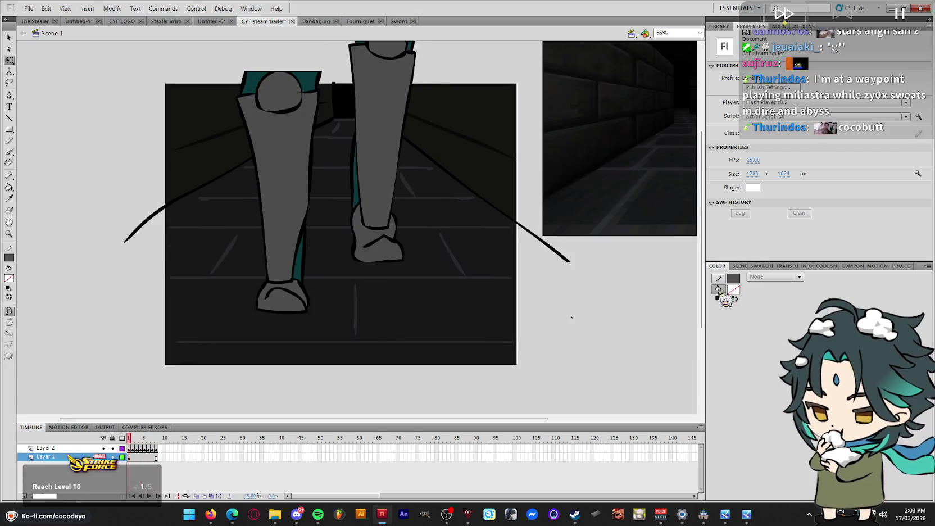
# Add Scene 2 with the copied frames pasted in, then return to Scene 1
pyautogui.hotkey('shift', 'F2')
pyautogui.click(711, 496)
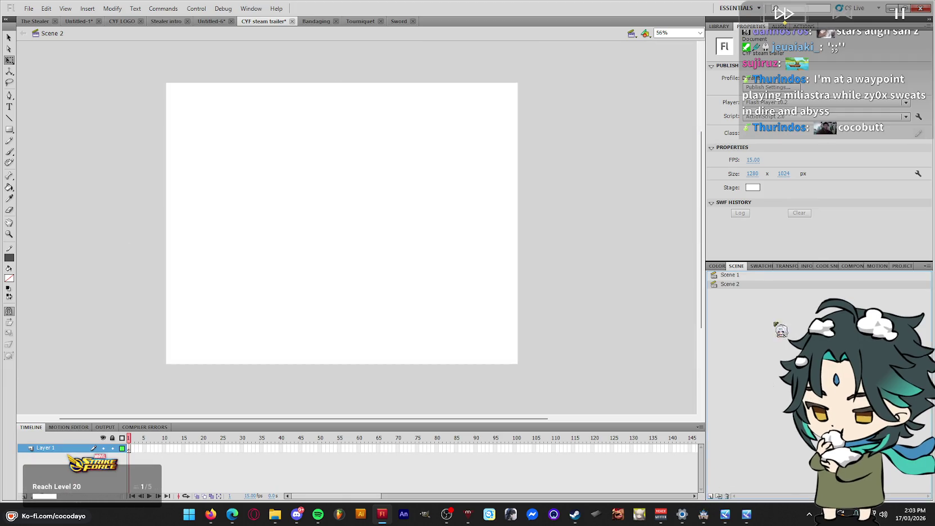
pyautogui.rightClick(129, 449)
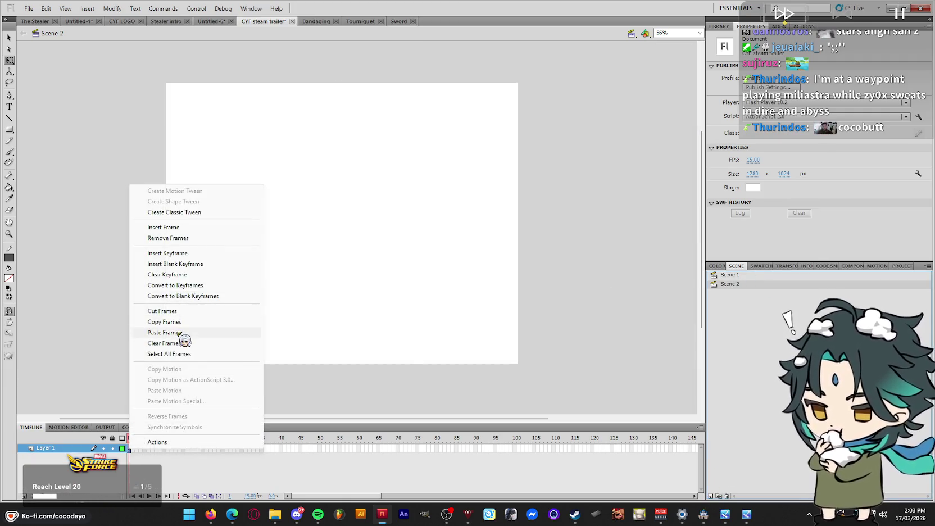
pyautogui.click(186, 334)
pyautogui.click(157, 261)
pyautogui.click(754, 275)
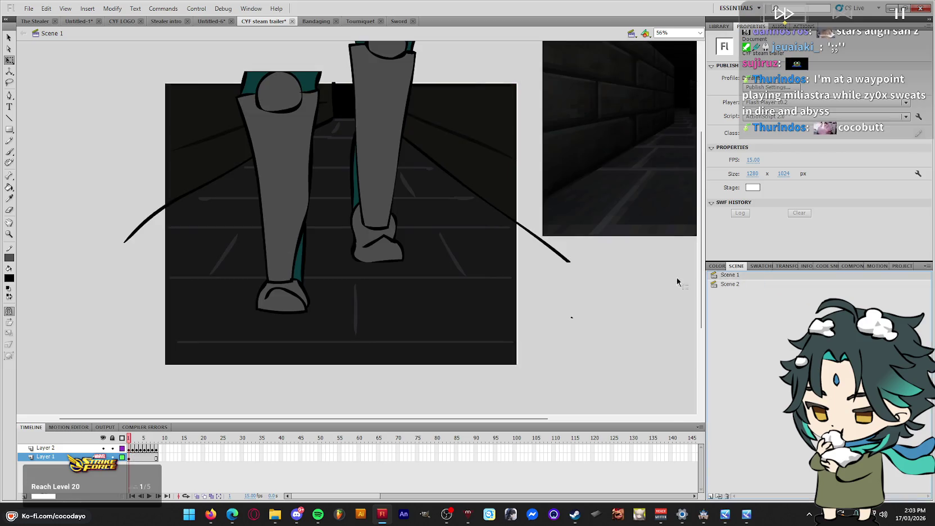
pyautogui.doubleClick(622, 163)
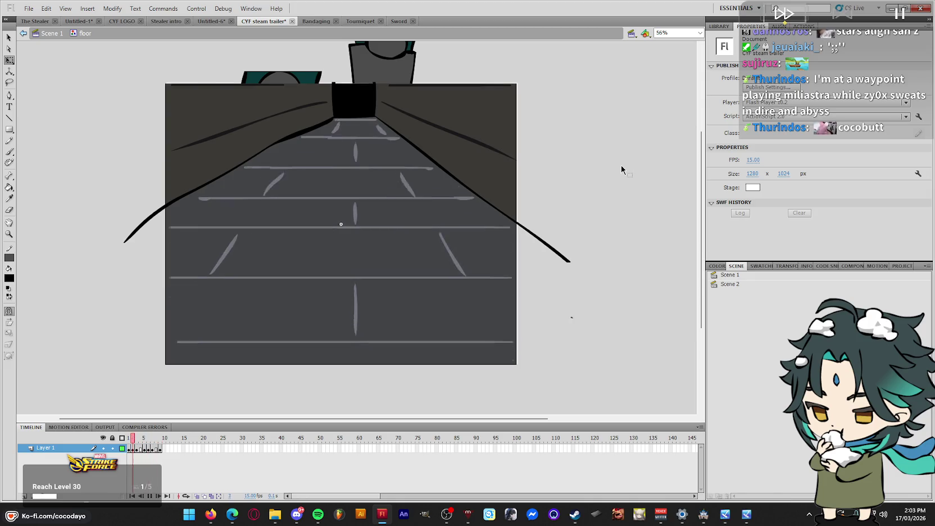
# Stretch the dark floor into a wider tapered shape, nudge it right, and replay the walk
pyautogui.doubleClick(620, 167)
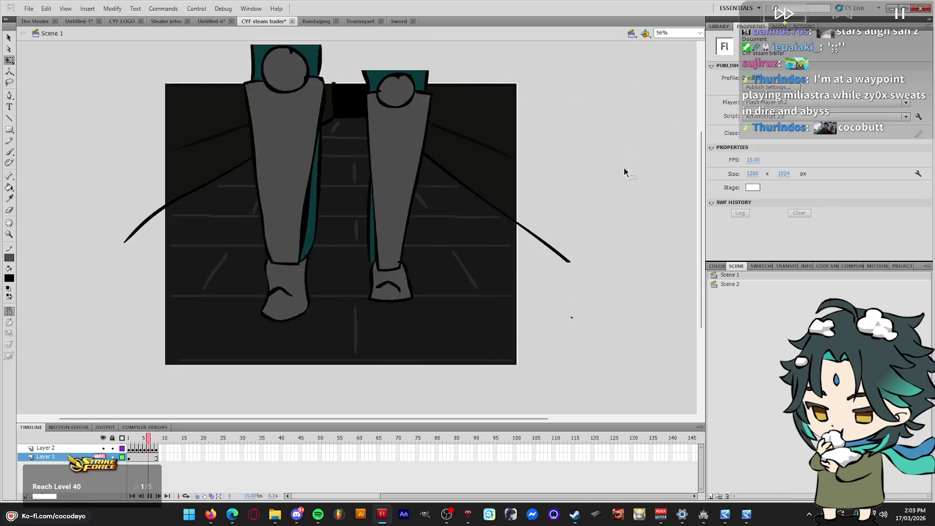
pyautogui.click(485, 214)
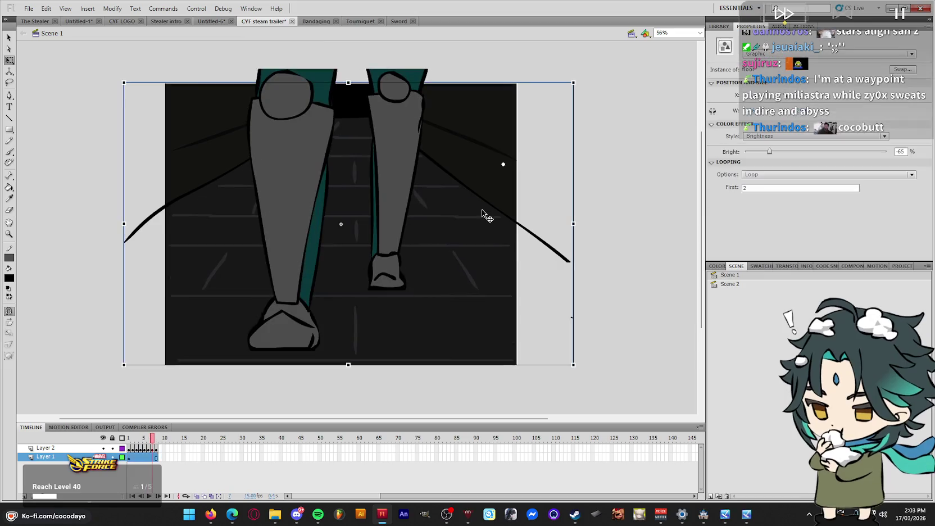
pyautogui.moveTo(583, 365); pyautogui.dragTo(584, 365)
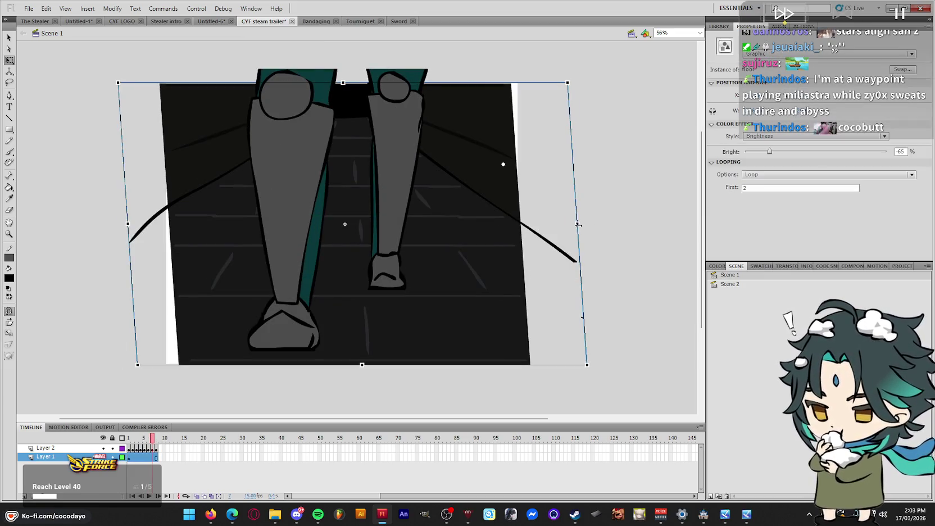
pyautogui.moveTo(164, 223); pyautogui.dragTo(76, 223)
pyautogui.moveTo(504, 251); pyautogui.dragTo(514, 251)
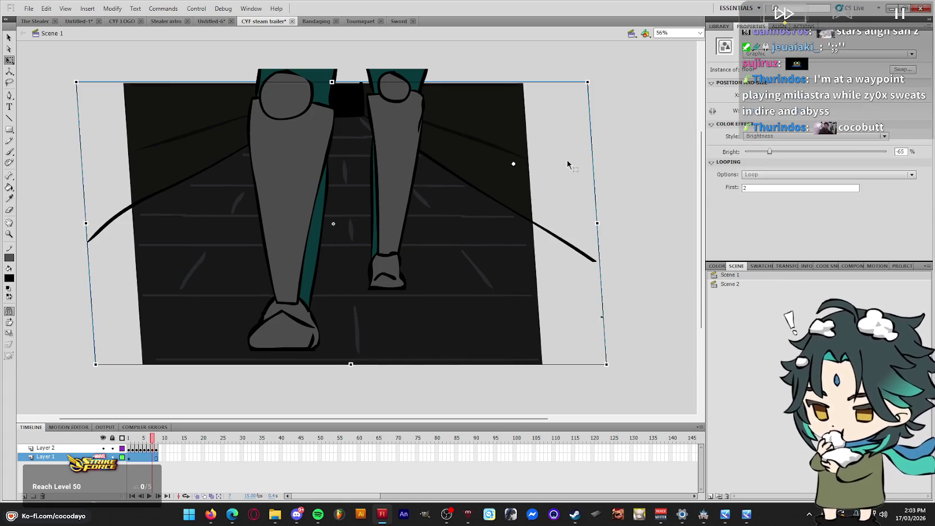
pyautogui.click(557, 202)
pyautogui.press('Return')
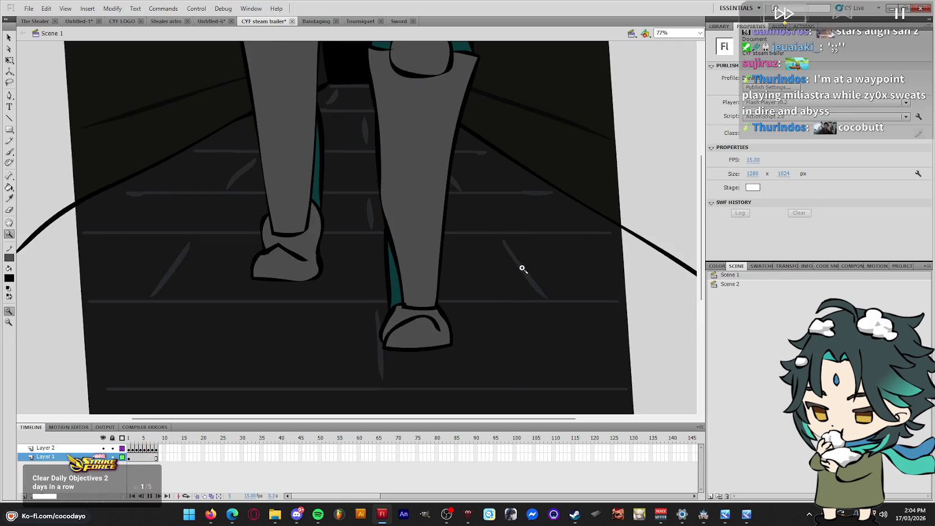
pyautogui.press('Return')
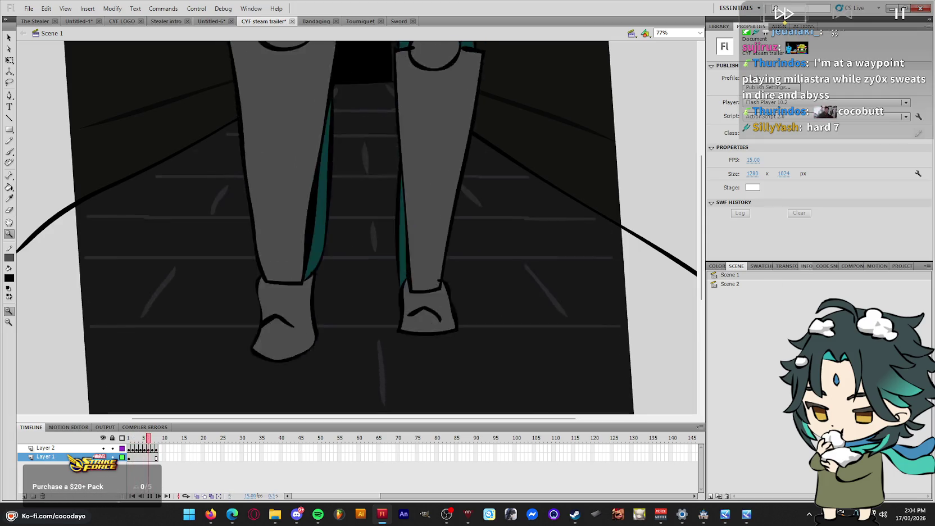
# Stop playback, zoom in and out on the stage, and save the trailer
pyautogui.hotkey('alt', 'Tab')
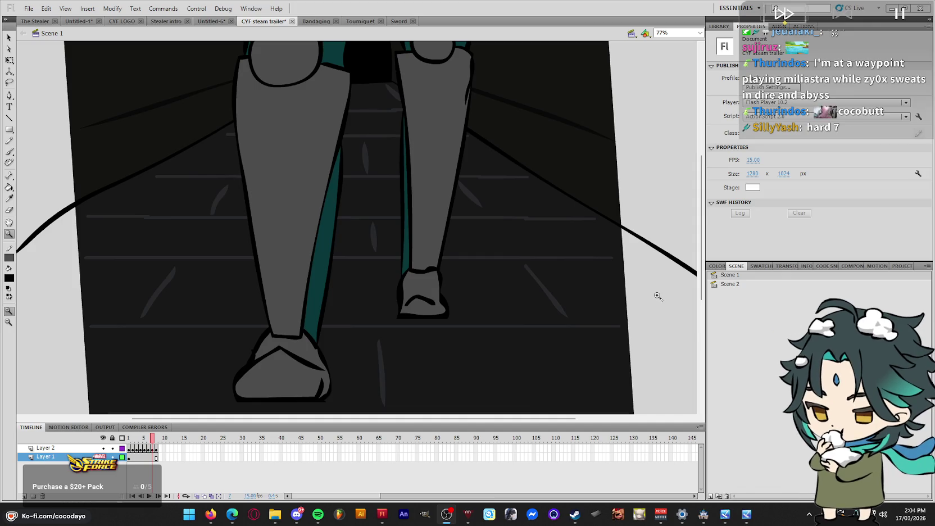
pyautogui.click(657, 294)
pyautogui.keyDown('alt'); pyautogui.click(657, 294); pyautogui.keyUp('alt')
pyautogui.keyDown('alt'); pyautogui.click(657, 294); pyautogui.keyUp('alt')
pyautogui.hotkey('ctrl', 's')
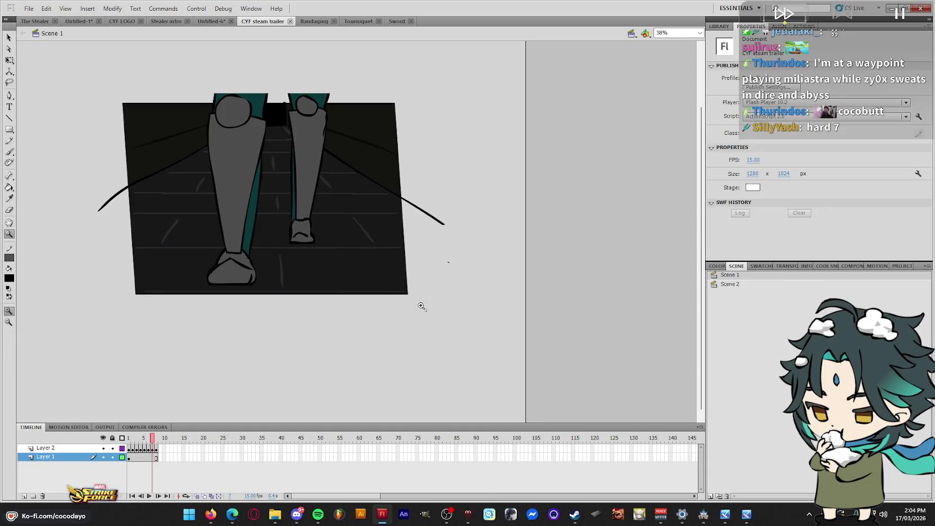
# Zoom around the legs, replay the walk, and switch to Scene 2
pyautogui.moveTo(422, 306); pyautogui.dragTo(132, 84)
pyautogui.press('Return')
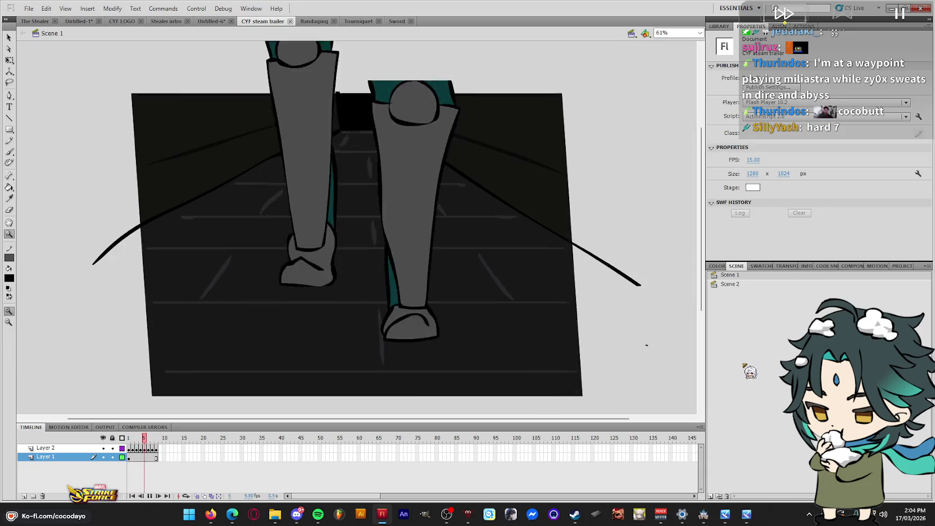
pyautogui.click(633, 176)
pyautogui.keyDown('alt'); pyautogui.click(633, 176); pyautogui.keyUp('alt')
pyautogui.keyDown('alt'); pyautogui.click(635, 179); pyautogui.keyUp('alt')
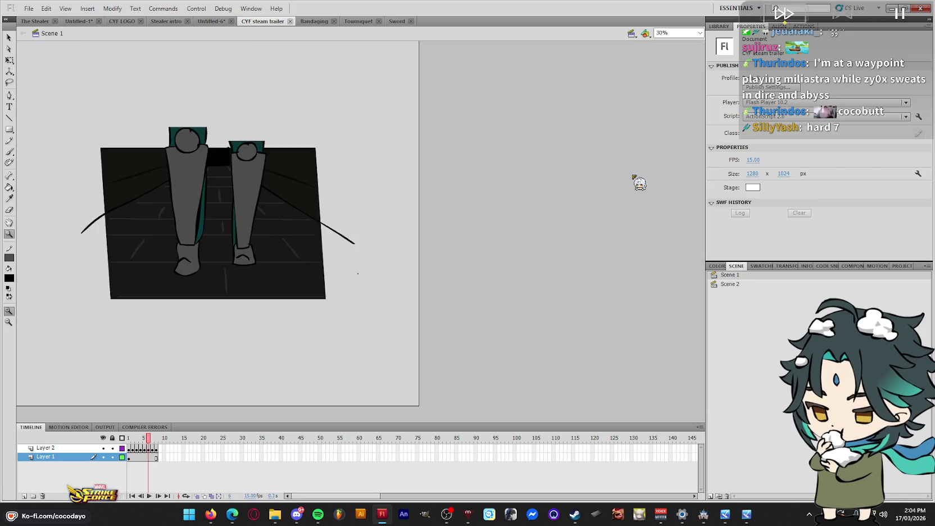
pyautogui.click(750, 287)
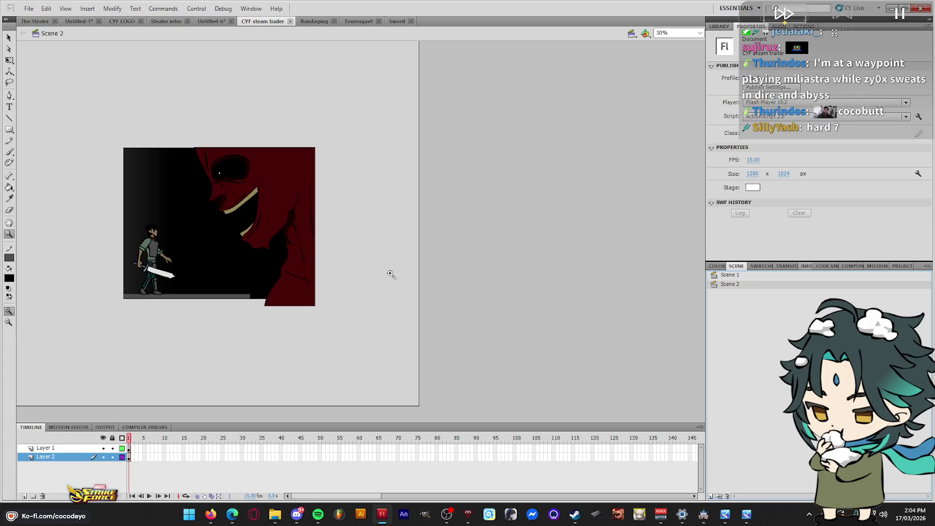
# Convert the red face into a symbol and darken its brightness to full black
pyautogui.click(375, 254)
pyautogui.press('q')
pyautogui.click(429, 277)
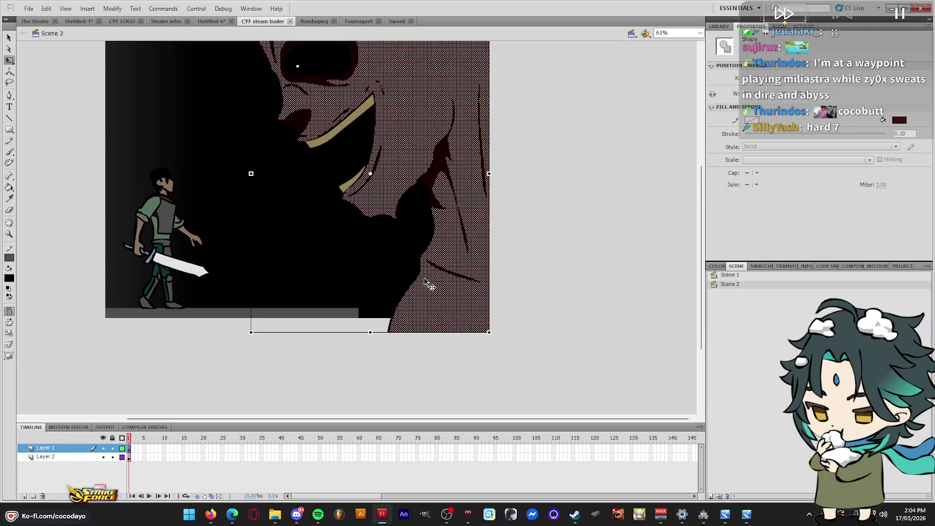
pyautogui.scroll(3, 558, 240)
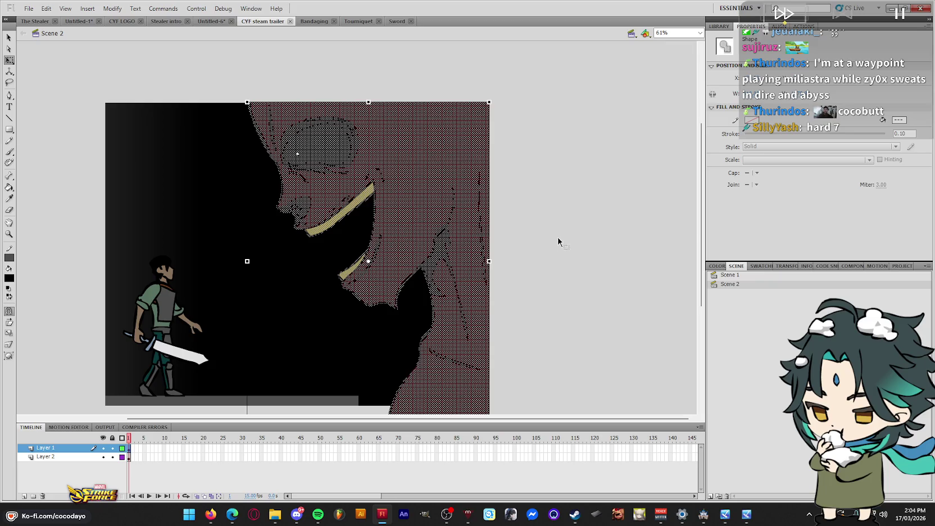
pyautogui.press('F8')
pyautogui.click(575, 120)
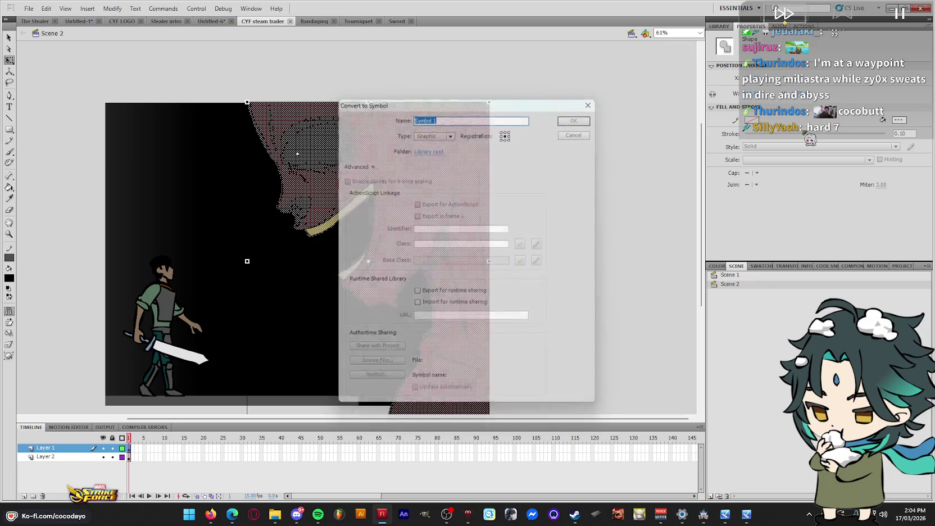
pyautogui.click(815, 135)
pyautogui.click(756, 153)
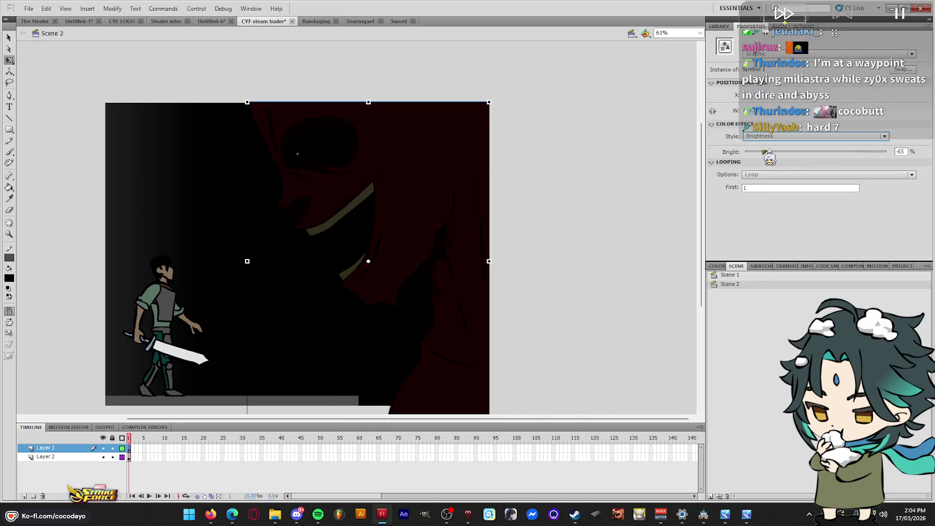
pyautogui.moveTo(767, 153); pyautogui.dragTo(528, 178)
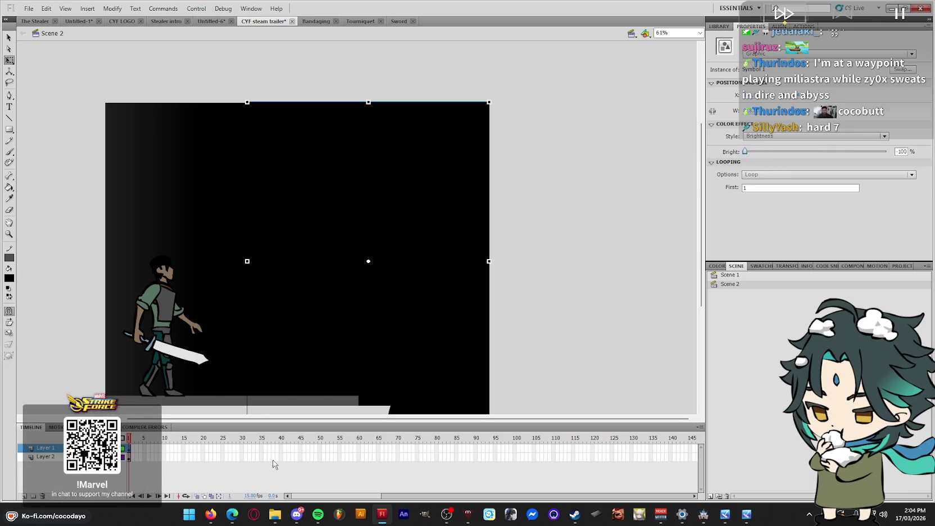
# Extend Layer 2 to frame 30 and add a classic tween to Layer 1
pyautogui.click(242, 456)
pyautogui.press('F5')
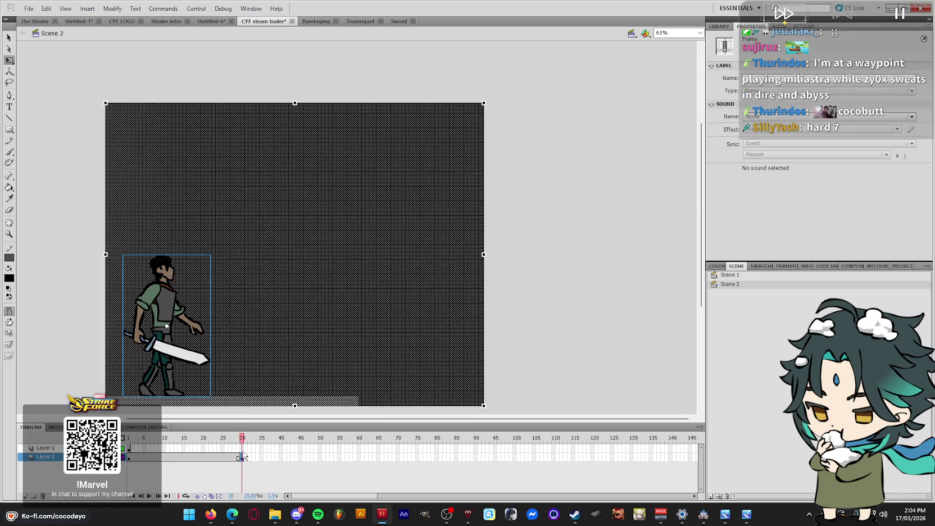
pyautogui.click(243, 448)
pyautogui.click(241, 458)
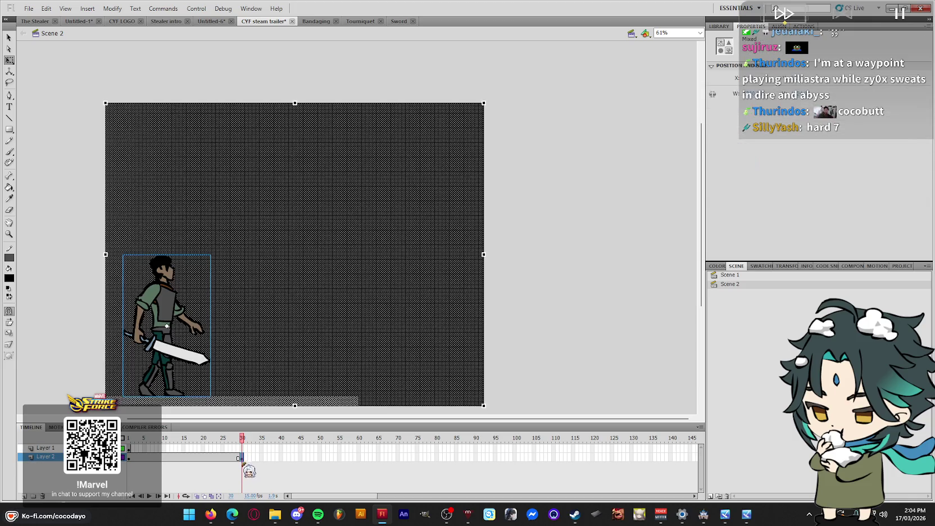
pyautogui.click(242, 448)
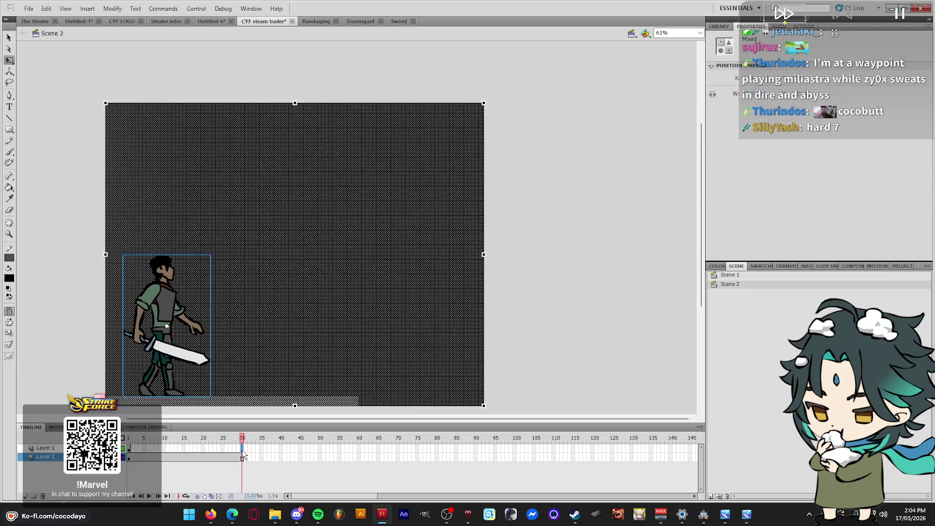
pyautogui.click(242, 448)
pyautogui.rightClick(130, 453)
pyautogui.click(178, 212)
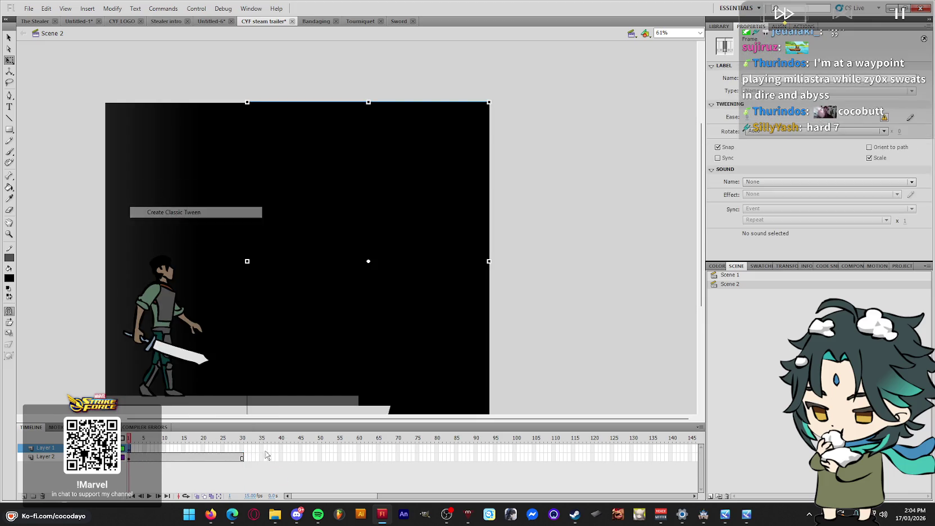
pyautogui.click(245, 457)
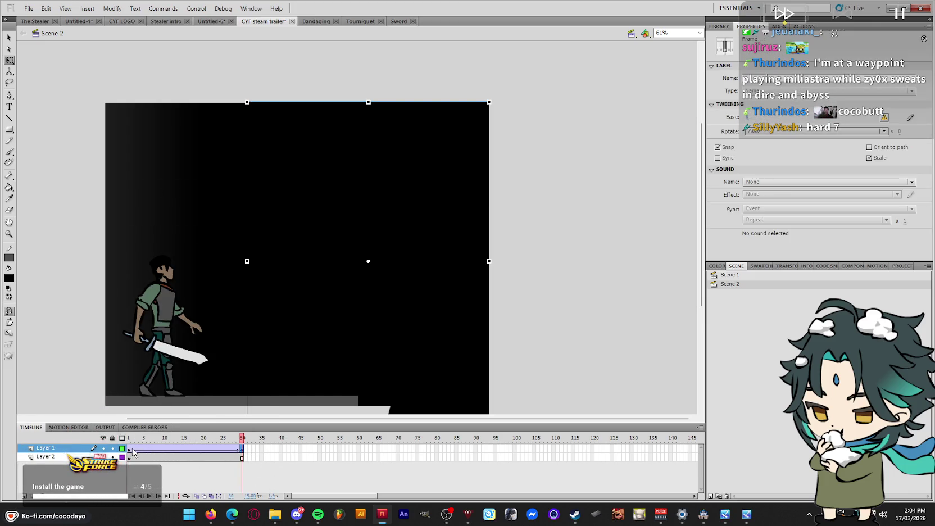
# Set the face's end-frame colour effect to None and preview the fade-in to frame 30
pyautogui.click(407, 260)
pyautogui.click(815, 136)
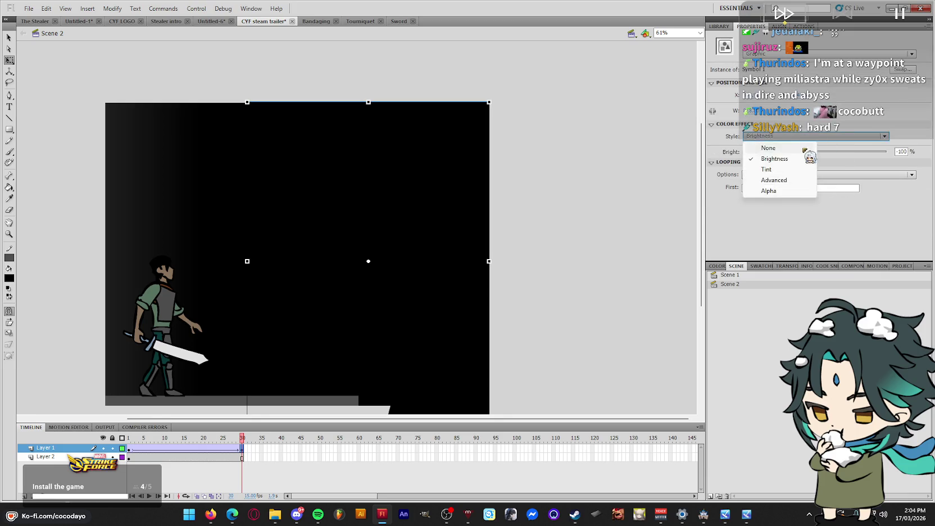
pyautogui.click(755, 157)
pyautogui.click(129, 438)
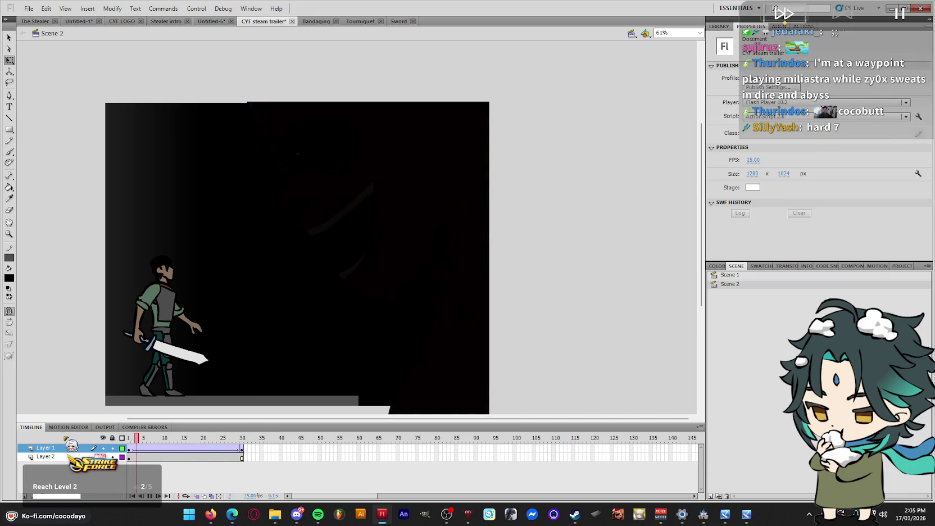
pyautogui.press('Return')
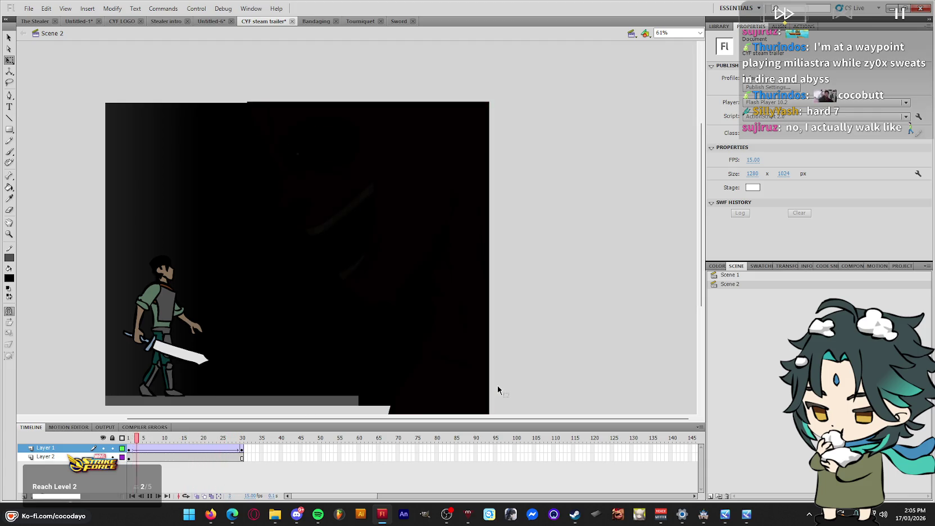
pyautogui.press('Return')
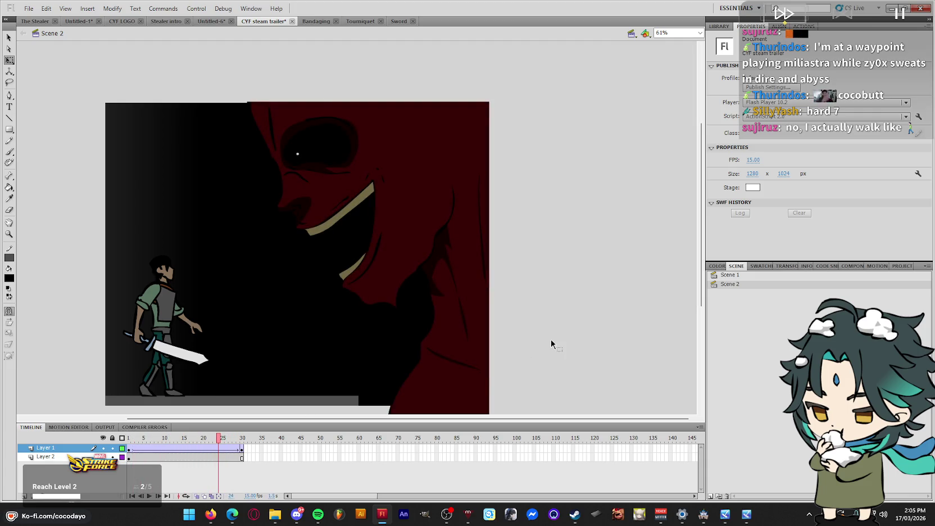
pyautogui.click(242, 448)
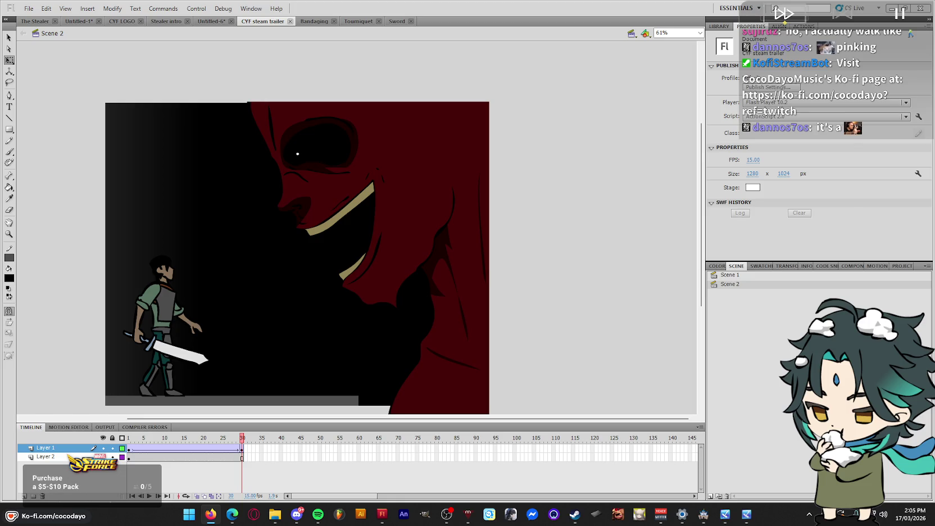
# Return to Flash, rewind to frame 1, and preview the face fade
pyautogui.click(606, 122)
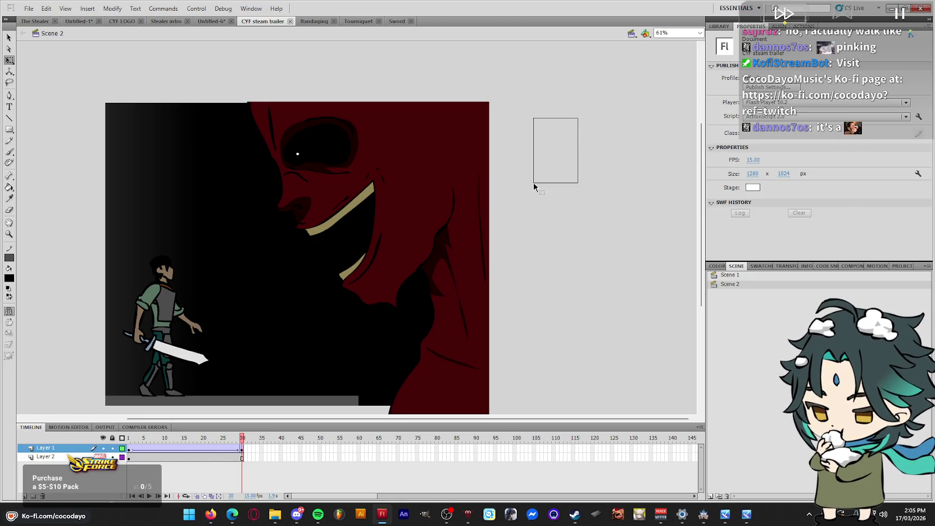
pyautogui.moveTo(533, 183); pyautogui.dragTo(533, 183)
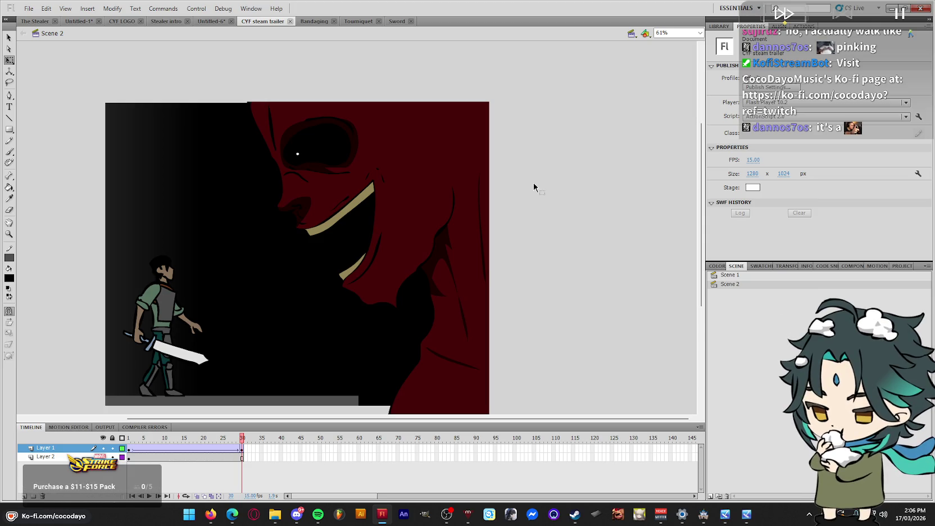
pyautogui.click(210, 514)
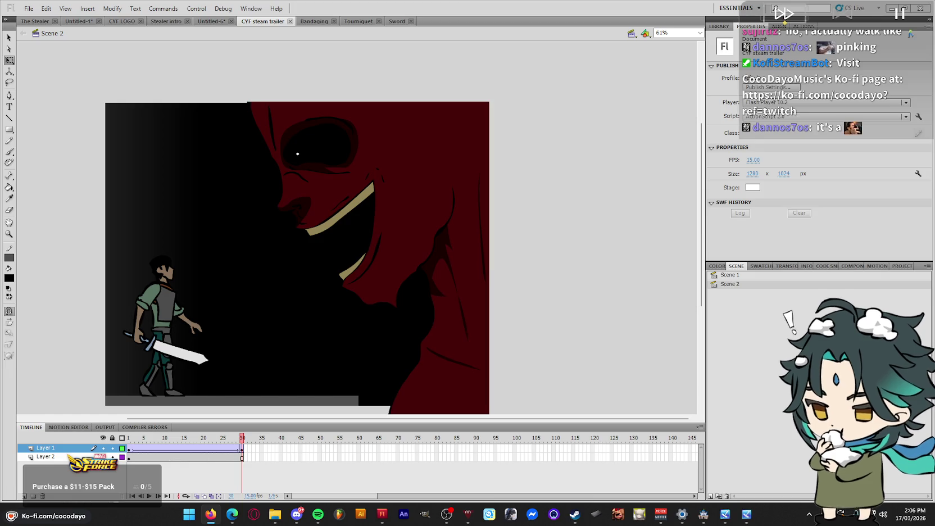
pyautogui.click(235, 451)
pyautogui.moveTo(241, 447); pyautogui.dragTo(118, 451)
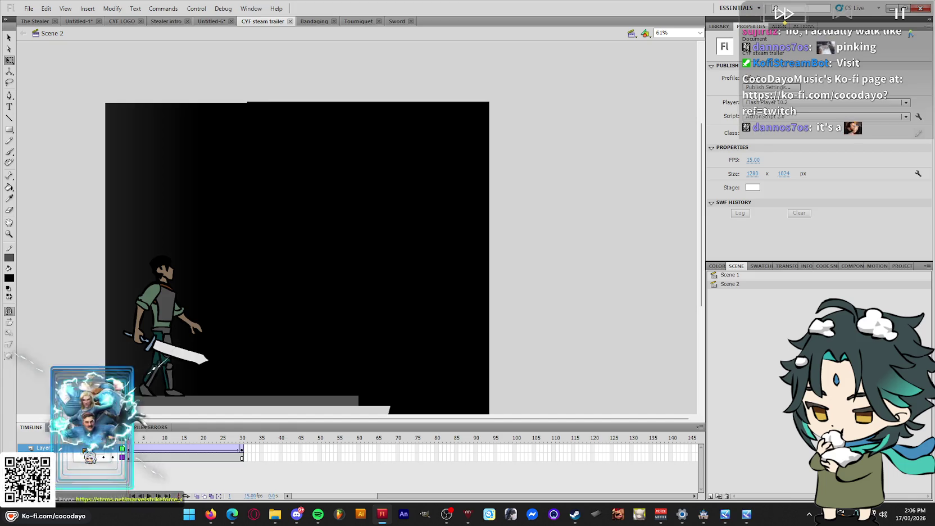
pyautogui.press('Return')
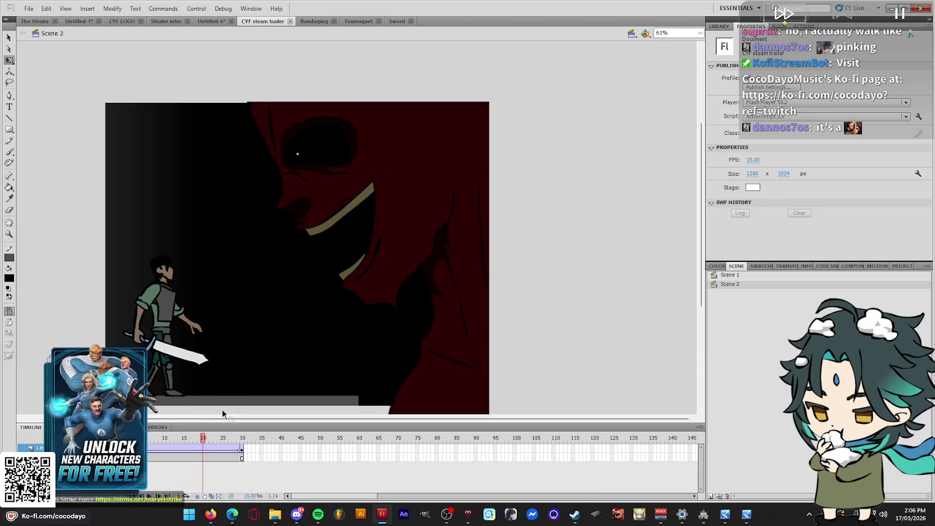
# Convert the full-stage dark shape into a graphic symbol and cut the swordsman off the stage
pyautogui.click(257, 331)
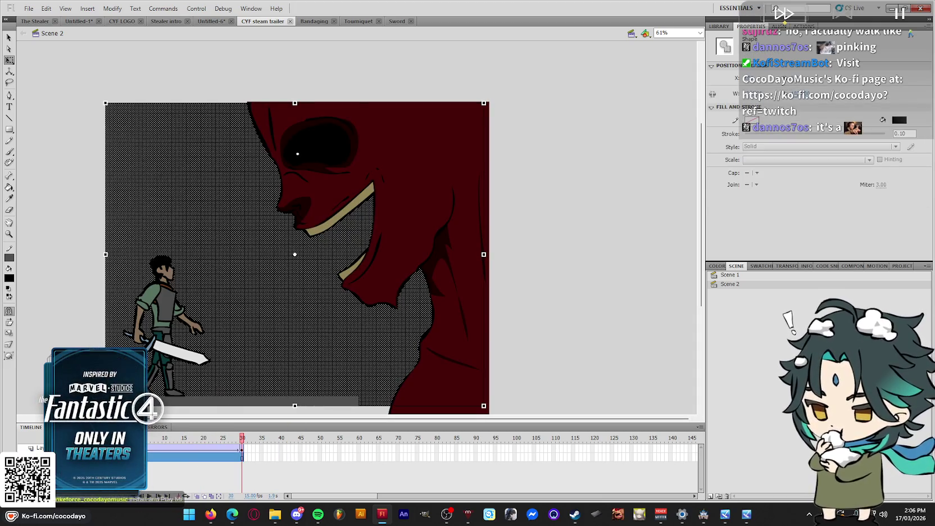
pyautogui.press('F8')
pyautogui.press('Return')
pyautogui.scroll(-3, 297, 225)
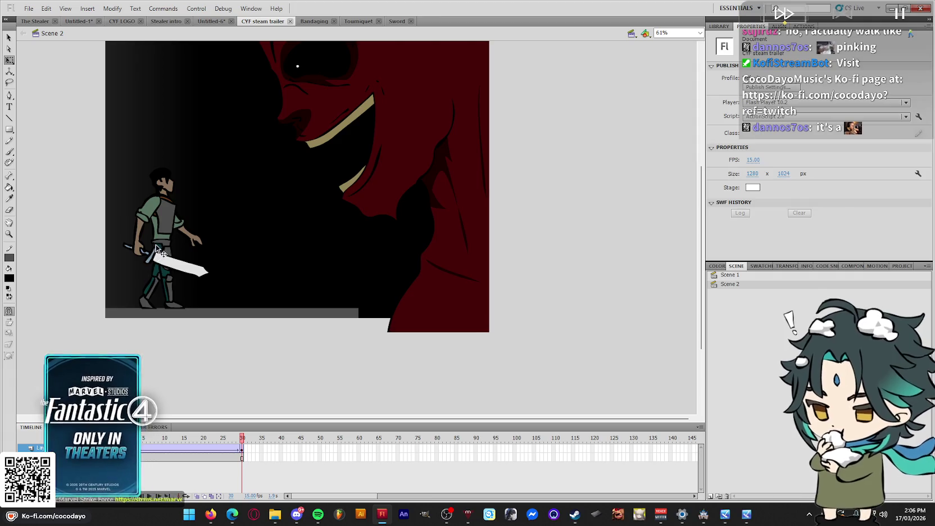
pyautogui.click(160, 225)
pyautogui.hotkey('ctrl', 'x')
pyautogui.rightClick(61, 365)
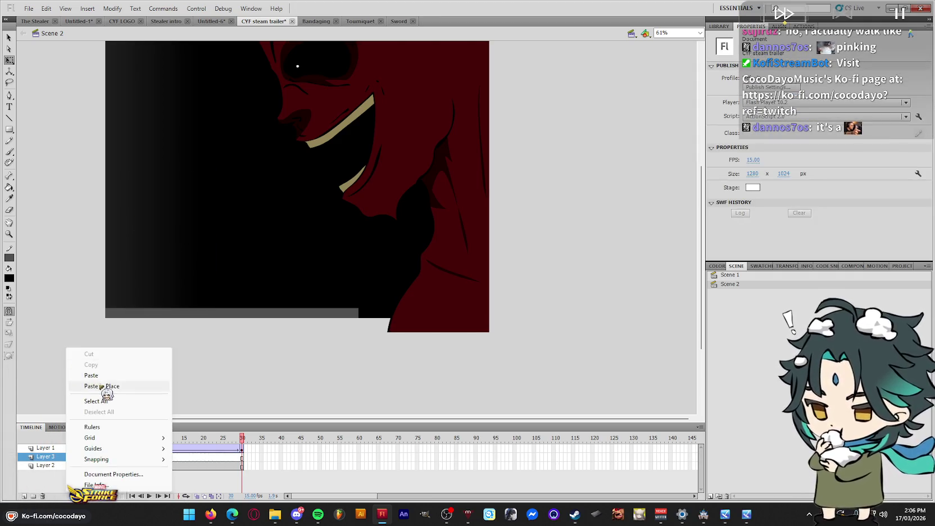
# Paste the swordsman in place on Layer 3 and give Layer 2 a shape tween
pyautogui.click(108, 386)
pyautogui.rightClick(129, 468)
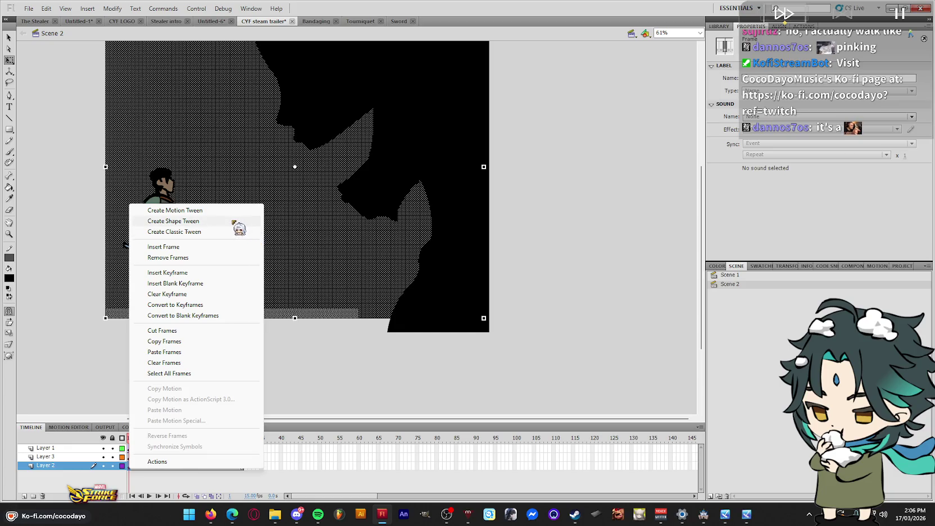
pyautogui.click(231, 220)
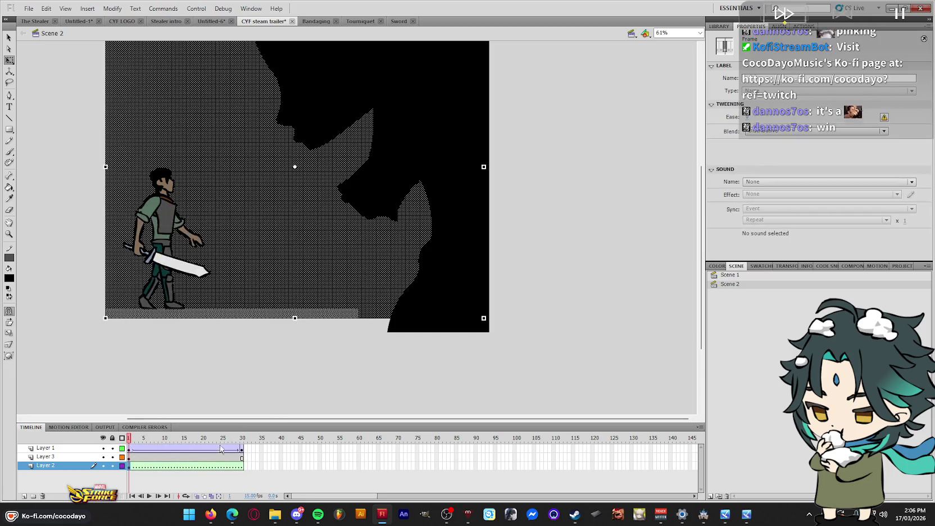
pyautogui.click(242, 468)
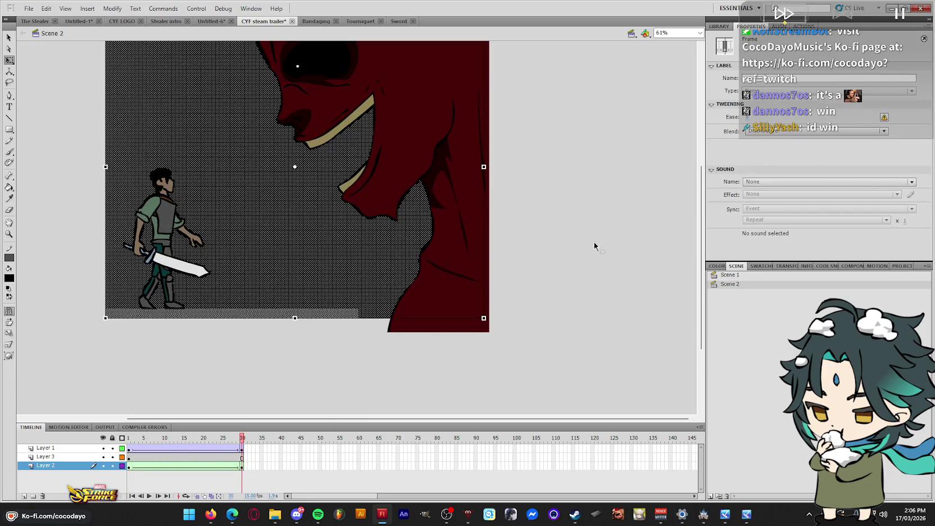
pyautogui.moveTo(243, 438); pyautogui.dragTo(128, 438)
# Adjust the dark gradient on frame 1, shifting it right and then back left
pyautogui.click(254, 304)
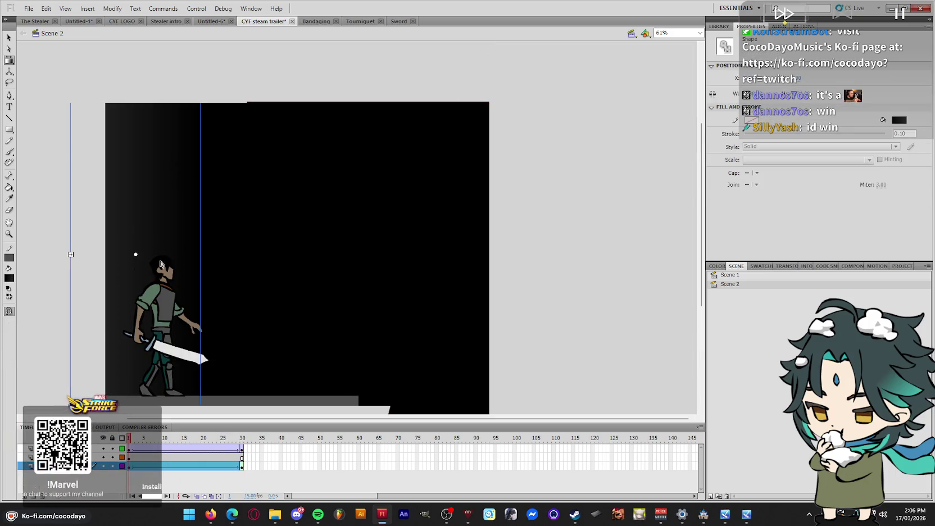
pyautogui.moveTo(135, 255); pyautogui.dragTo(260, 255)
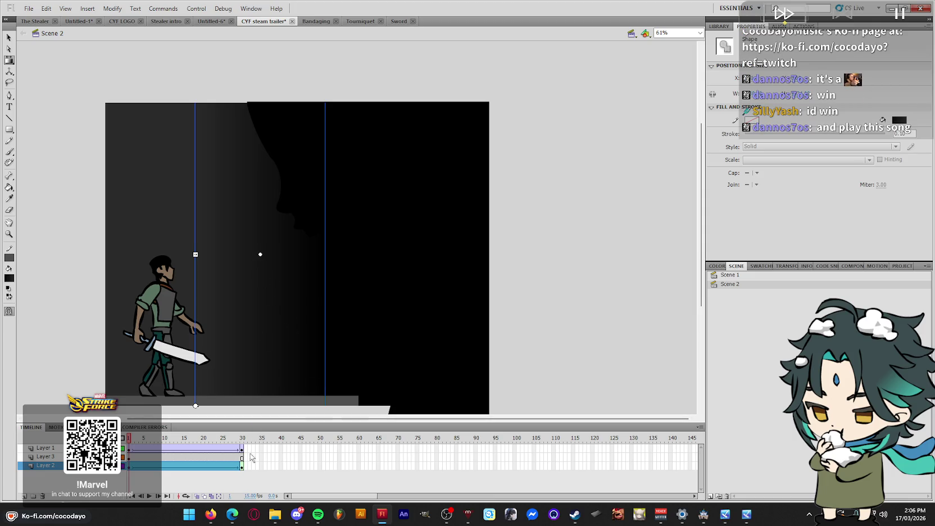
pyautogui.click(241, 465)
pyautogui.moveTo(197, 438); pyautogui.dragTo(26, 453)
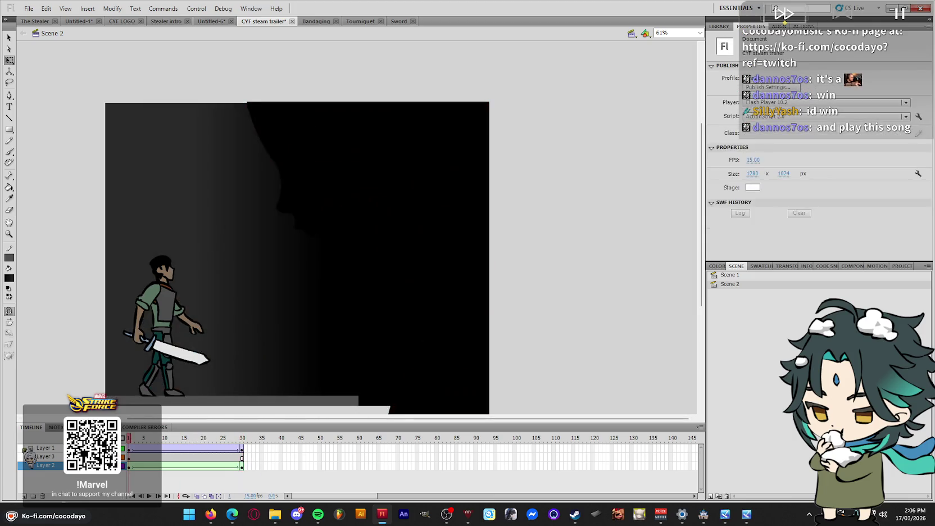
pyautogui.moveTo(223, 449); pyautogui.dragTo(42, 457)
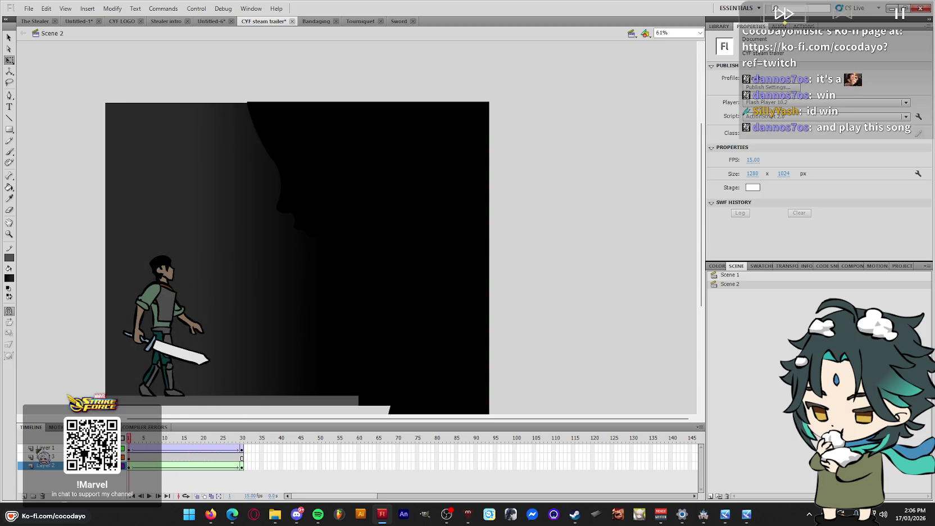
pyautogui.click(277, 254)
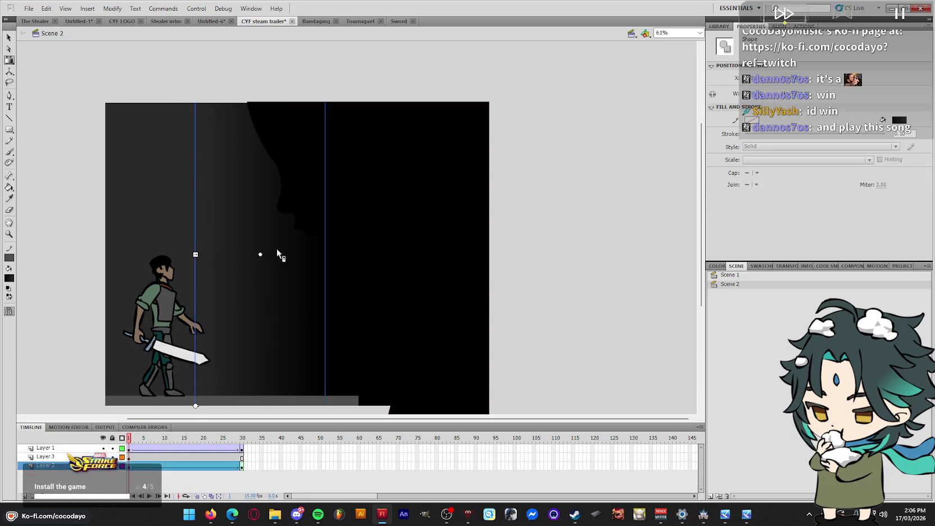
pyautogui.moveTo(260, 254); pyautogui.dragTo(169, 251)
# Move the gradient left on frame 29 to darken the face's left side
pyautogui.click(238, 448)
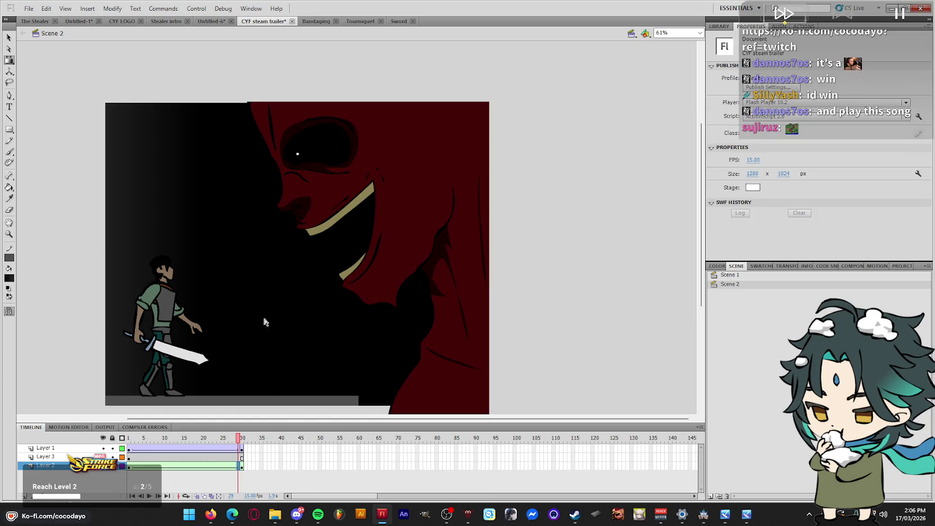
pyautogui.click(228, 279)
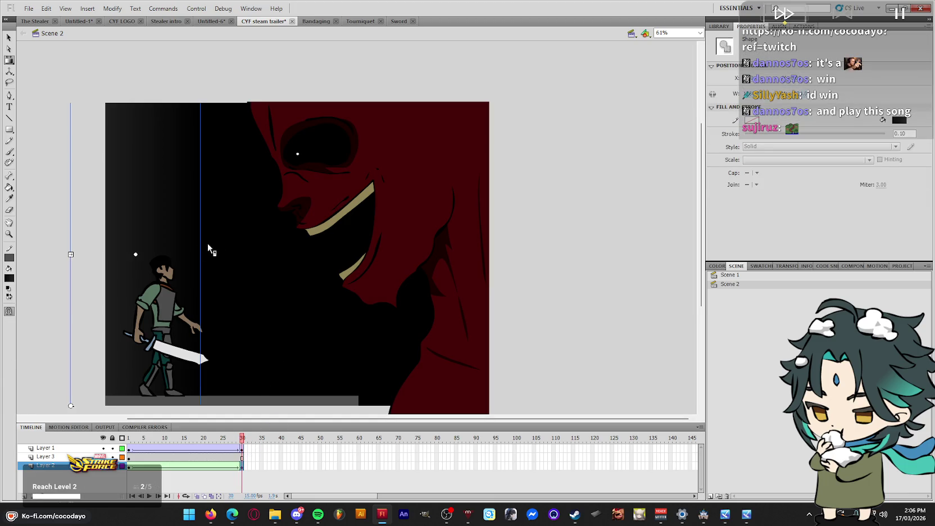
pyautogui.moveTo(138, 256); pyautogui.dragTo(91, 254)
pyautogui.click(229, 445)
pyautogui.moveTo(229, 445); pyautogui.dragTo(17, 460)
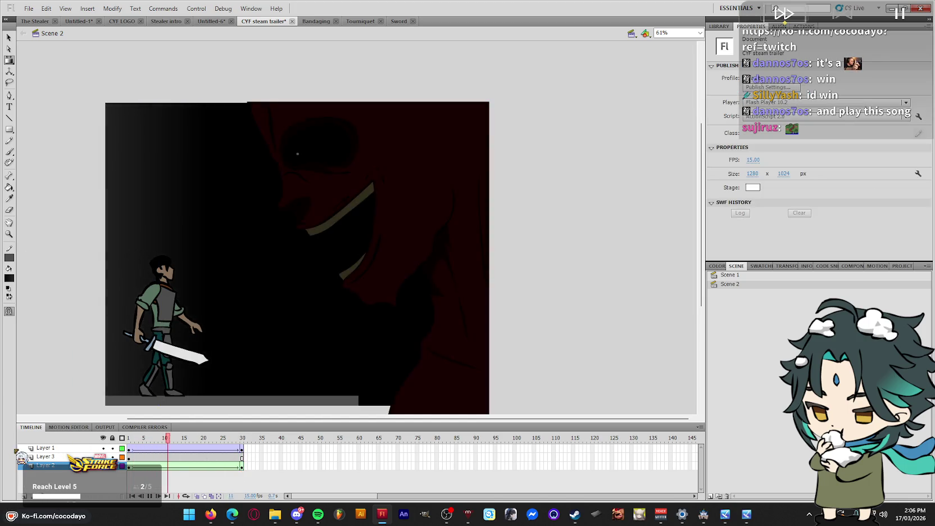
pyautogui.click(130, 445)
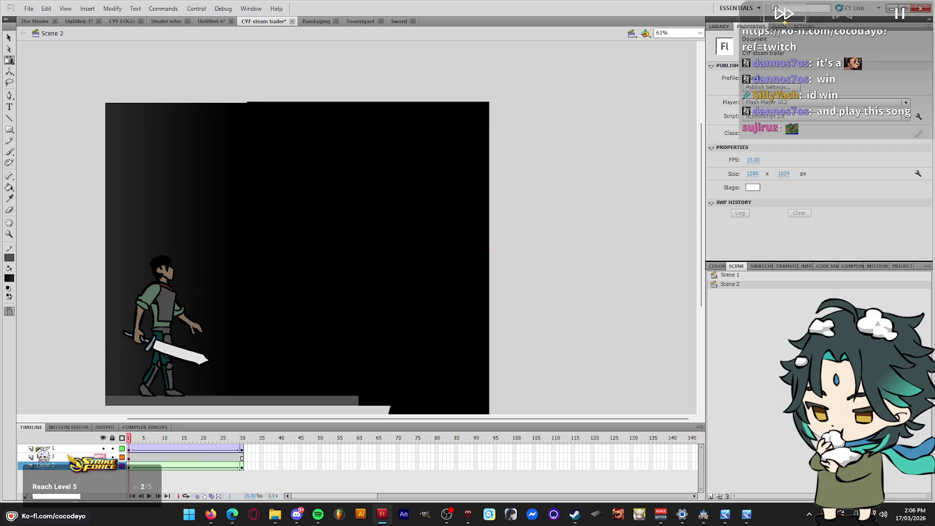
# Rebalance the frame-1 gradient, preview the fade, and save the trailer
pyautogui.click(309, 313)
pyautogui.moveTo(110, 259); pyautogui.dragTo(269, 258)
pyautogui.moveTo(161, 255); pyautogui.dragTo(86, 252)
pyautogui.moveTo(168, 444); pyautogui.dragTo(35, 457)
pyautogui.press('Return')
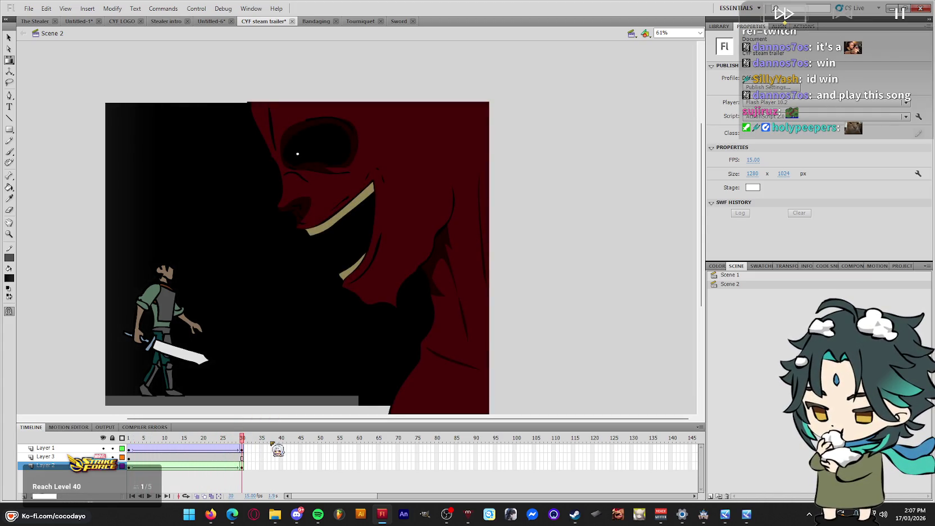
pyautogui.hotkey('ctrl', 's')
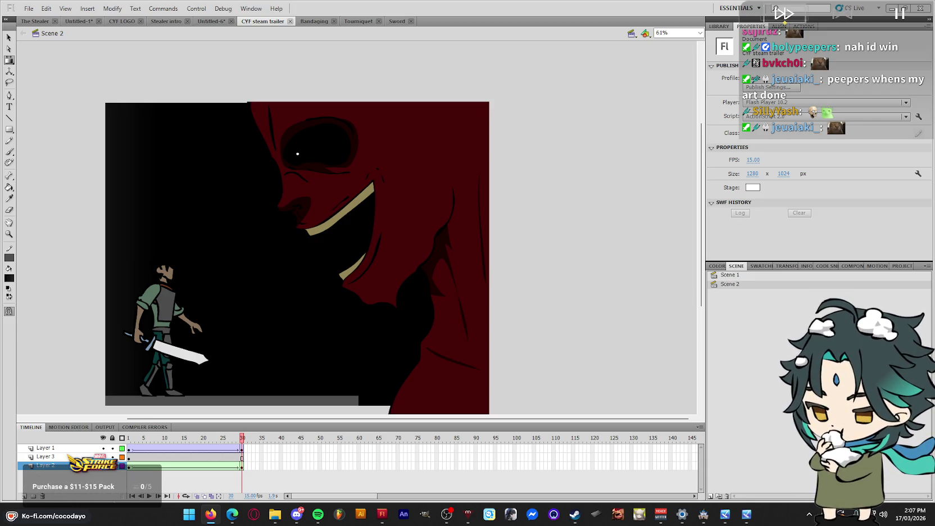
pyautogui.click(920, 8)
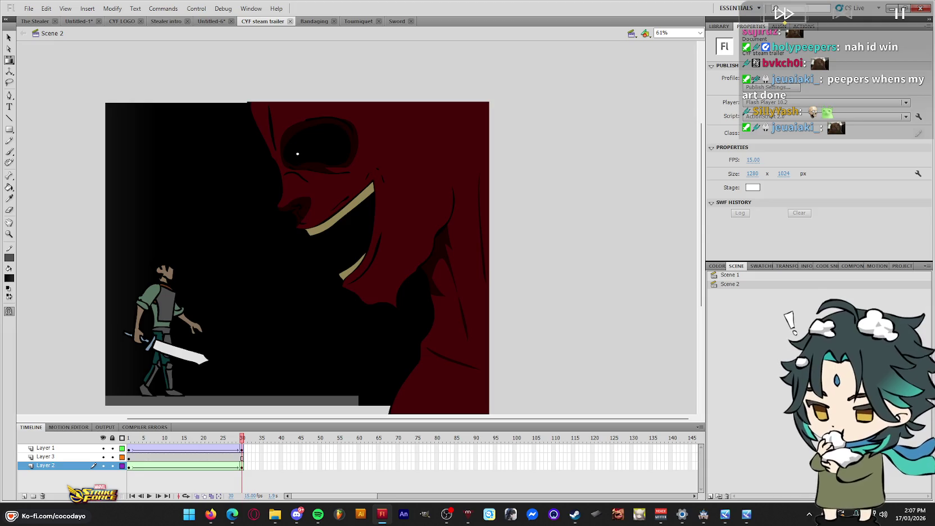
# Replay the animation, then show Scene 1 with the walking armoured legs
pyautogui.hotkey('alt', 'Tab')
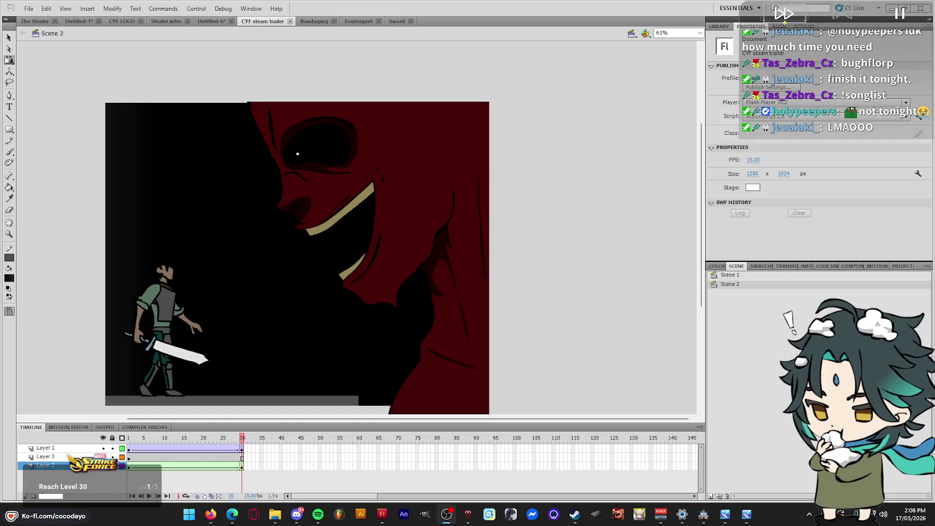
pyautogui.press('Return')
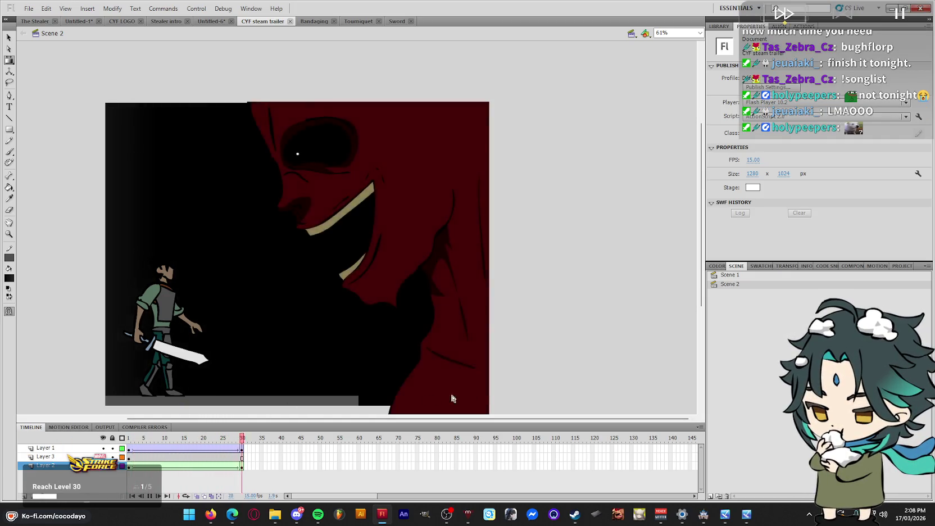
pyautogui.click(754, 276)
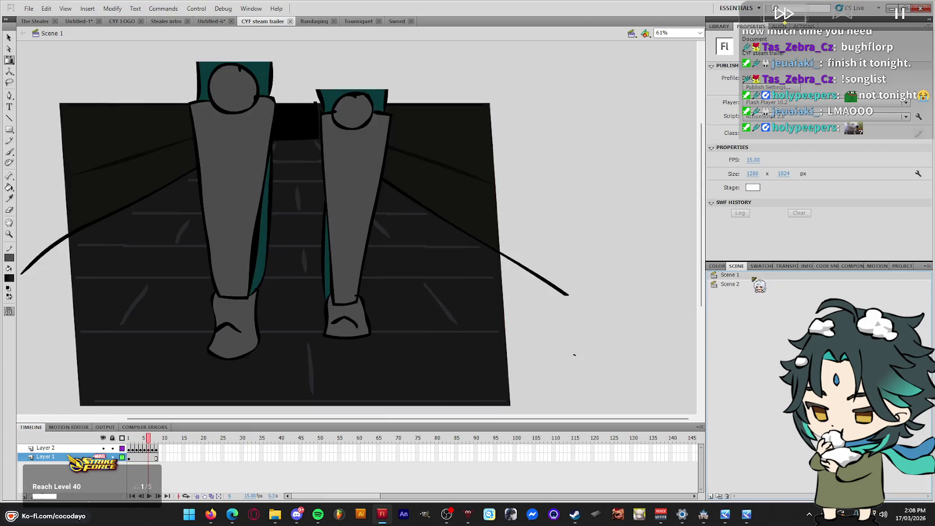
# Preview the leg walk, zoom to 76% around the legs, and widen the right panels
pyautogui.press('Return')
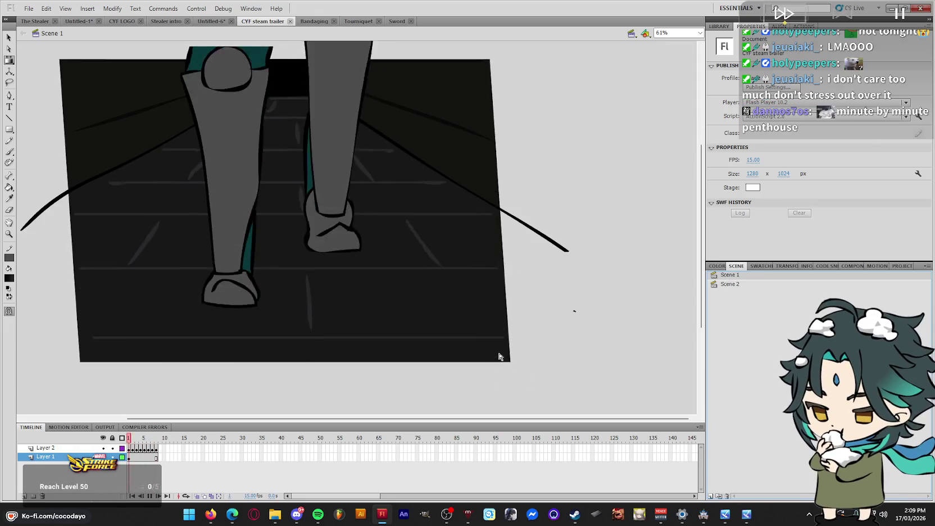
pyautogui.press('Return')
pyautogui.press('z')
pyautogui.moveTo(513, 358); pyautogui.dragTo(79, 60)
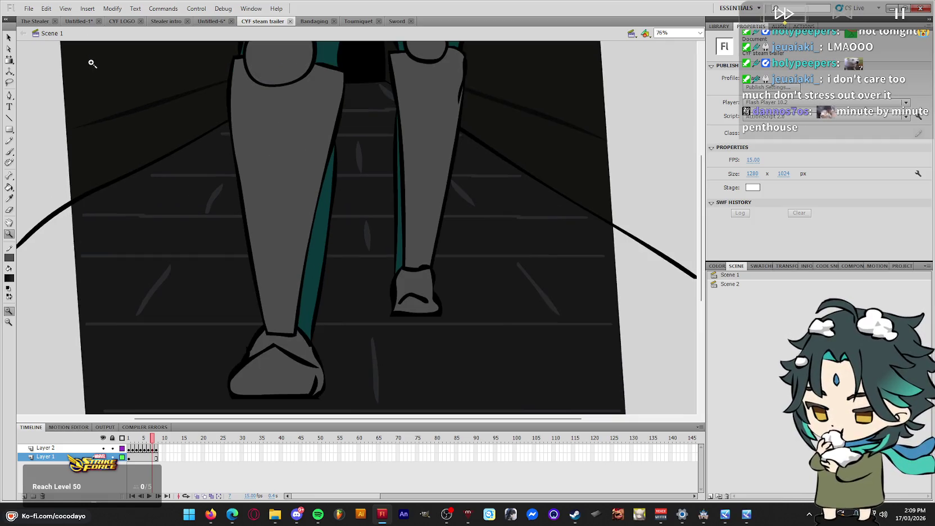
pyautogui.press('Return')
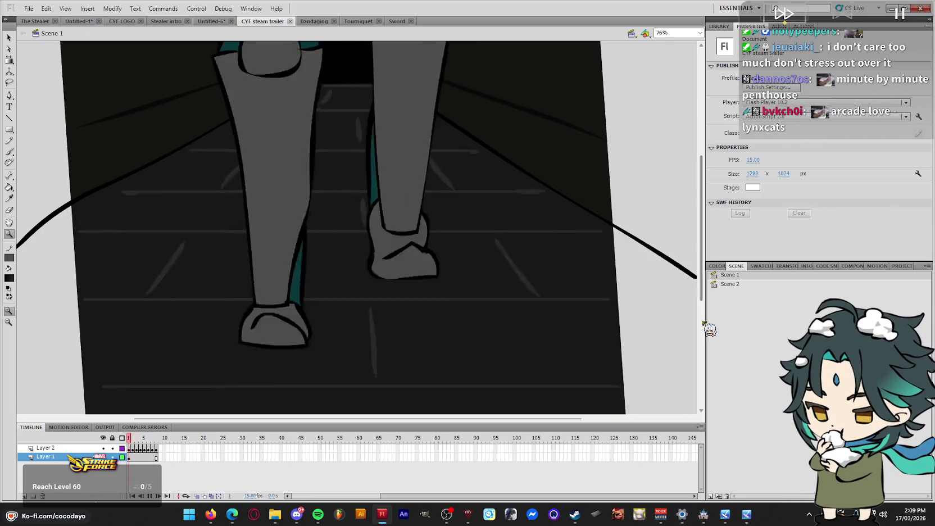
pyautogui.moveTo(707, 317); pyautogui.dragTo(524, 320)
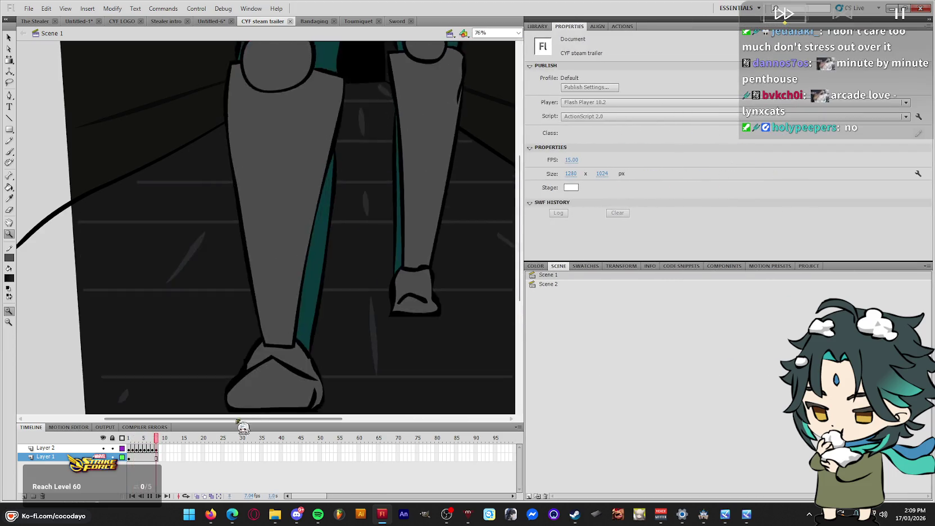
pyautogui.moveTo(226, 420); pyautogui.dragTo(259, 420)
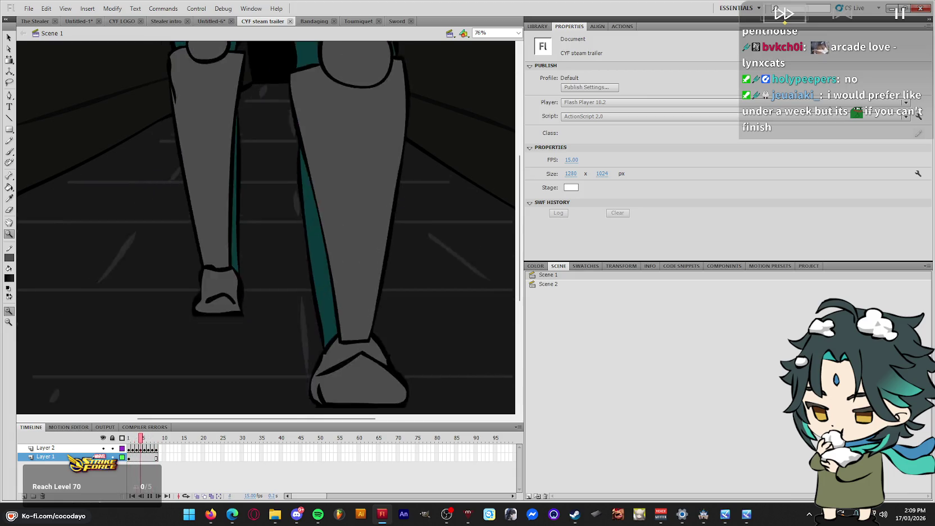
pyautogui.press('Return')
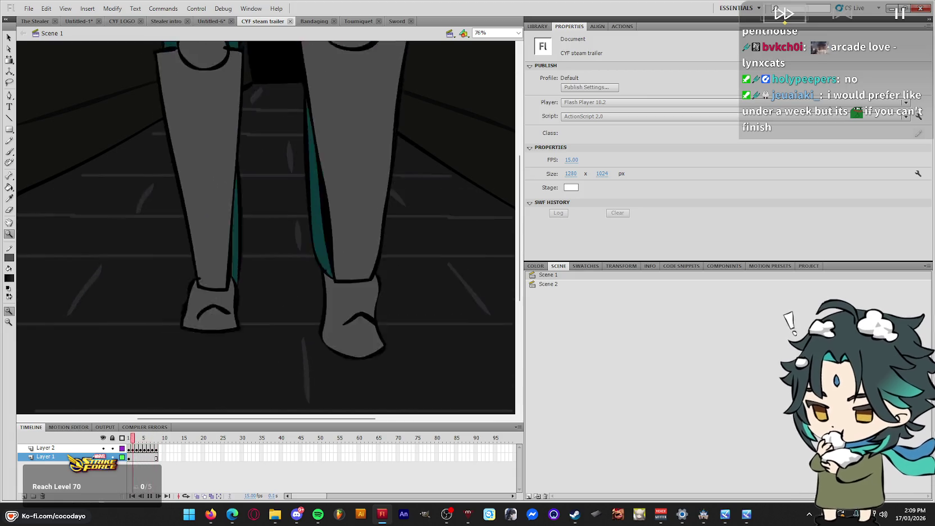
pyautogui.press('Return')
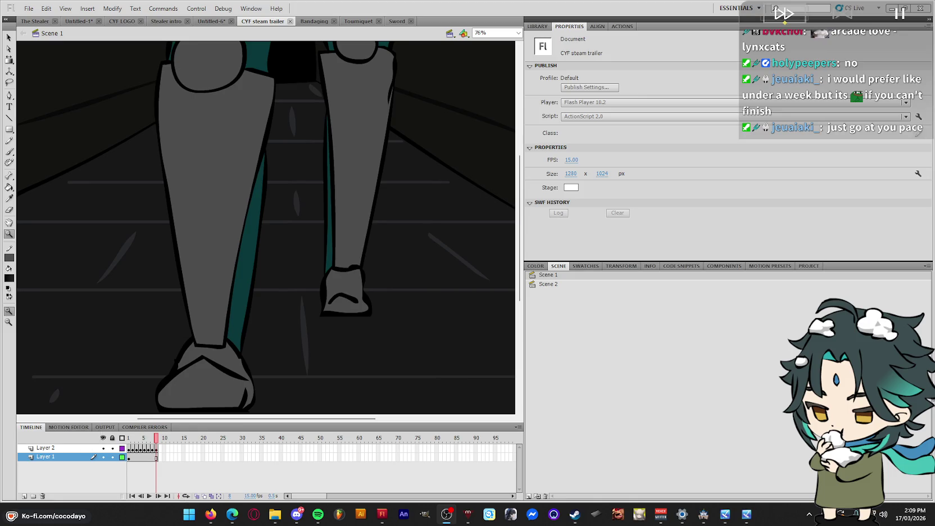
# Loop the leg walk, zoom to 152% on the foot and back out, then stop playback
pyautogui.click(763, 395)
pyautogui.press('Return')
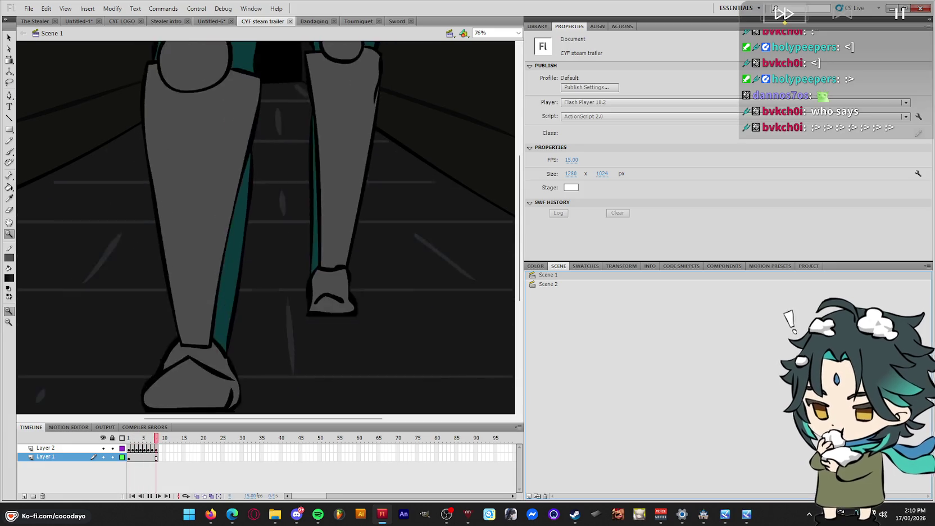
pyautogui.click(346, 278)
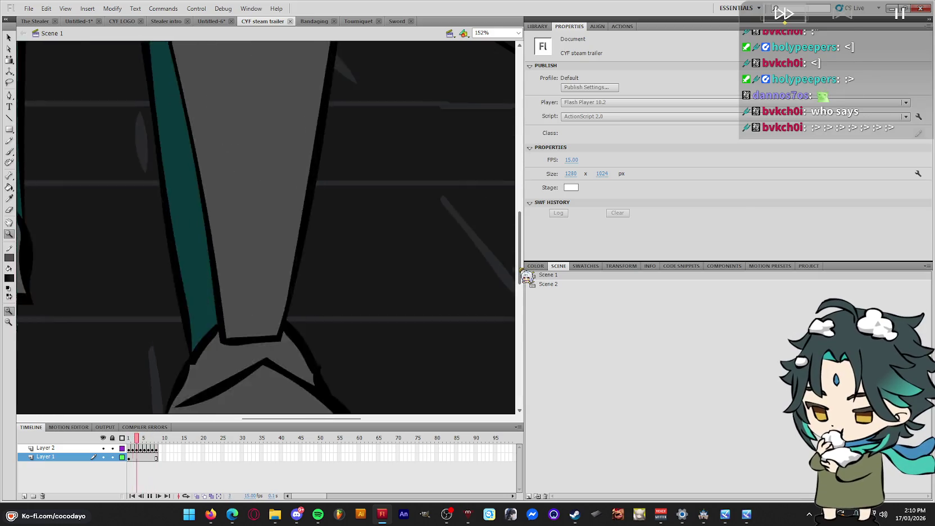
pyautogui.hotkey('ctrl', '-')
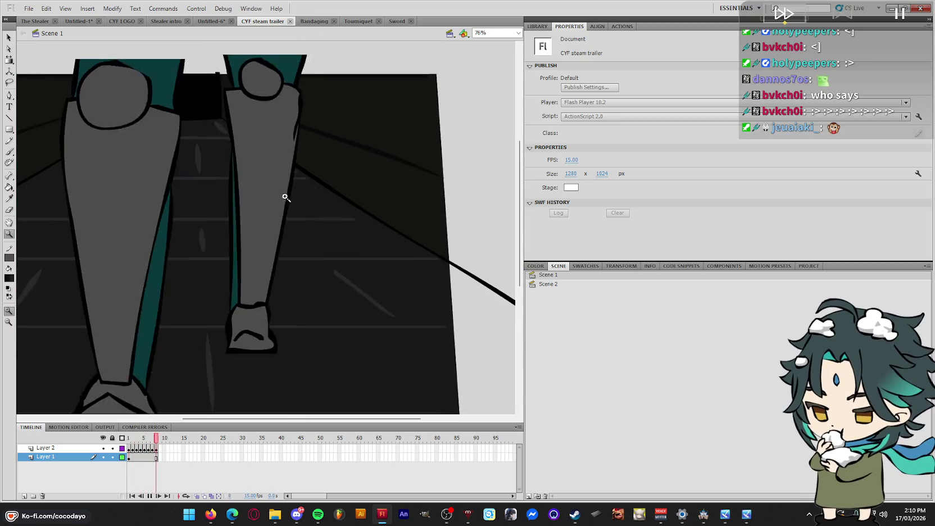
pyautogui.press('Return')
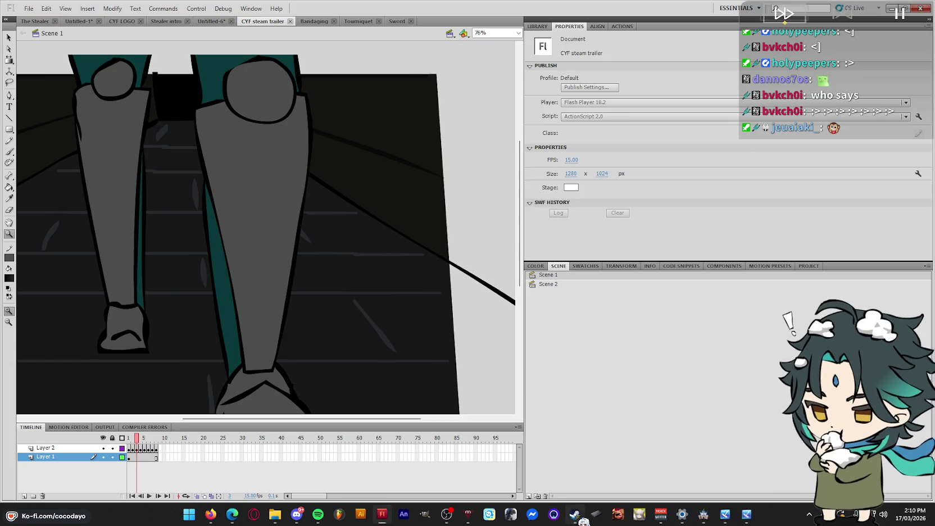
pyautogui.click(574, 514)
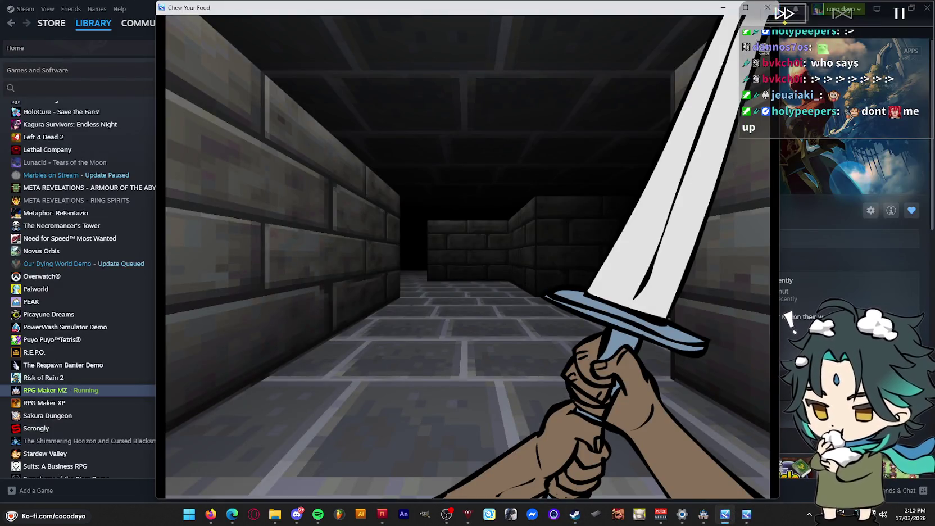
# Close the game test window and launch PCSX2 from Steam's apps, starting Ridge Racer V
pyautogui.click(573, 517)
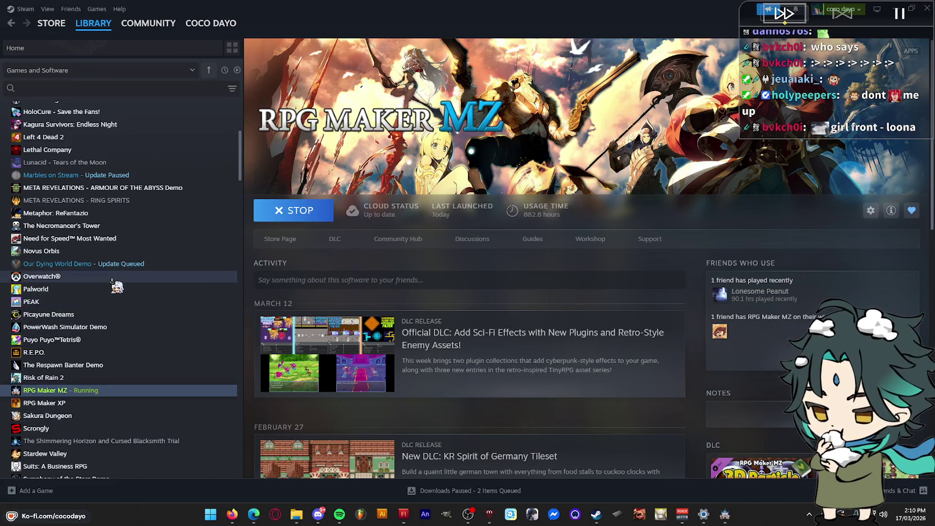
pyautogui.scroll(-3, 116, 284)
pyautogui.scroll(-2, 115, 280)
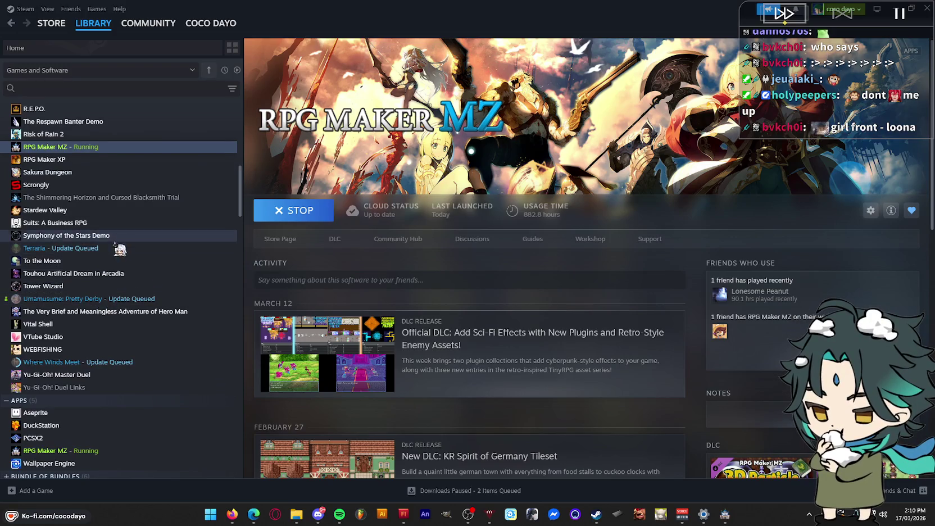
pyautogui.scroll(-1, 115, 261)
pyautogui.scroll(-3, 118, 263)
pyautogui.click(72, 243)
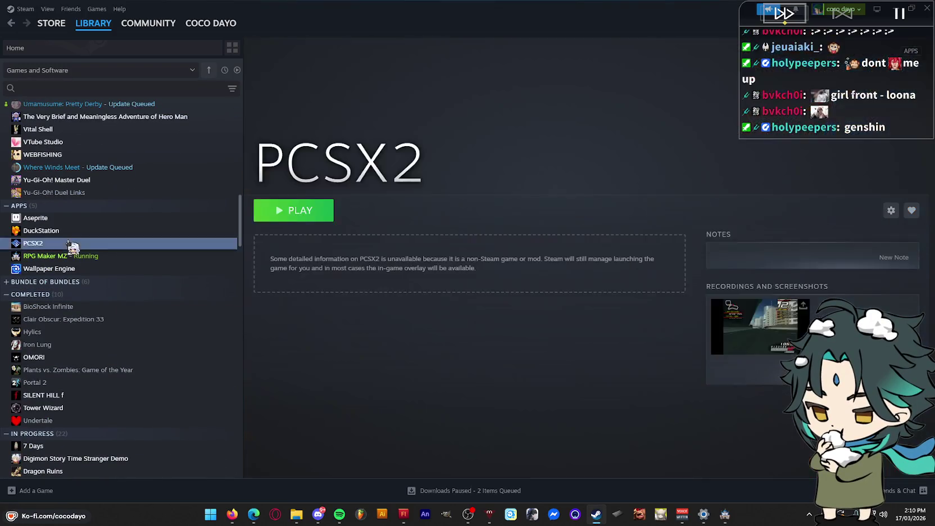
pyautogui.click(297, 214)
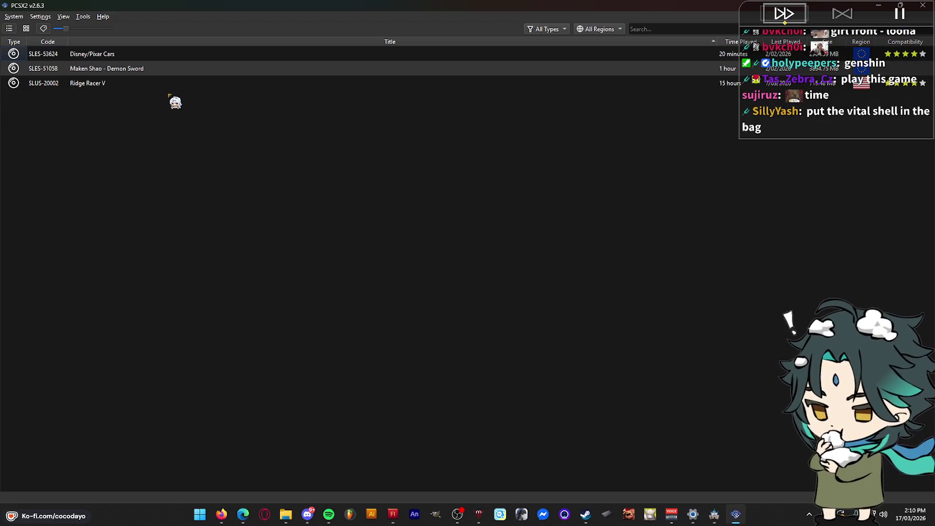
pyautogui.doubleClick(153, 83)
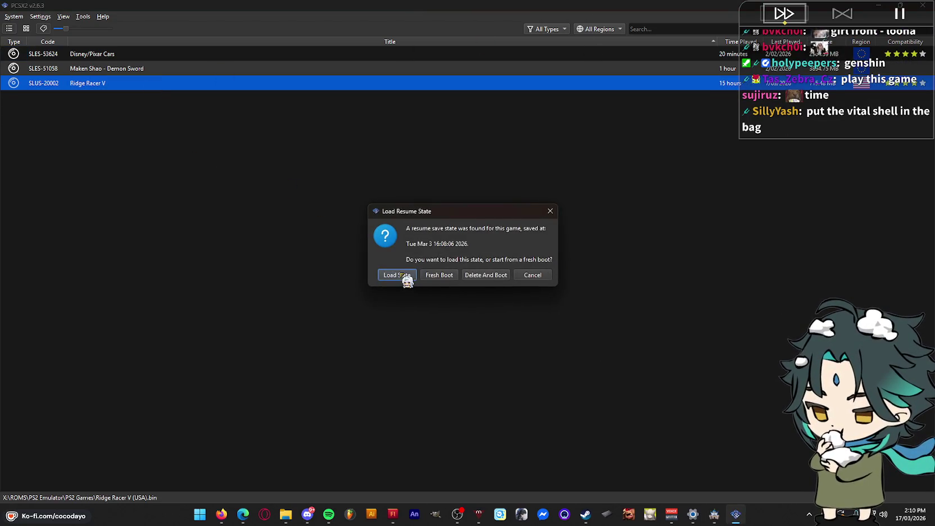
# Resume Ridge Racer V in PCSX2 from its Load State save
pyautogui.click(405, 276)
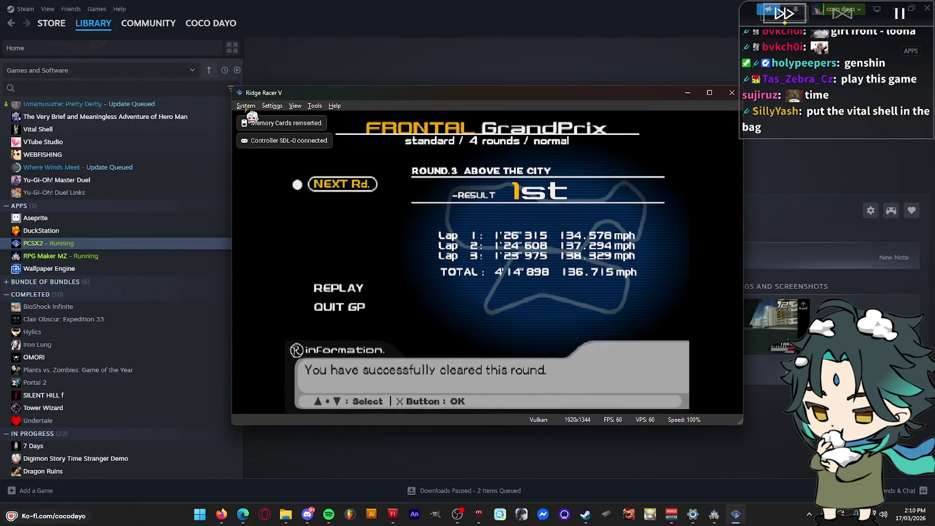
pyautogui.click(247, 106)
pyautogui.click(615, 217)
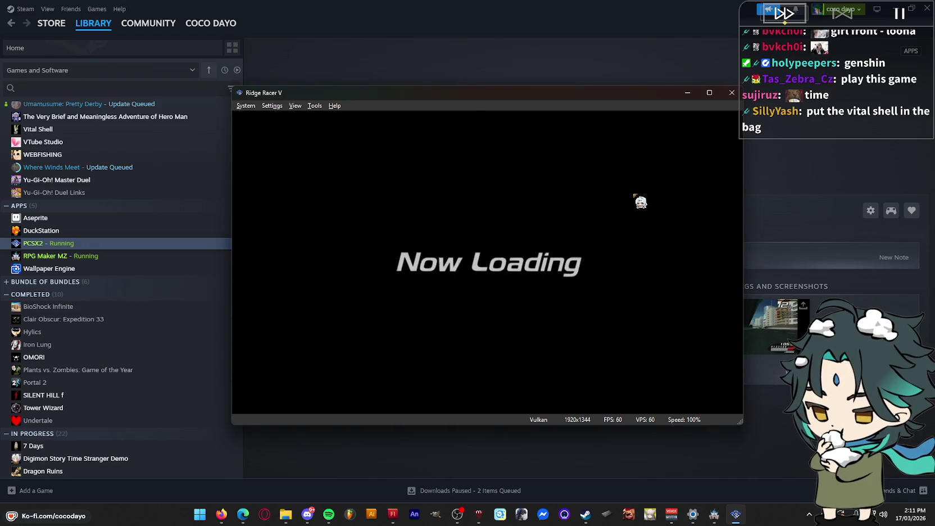
# Maximise the game window, play the race, then confirm shutting down the virtual machine
pyautogui.hotkey('alt', 'Tab')
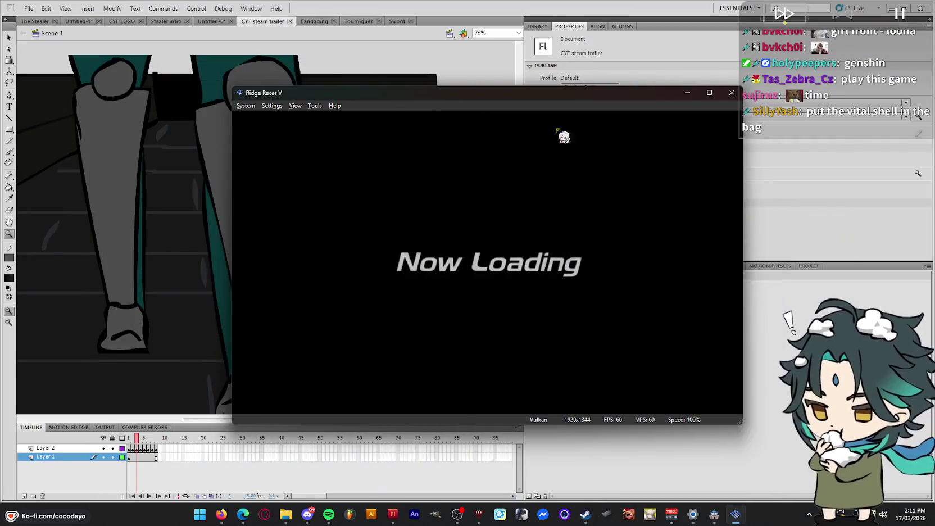
pyautogui.doubleClick(625, 91)
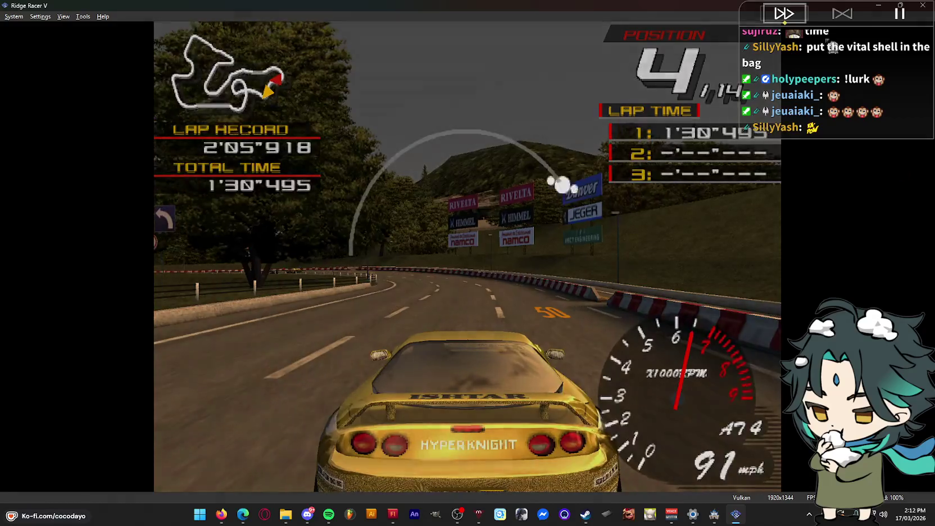
pyautogui.press('Escape')
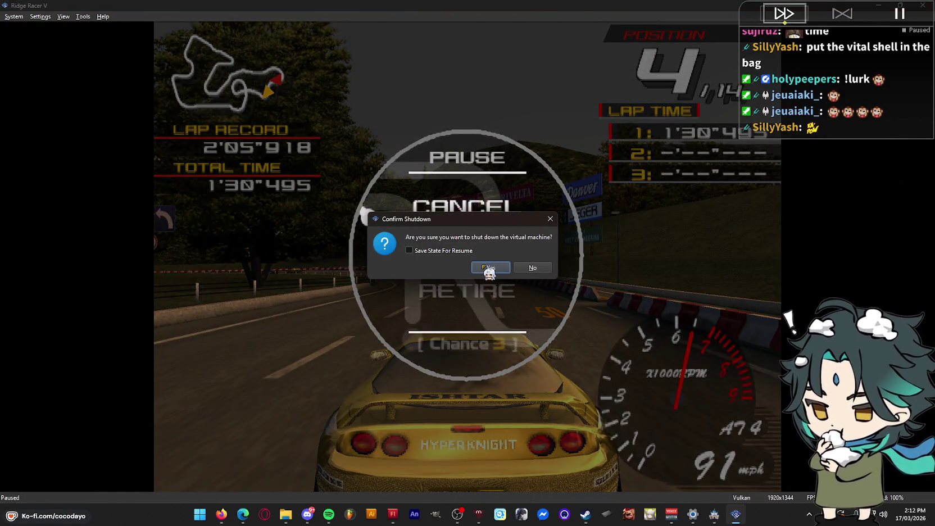
pyautogui.click(488, 269)
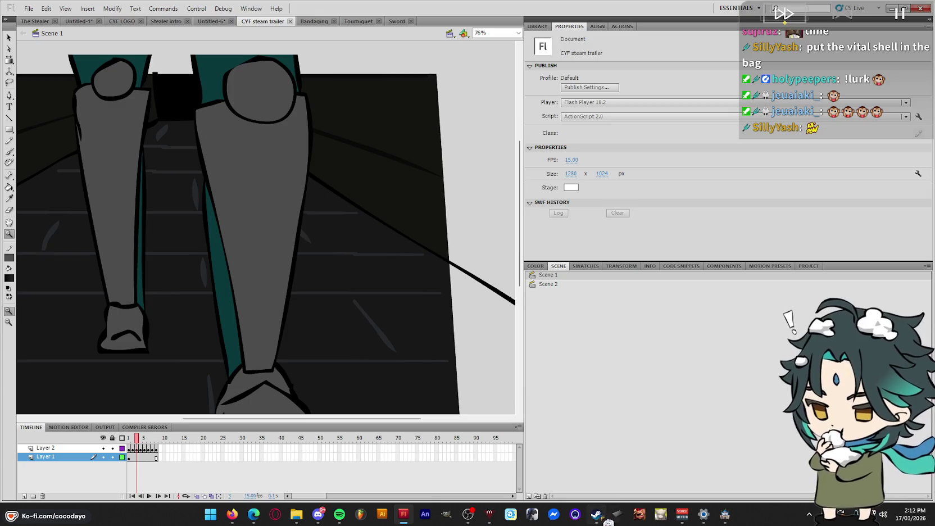
# Search the Steam library for 'vita' to find Vital Shell
pyautogui.click(599, 514)
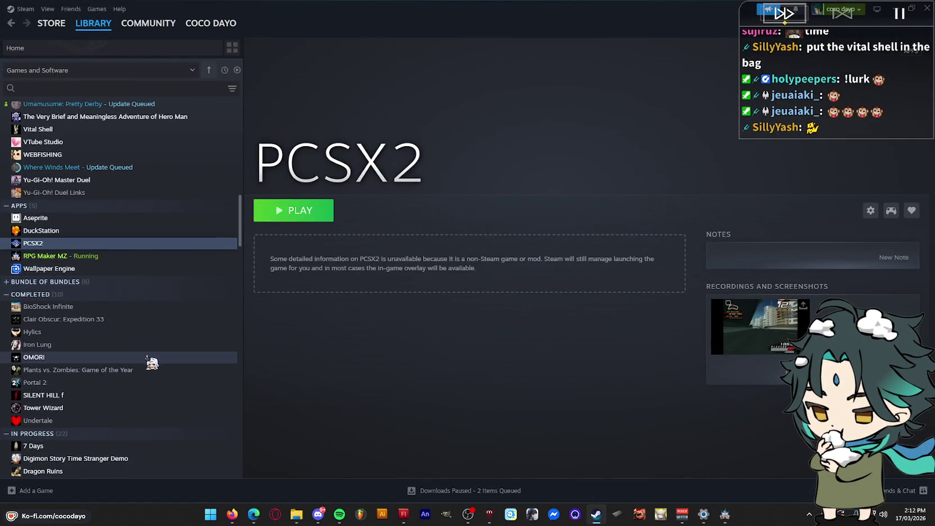
pyautogui.scroll(5, 170, 371)
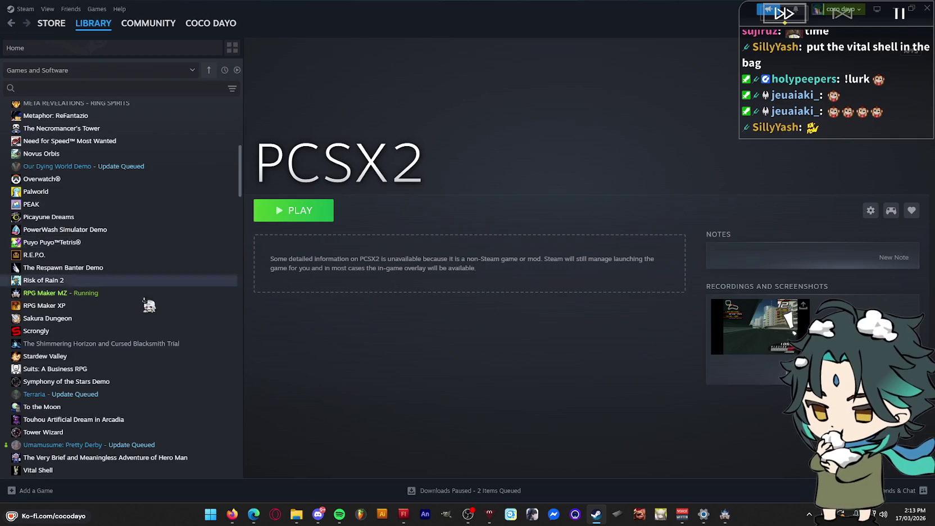
pyautogui.scroll(-5, 152, 351)
pyautogui.scroll(-2, 92, 382)
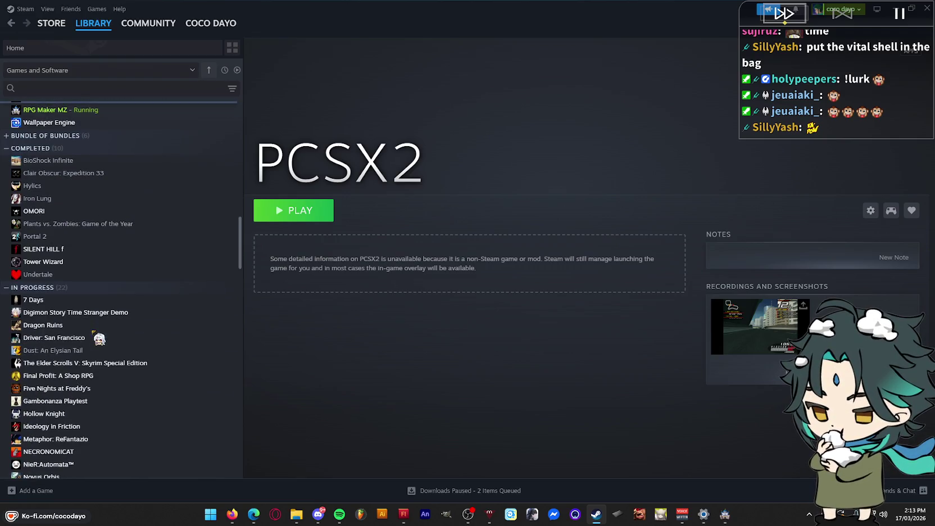
pyautogui.scroll(-3, 94, 355)
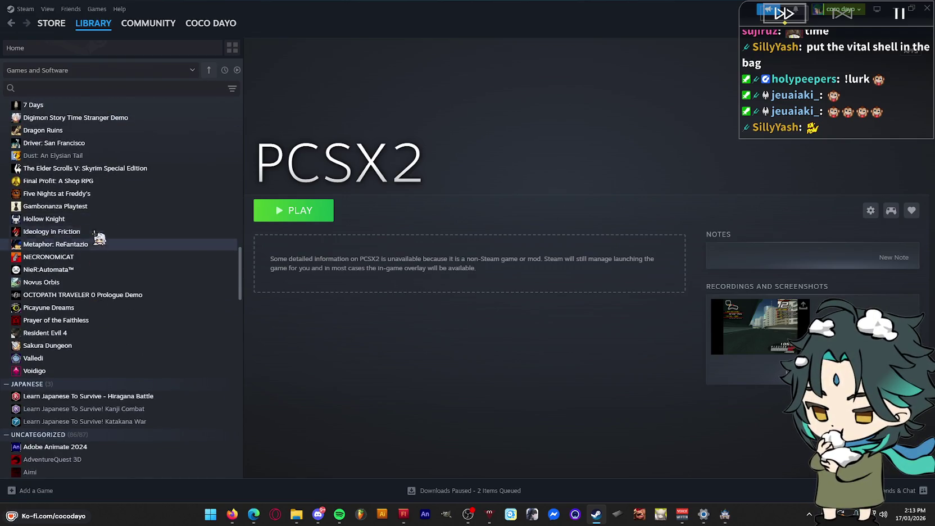
pyautogui.click(133, 87)
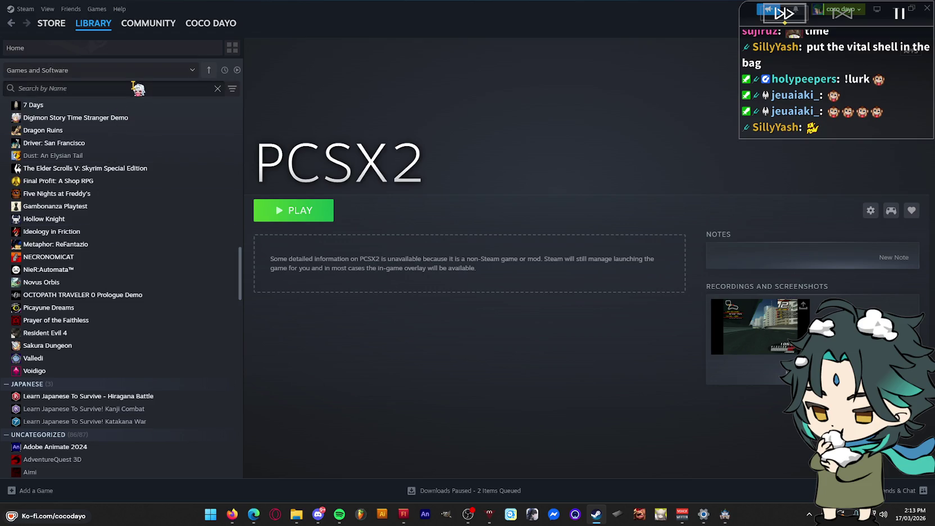
pyautogui.write('vita')
# Open the Vital Shell game page and launch it with Play
pyautogui.click(140, 119)
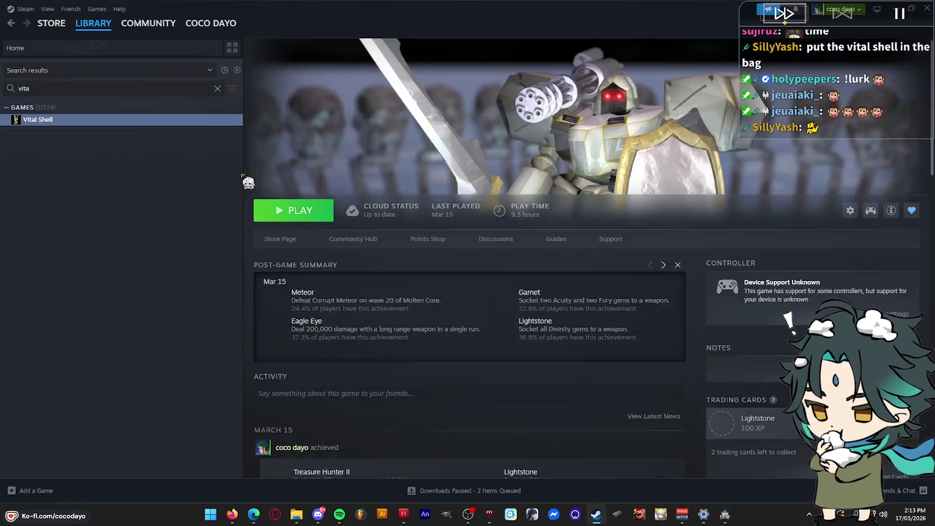
pyautogui.click(319, 209)
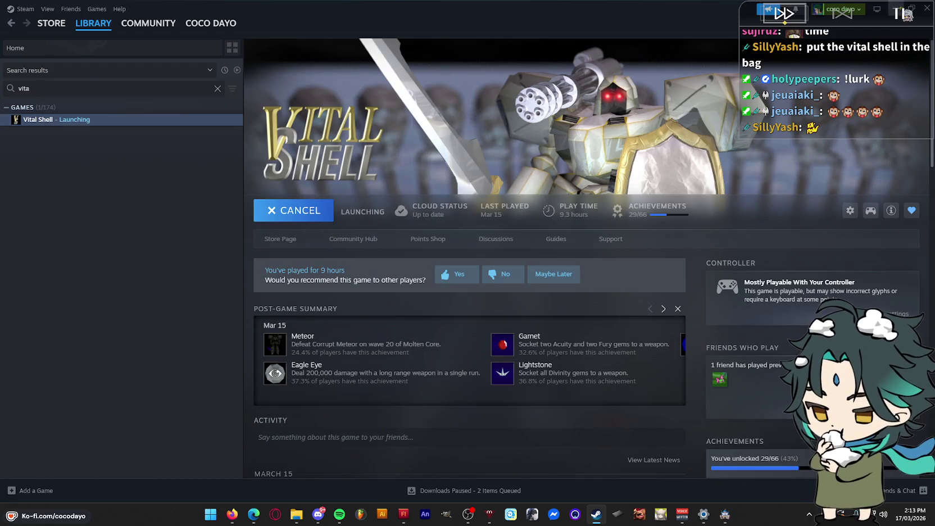
pyautogui.click(901, 9)
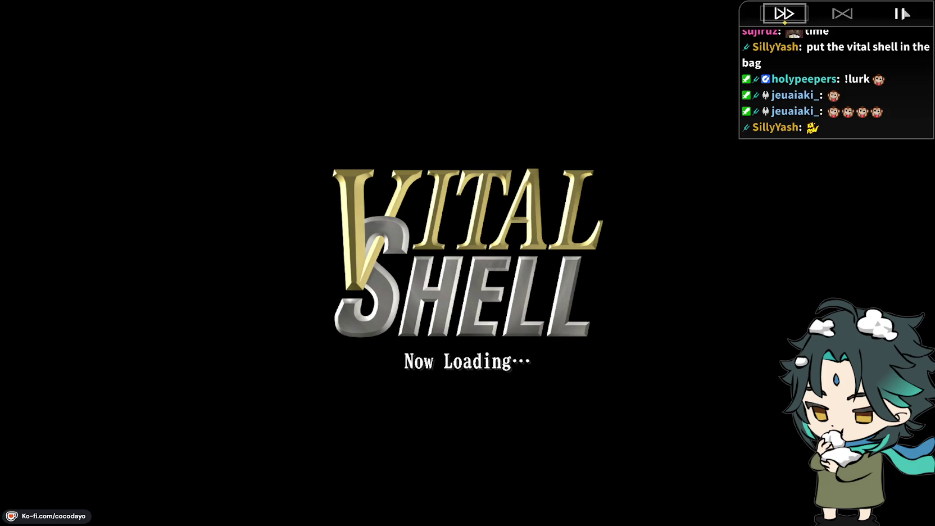
# Pass the title screen and pick the METEOR shell on Player Select
pyautogui.press('Return')
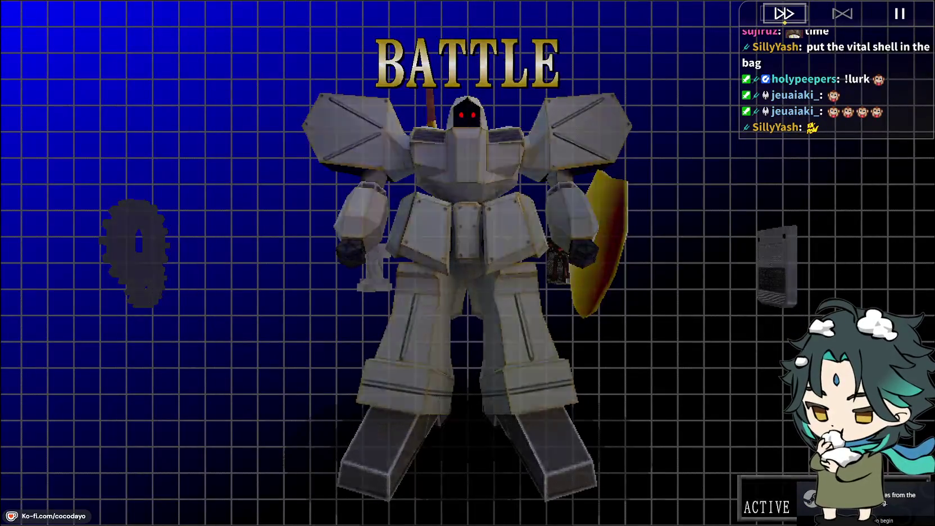
pyautogui.press('Left')
pyautogui.press('Left')
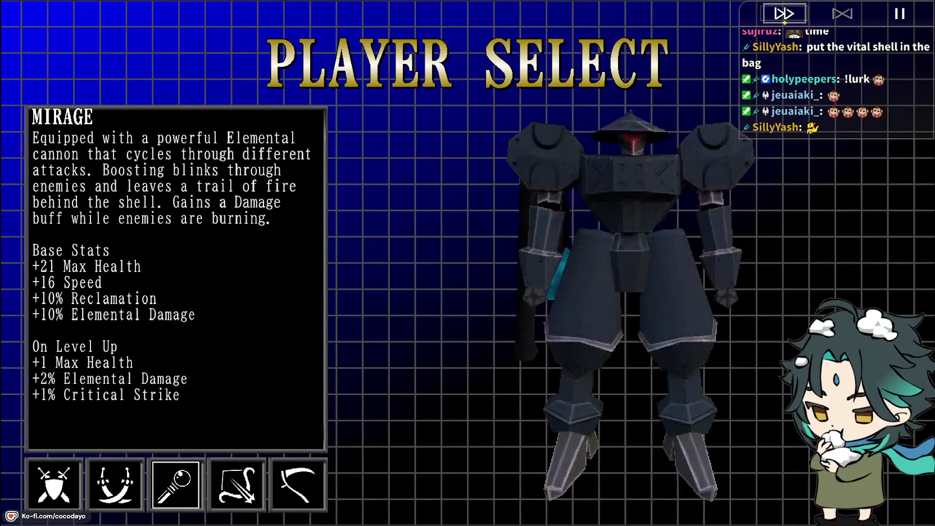
pyautogui.press('Right')
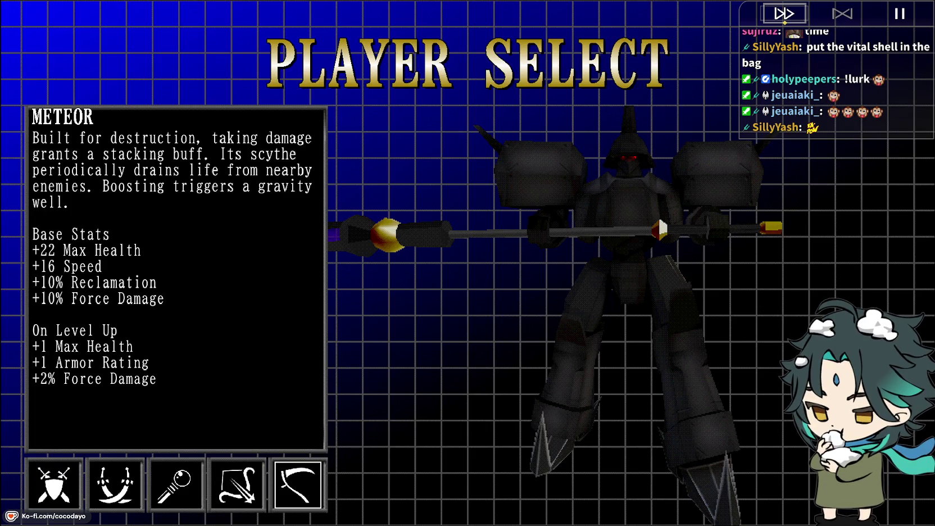
pyautogui.press('Return')
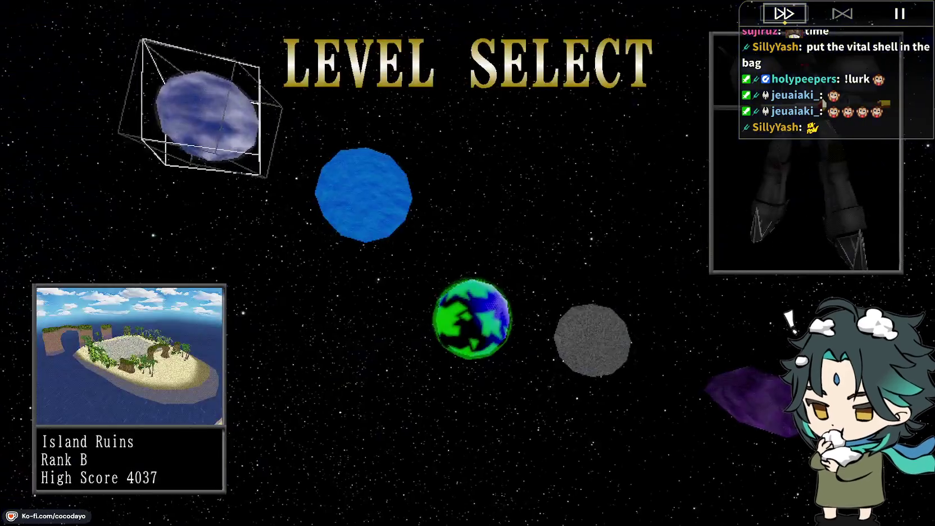
# Highlight The Observatory on Level Select and start it
pyautogui.press('Right')
pyautogui.press('Right')
pyautogui.press('Right')
pyautogui.press('Right')
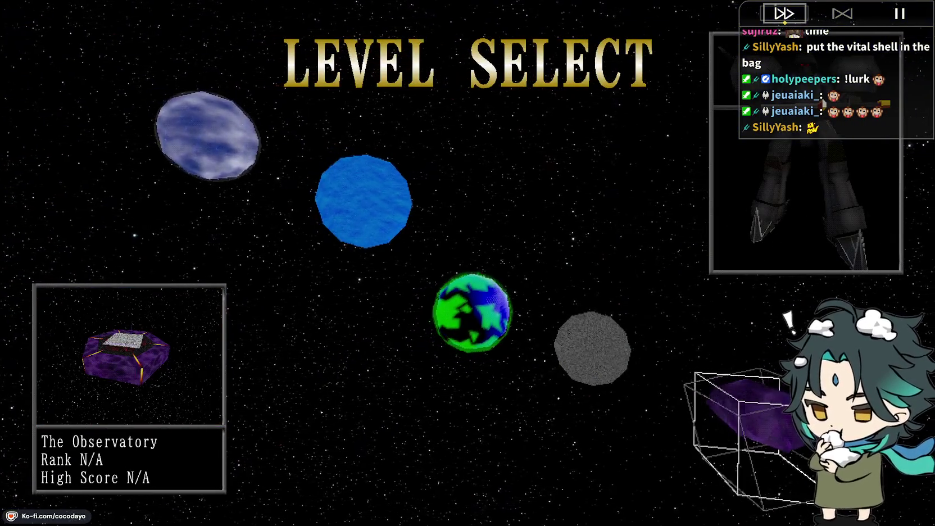
pyautogui.press('Return')
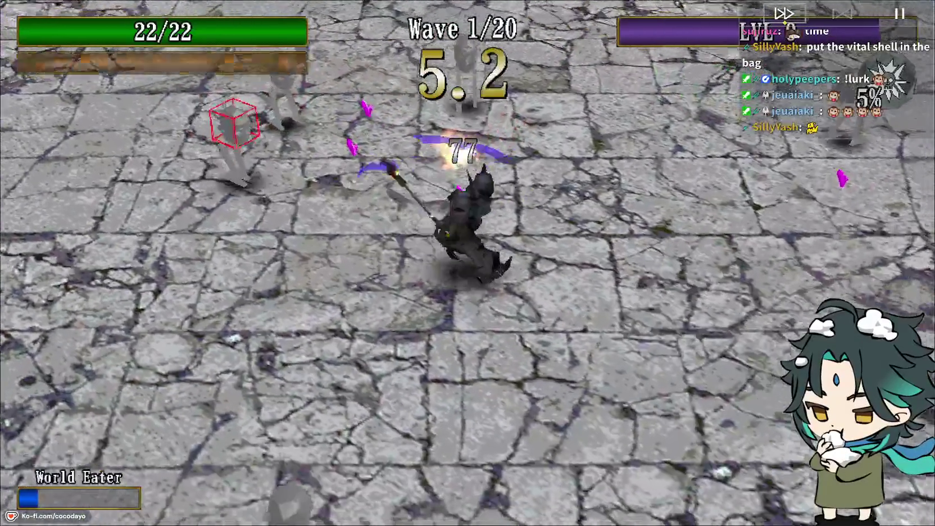
# Pause the game, look at Options, and resume the wave
pyautogui.press('Escape')
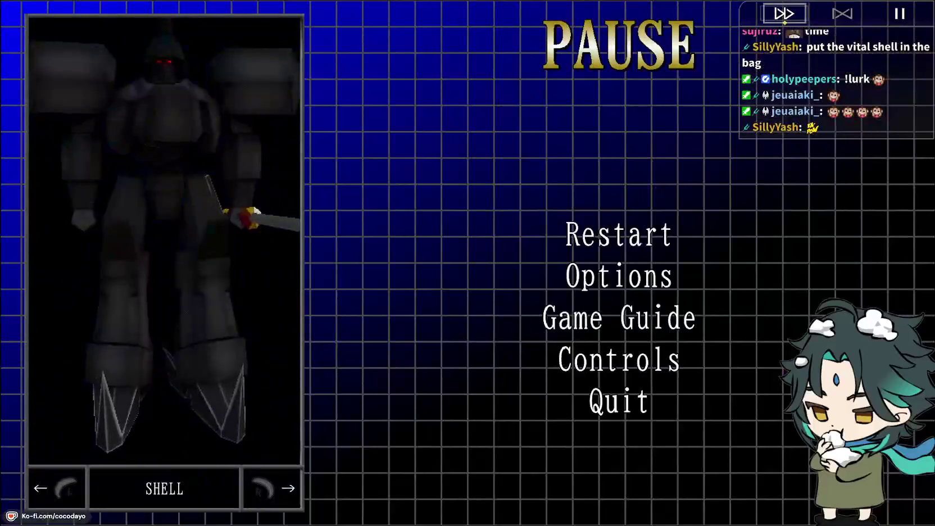
pyautogui.press('Down')
pyautogui.press('Return')
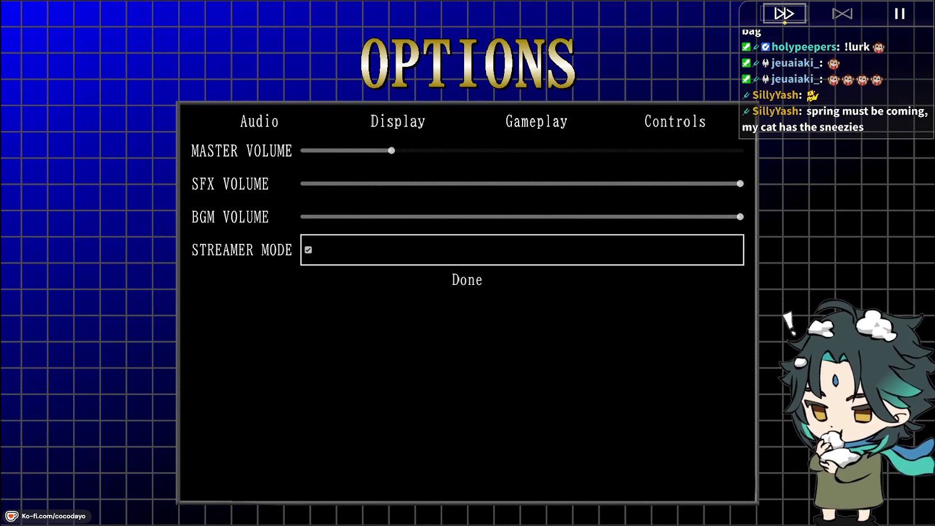
pyautogui.press('Escape')
pyautogui.press('Escape')
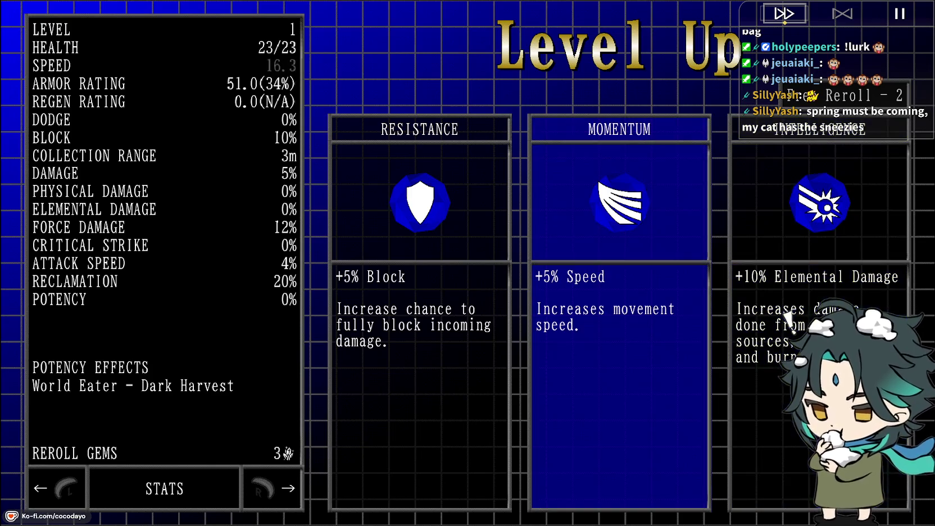
# Take Momentum, Fel Burst as heavy weapon, the level 2 upgrade and the Garnet gem
pyautogui.press('Return')
pyautogui.press('Right')
pyautogui.press('Right')
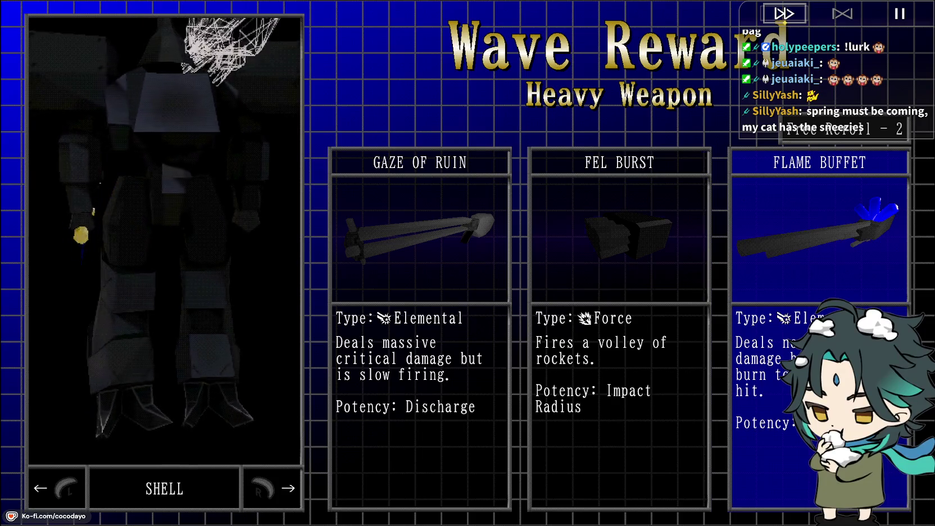
pyautogui.press('Right')
pyautogui.press('Right')
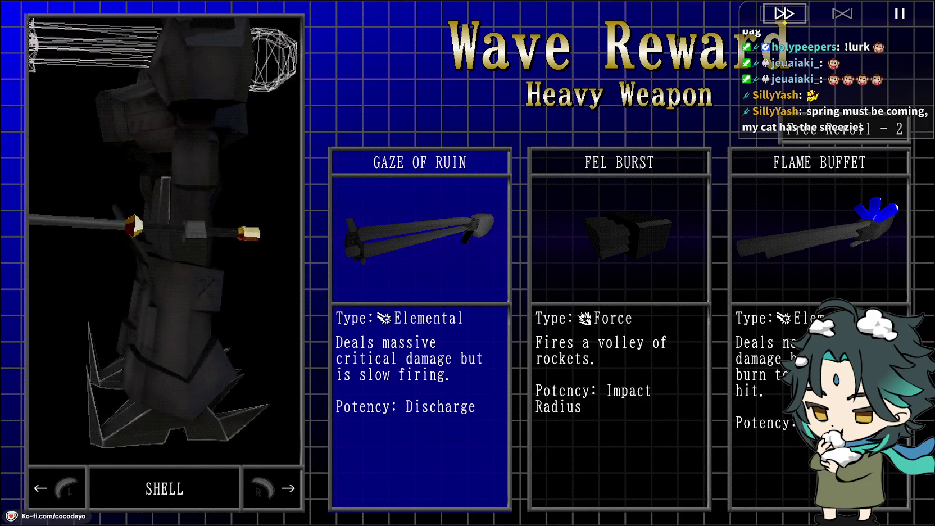
pyautogui.press('Return')
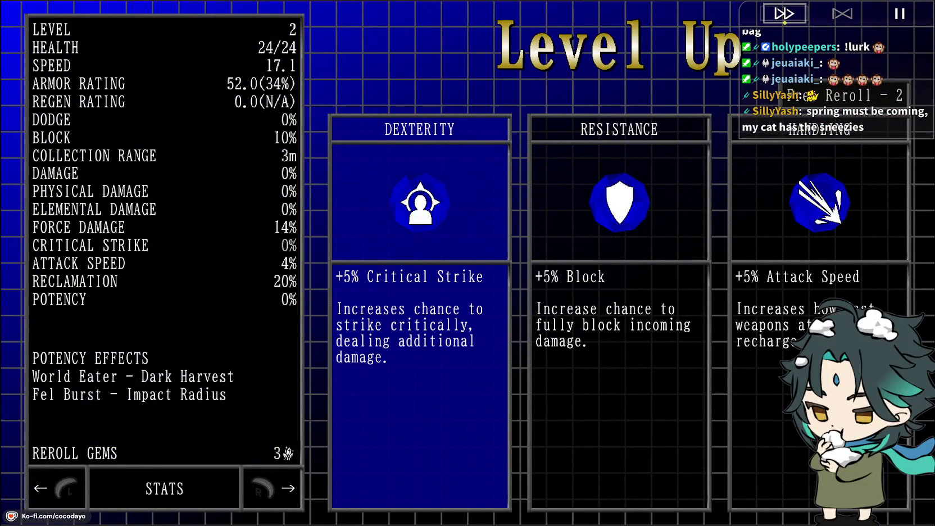
pyautogui.press('Return')
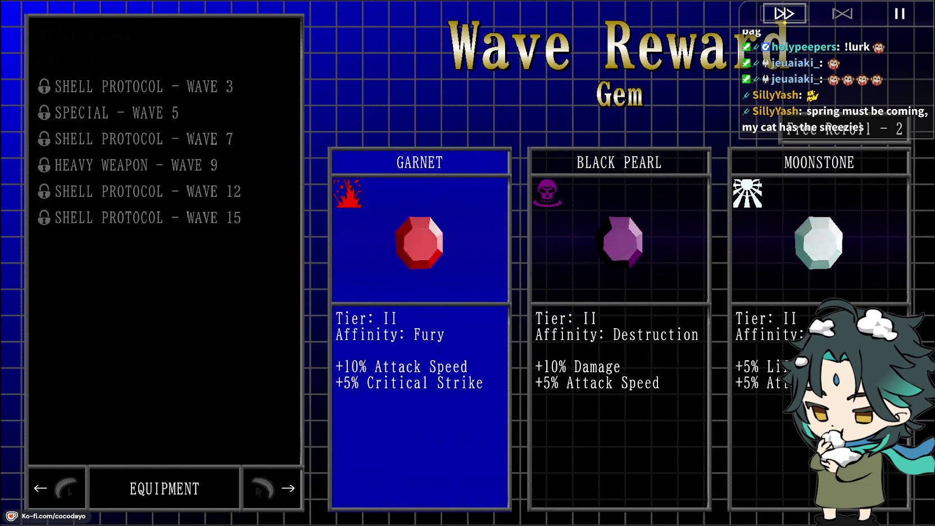
pyautogui.press('Return')
pyautogui.press('Return')
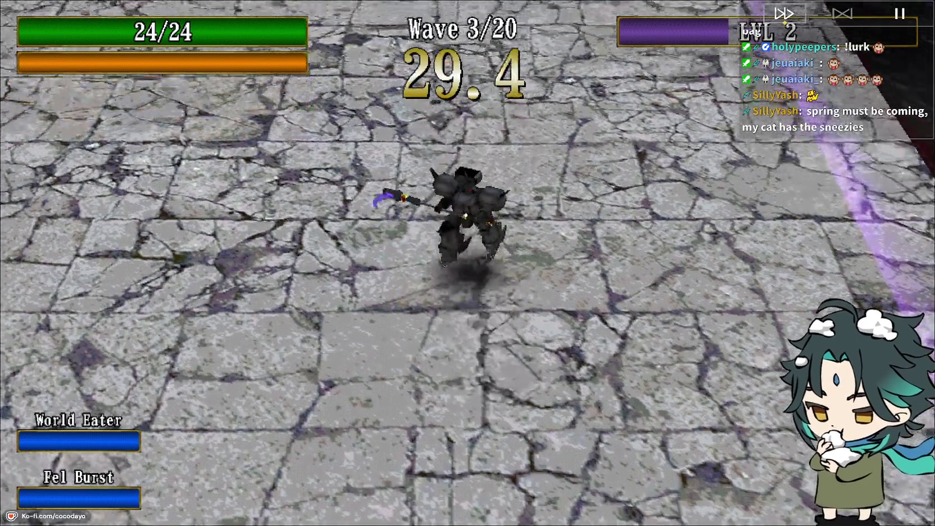
# Fight through wave 3 with WASD movement until the shell reaches level 6
pyautogui.press('a')
pyautogui.press('s')
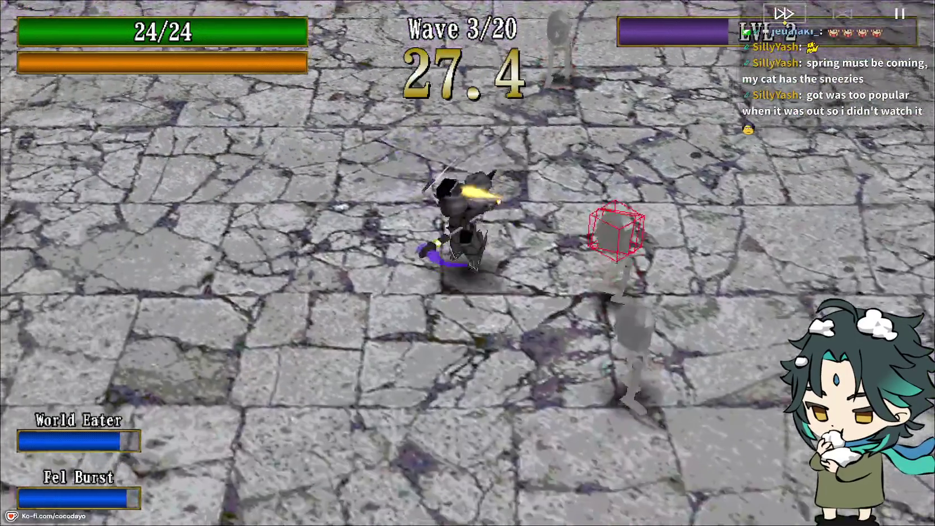
pyautogui.press('w')
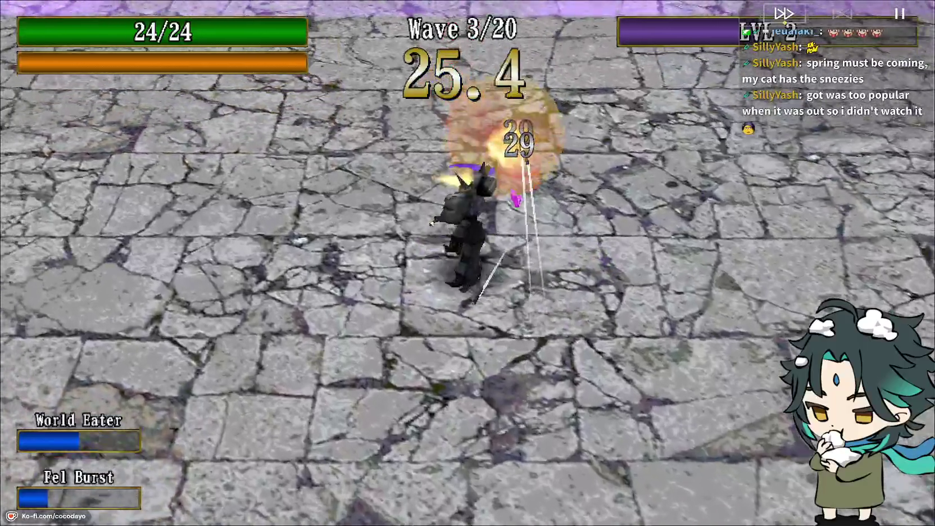
pyautogui.press('s')
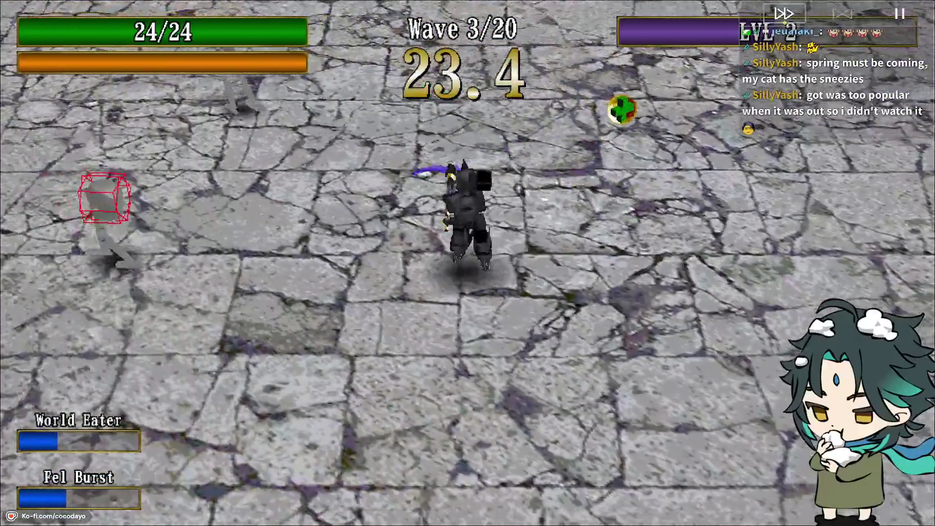
pyautogui.press('d')
pyautogui.press('a')
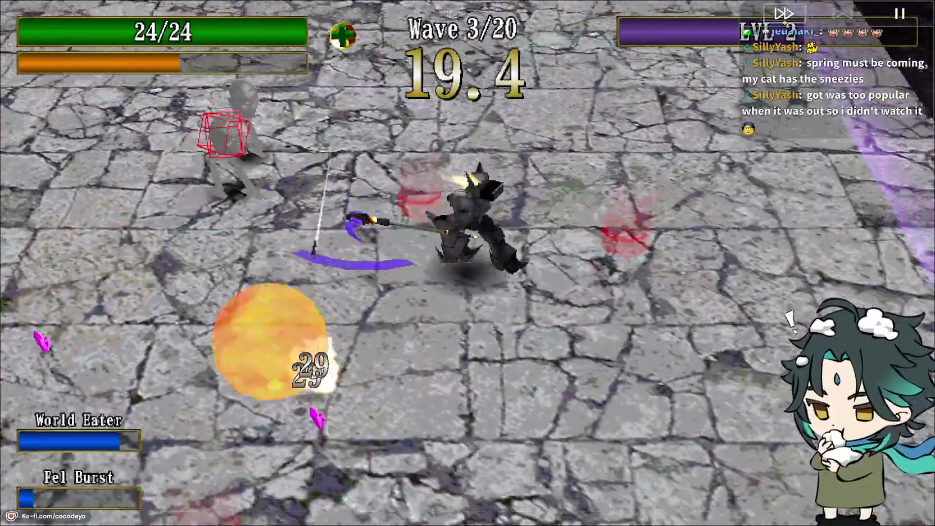
pyautogui.press('d')
pyautogui.press('a')
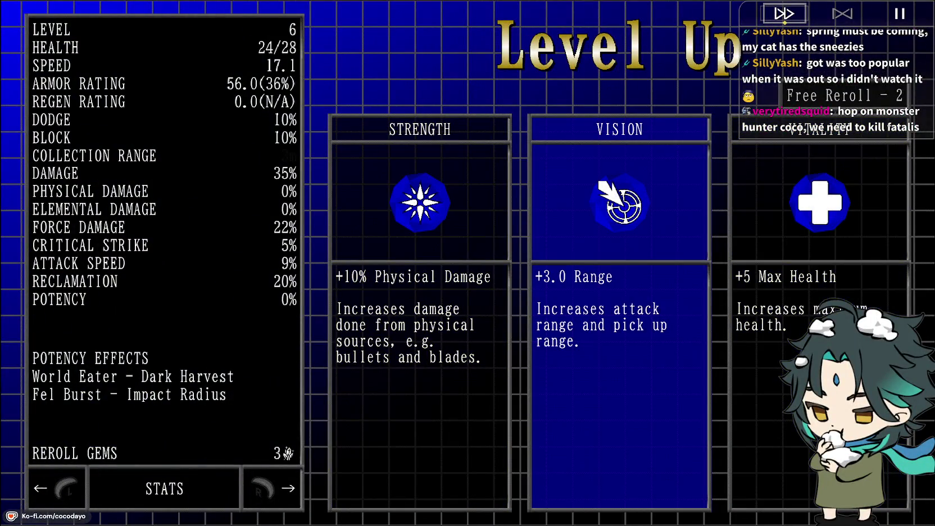
# Take Vitality for 33 max health, confirm the next upgrade, and socket Painite into World Eater
pyautogui.press('Return')
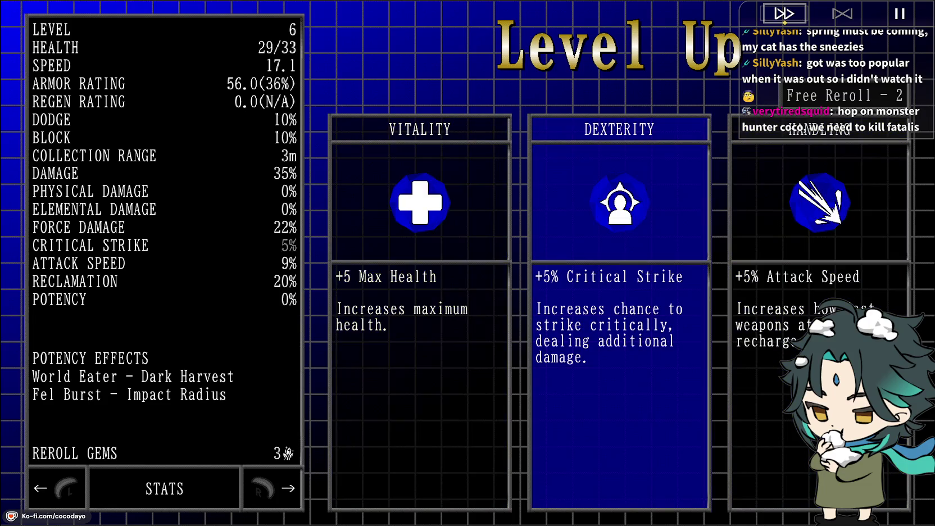
pyautogui.press('Return')
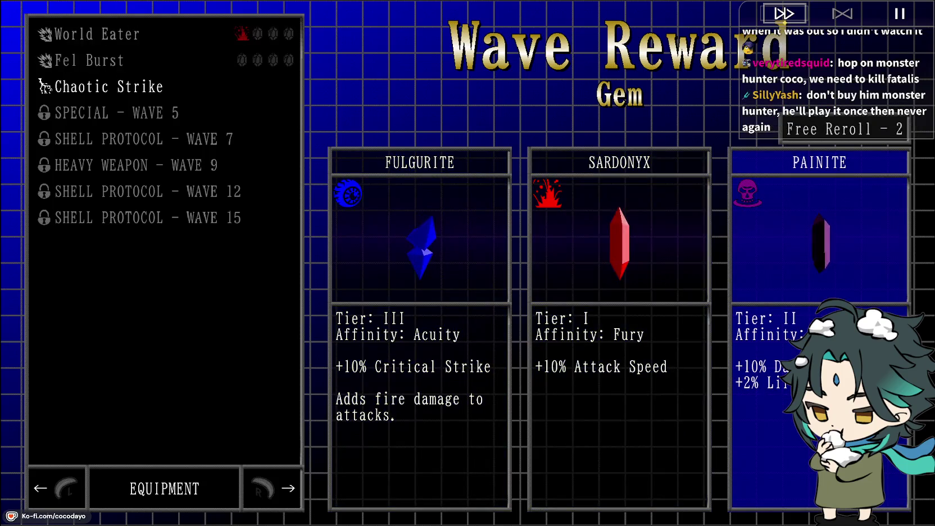
pyautogui.press('Return')
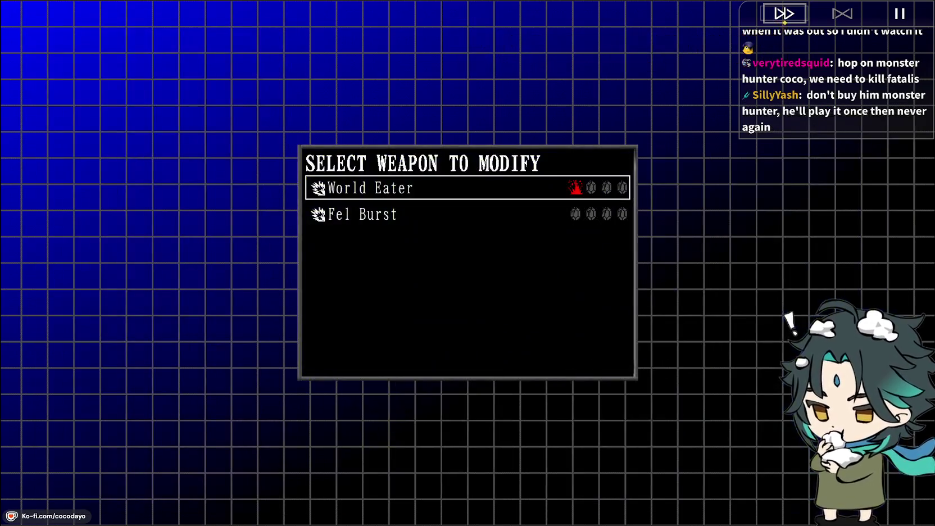
pyautogui.press('Return')
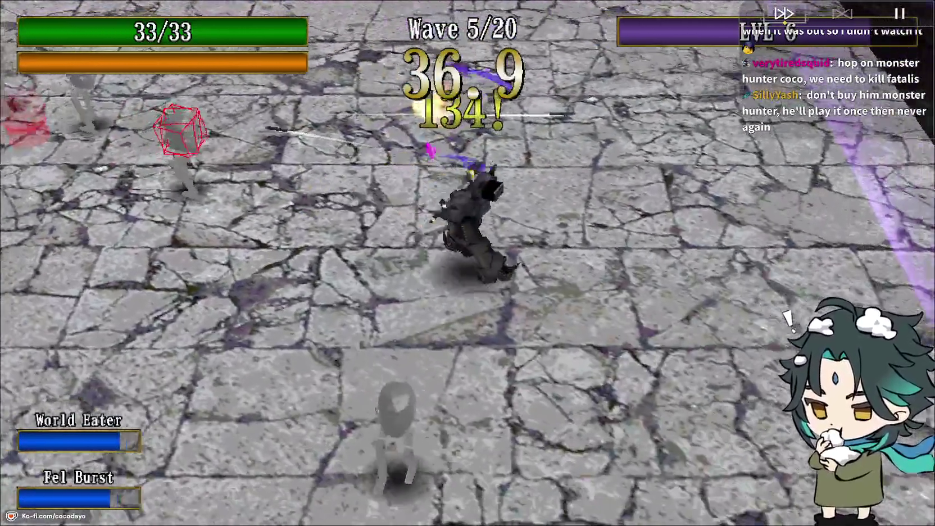
# Dodge and fight through wave 5 with WASD movement until the timer runs out
pyautogui.press('w')
pyautogui.press('a')
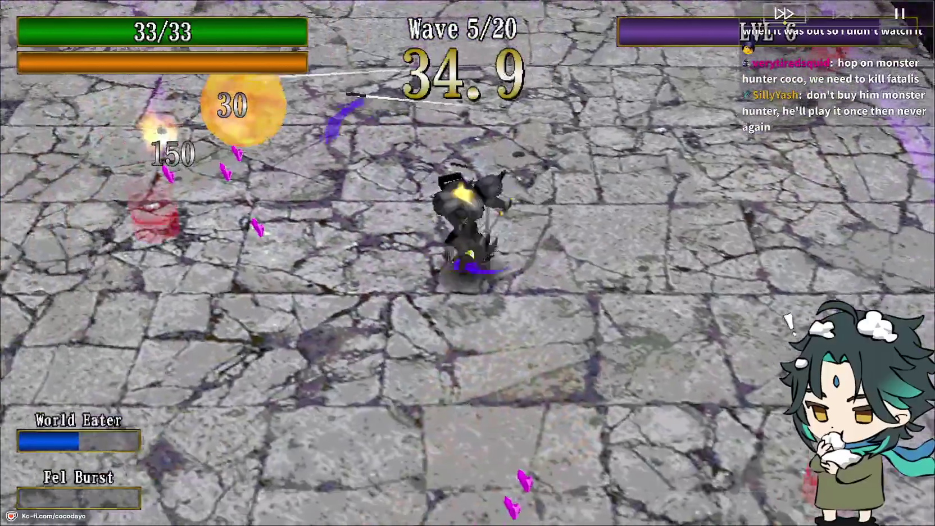
pyautogui.press('s')
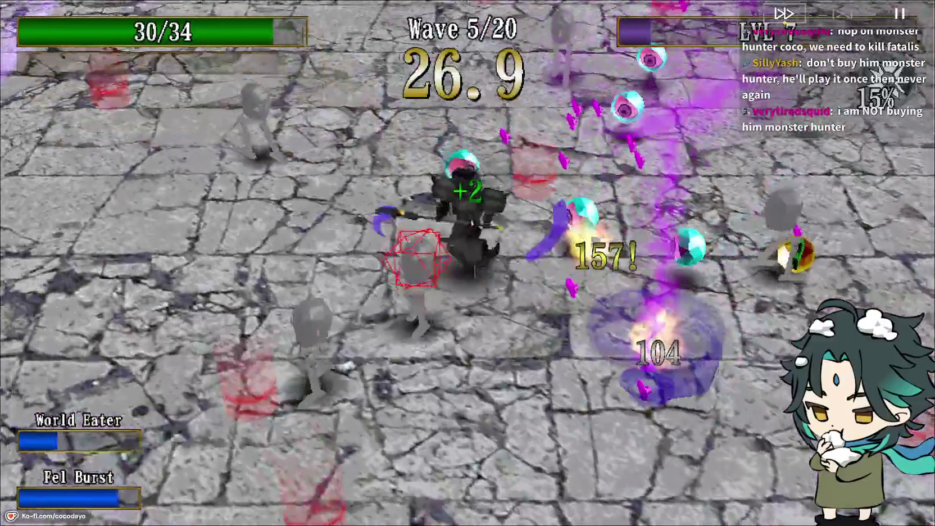
pyautogui.press('a')
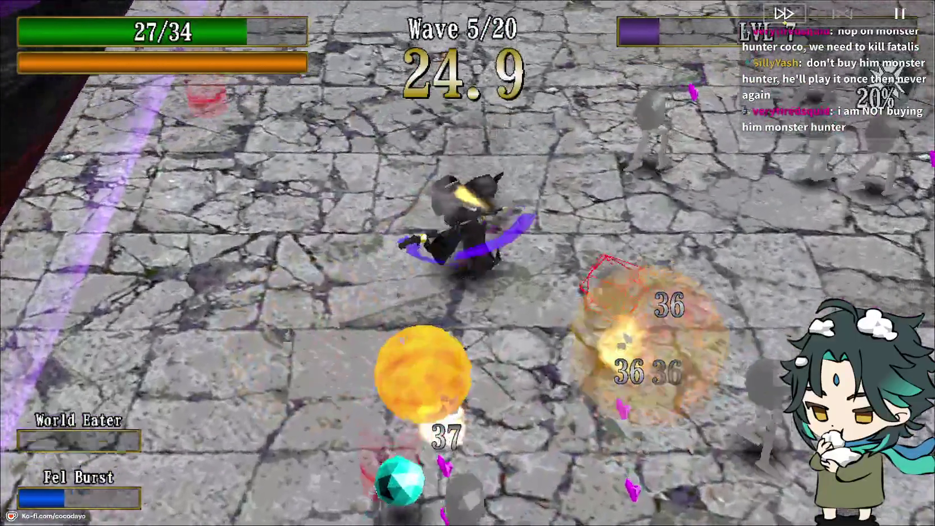
pyautogui.press('d')
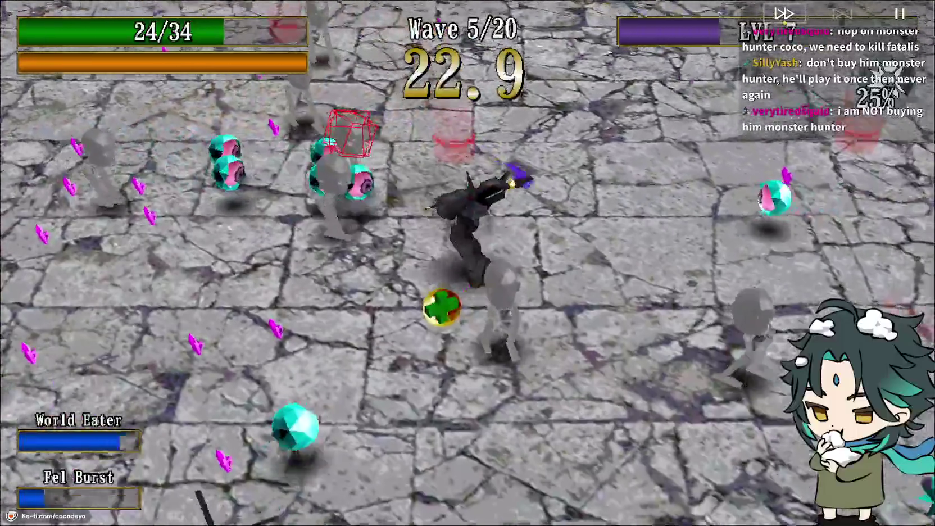
pyautogui.press('s')
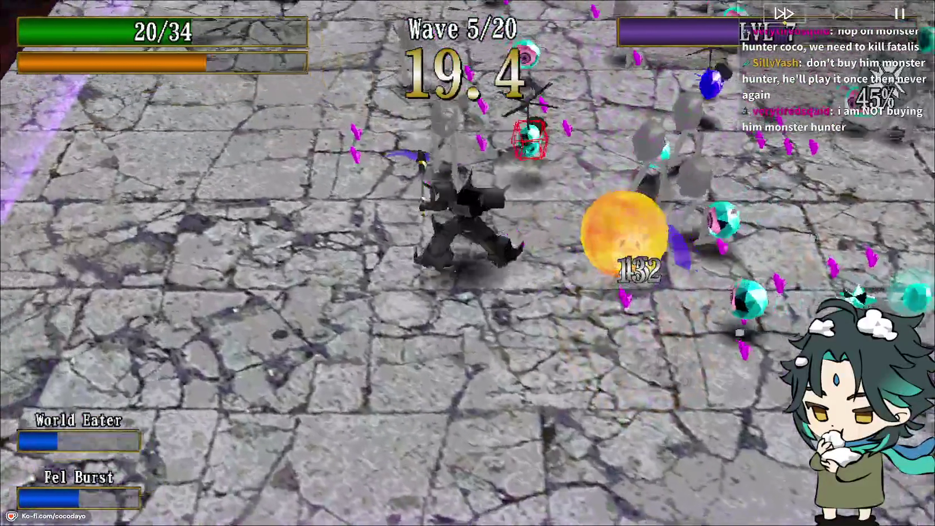
pyautogui.press('a')
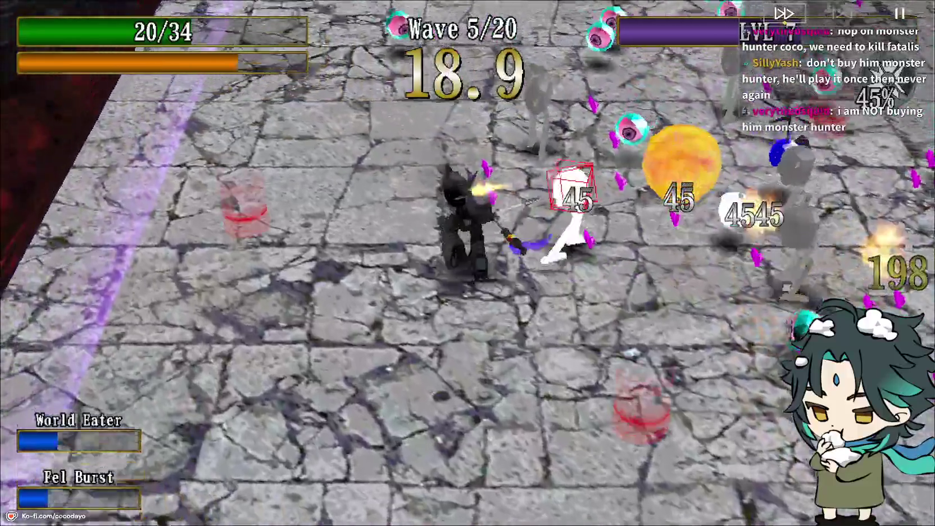
pyautogui.press('a')
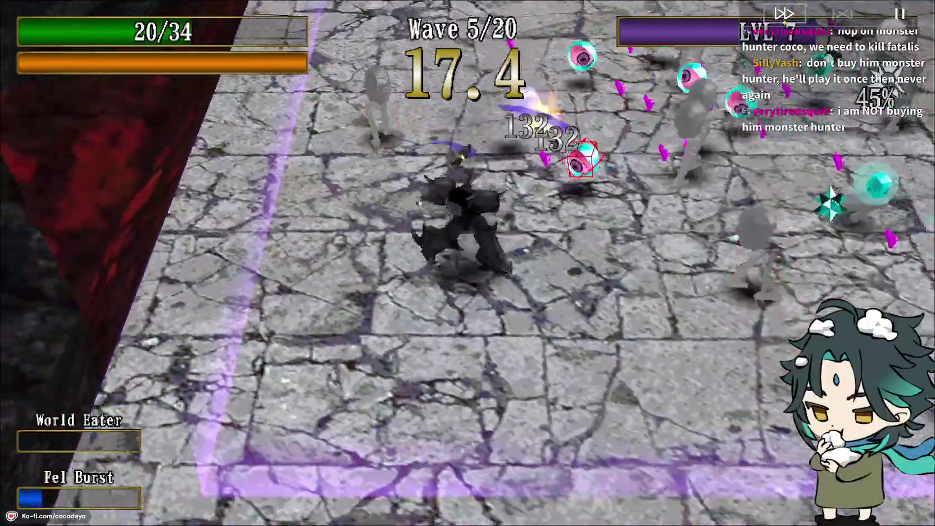
pyautogui.press('w')
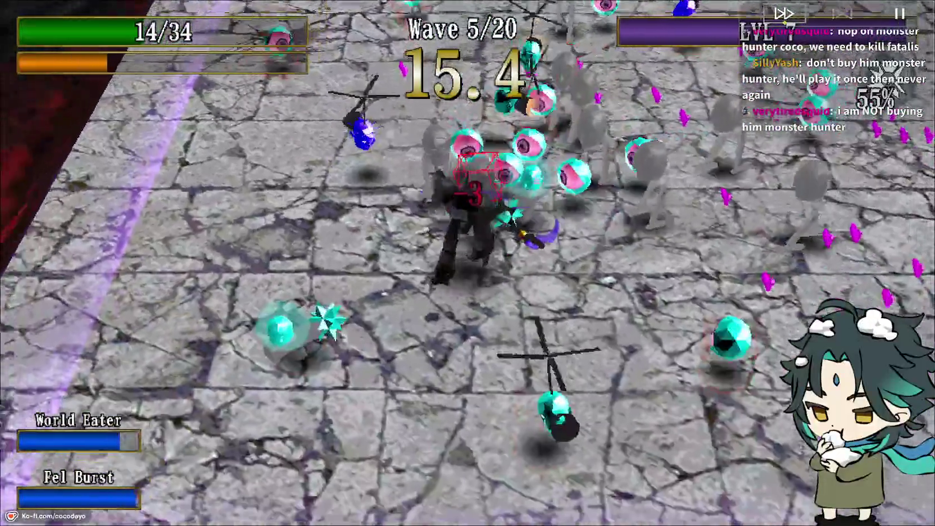
pyautogui.press('s')
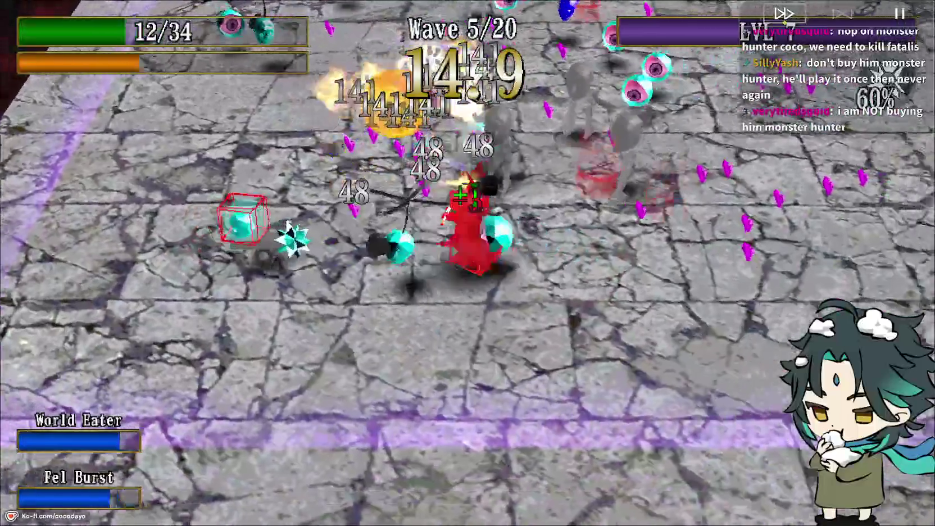
pyautogui.press('w')
pyautogui.press('w')
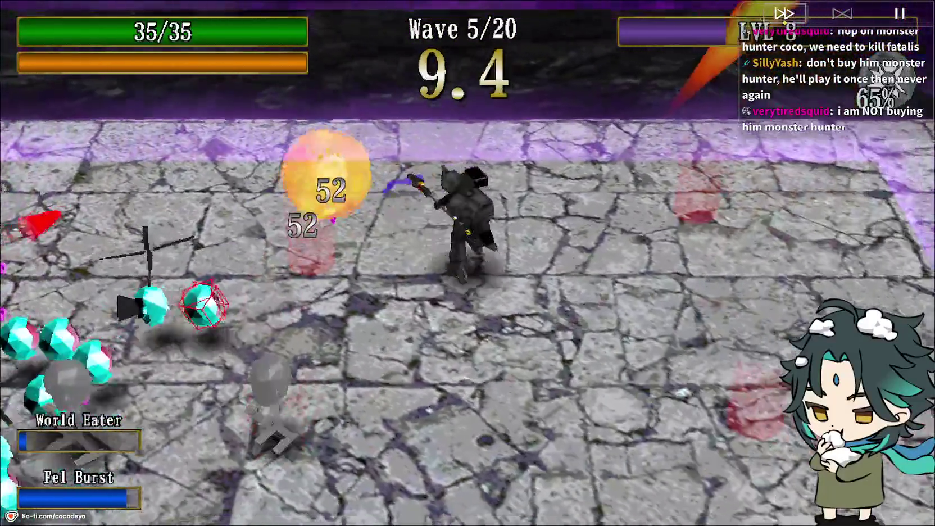
pyautogui.press('s')
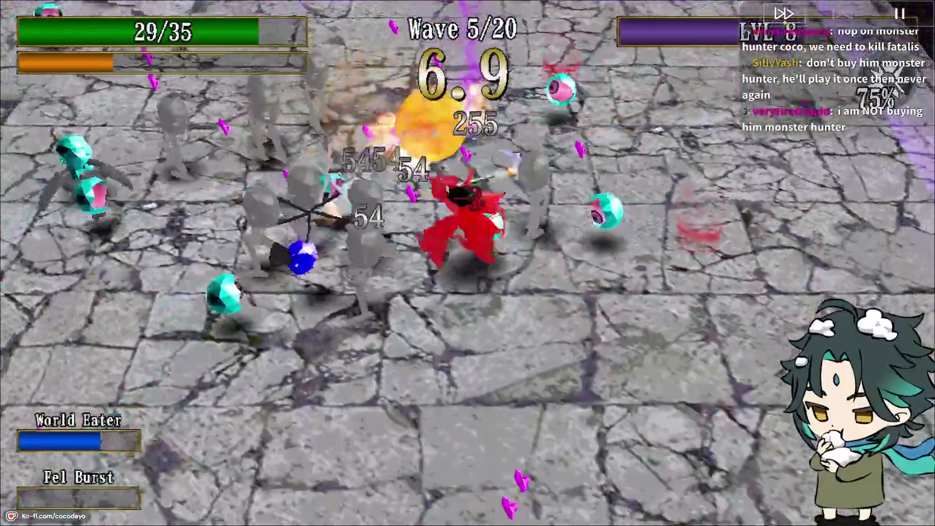
pyautogui.press('d')
pyautogui.press('s')
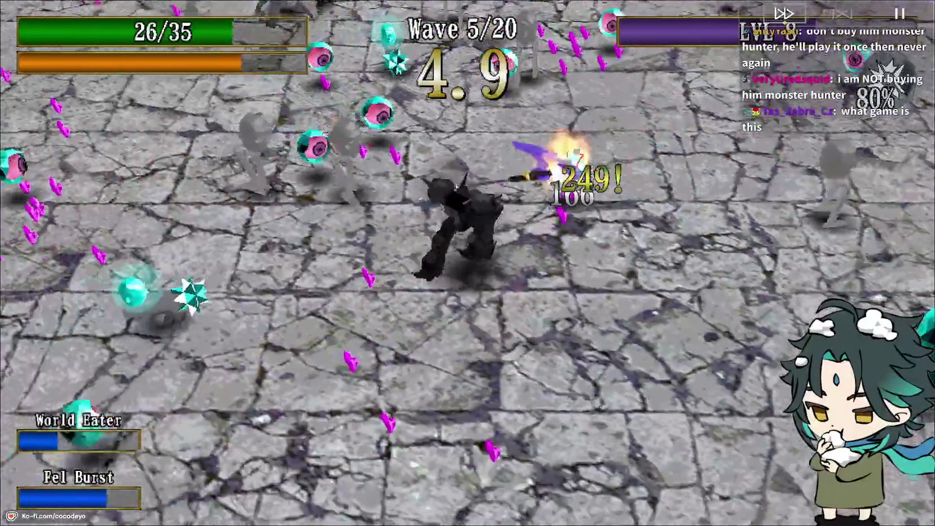
pyautogui.press('e')
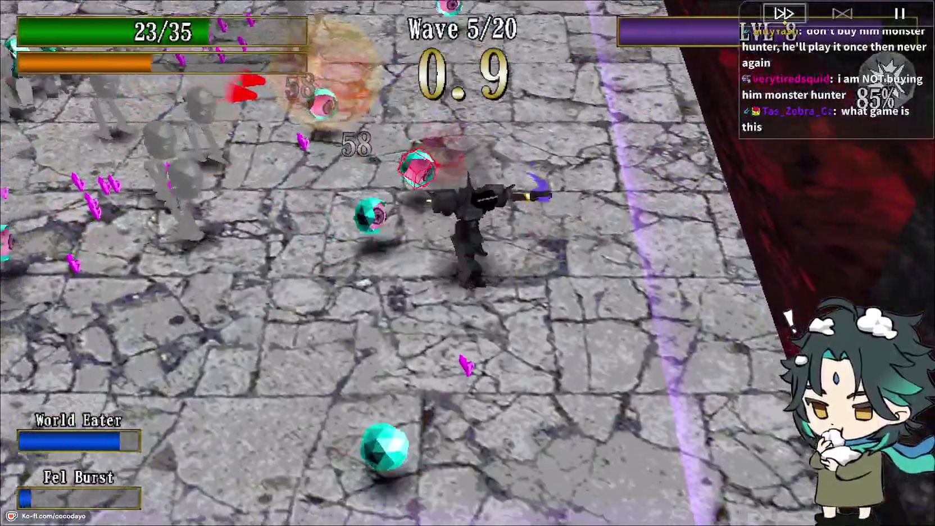
pyautogui.press('s')
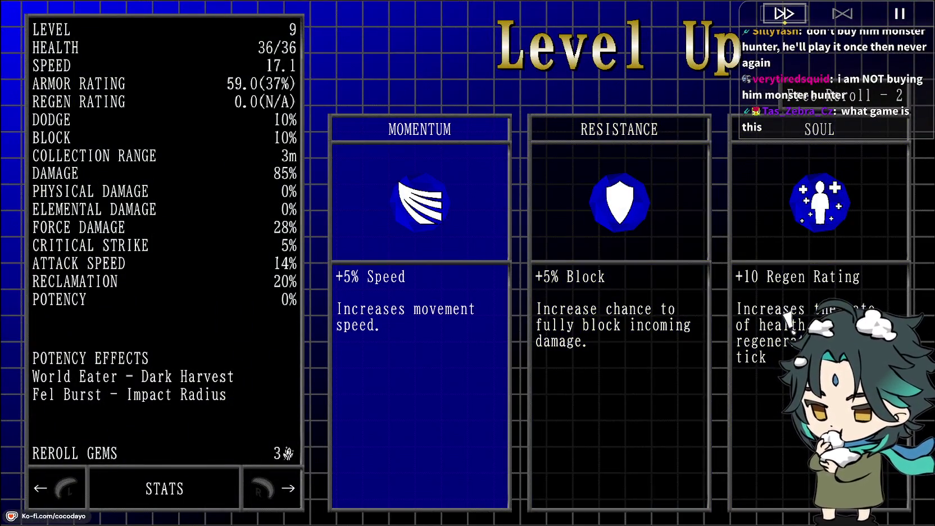
# Take the Momentum speed upgrade and inspect the Fel Burst weapon details
pyautogui.press('Return')
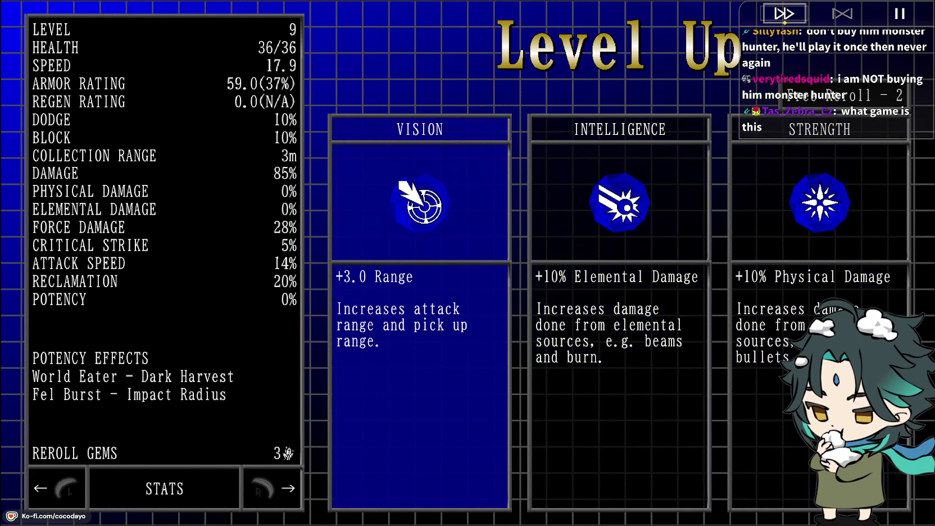
pyautogui.press('Right')
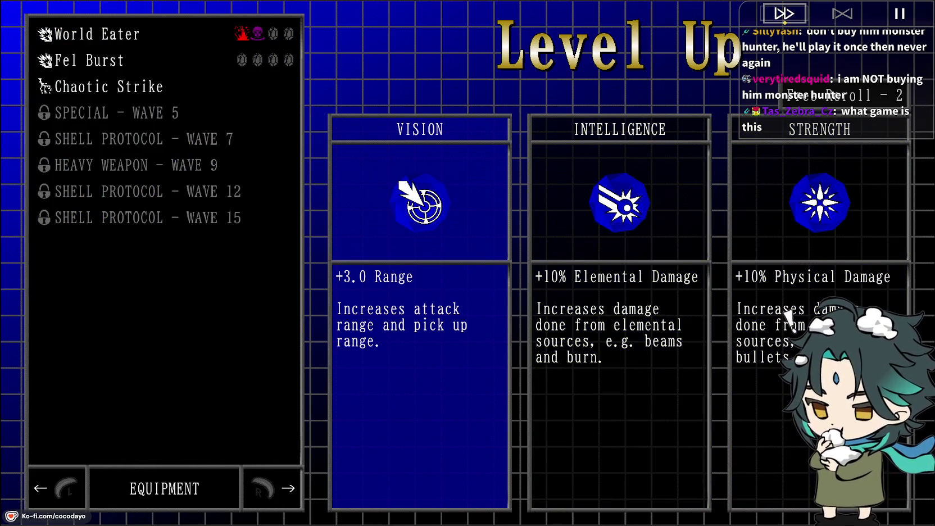
pyautogui.press('Return')
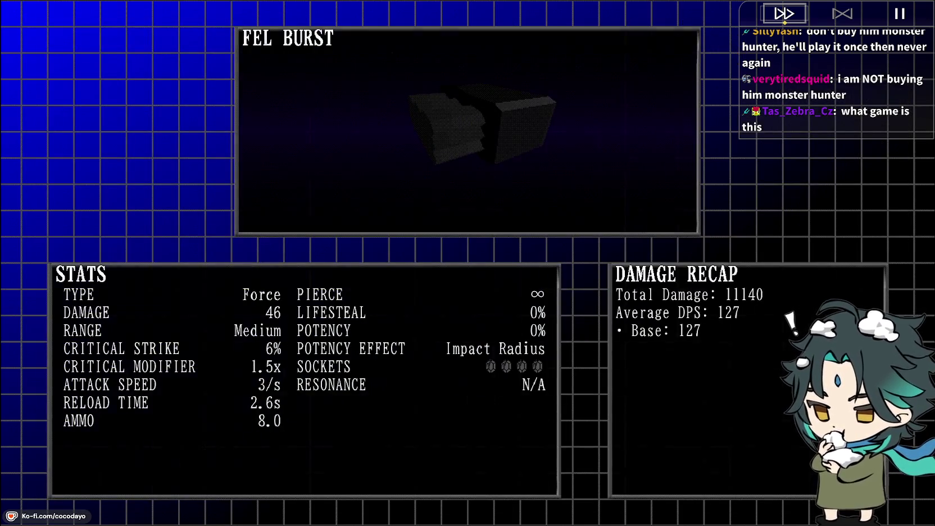
pyautogui.press('Escape')
# Take Volatility and Dexterity upgrades and choose Omega Cannon as the special weapon
pyautogui.press('Right')
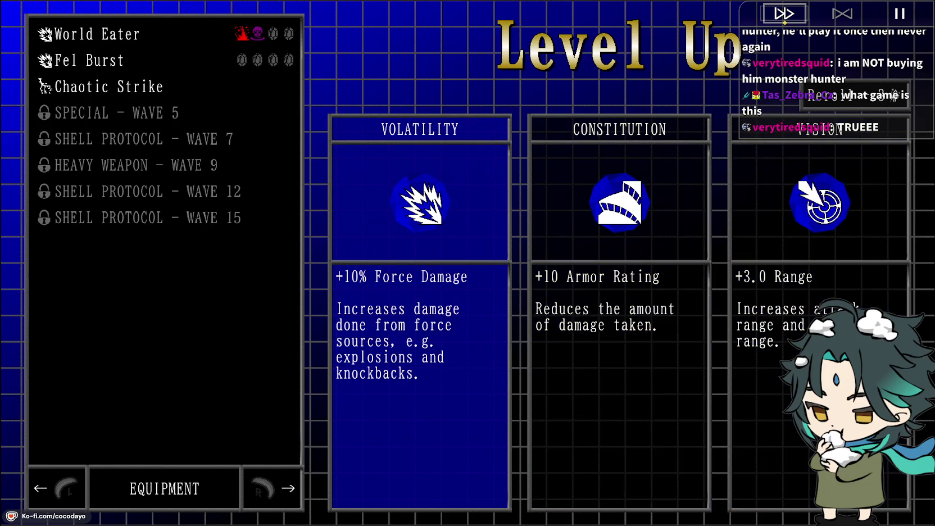
pyautogui.press('e')
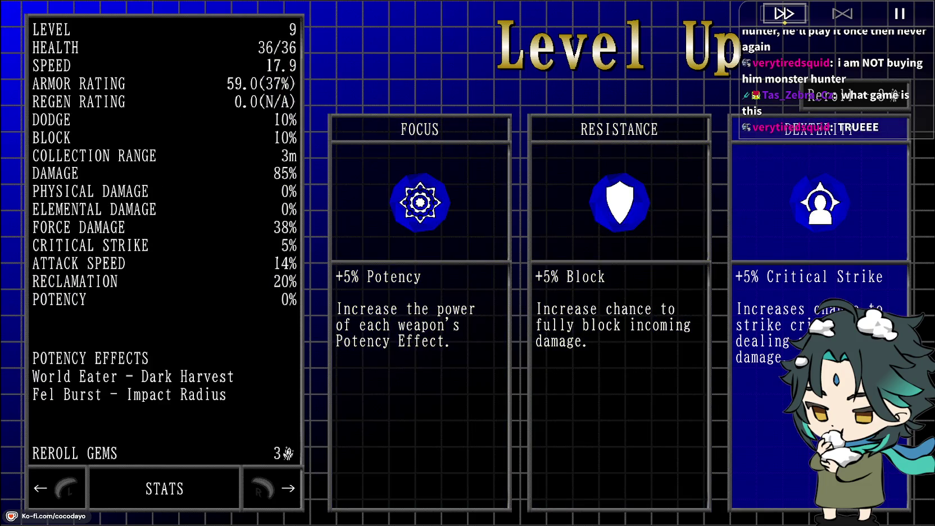
pyautogui.press('Return')
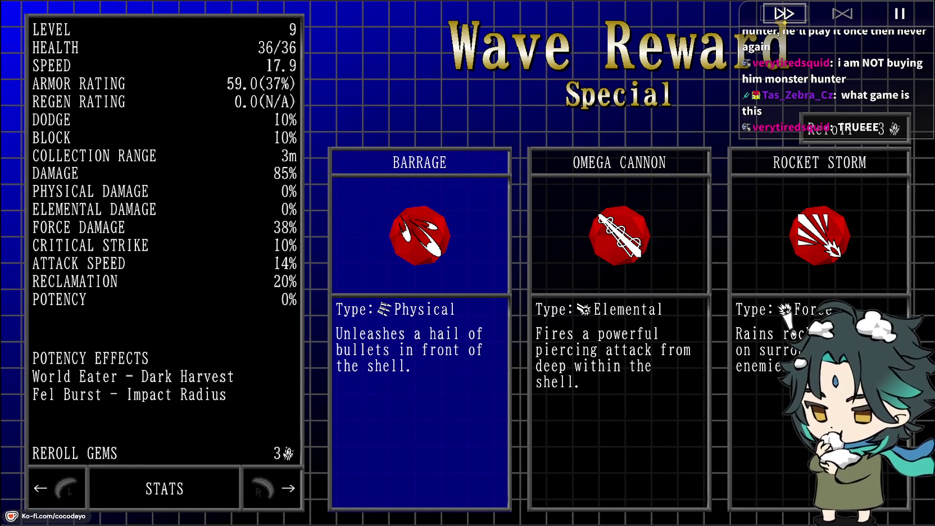
pyautogui.press('Return')
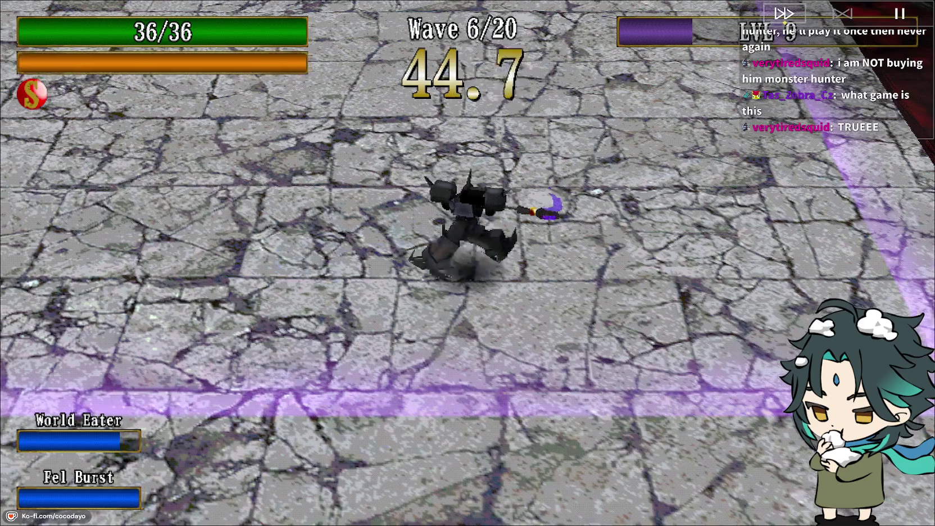
# Move around the arena fighting wave 6 enemies and collecting orbs
pyautogui.press('s')
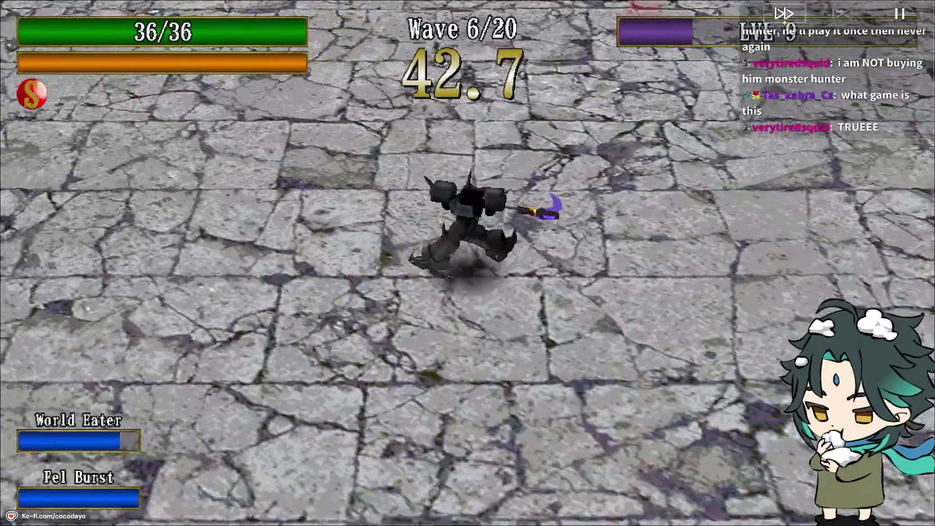
pyautogui.press('d')
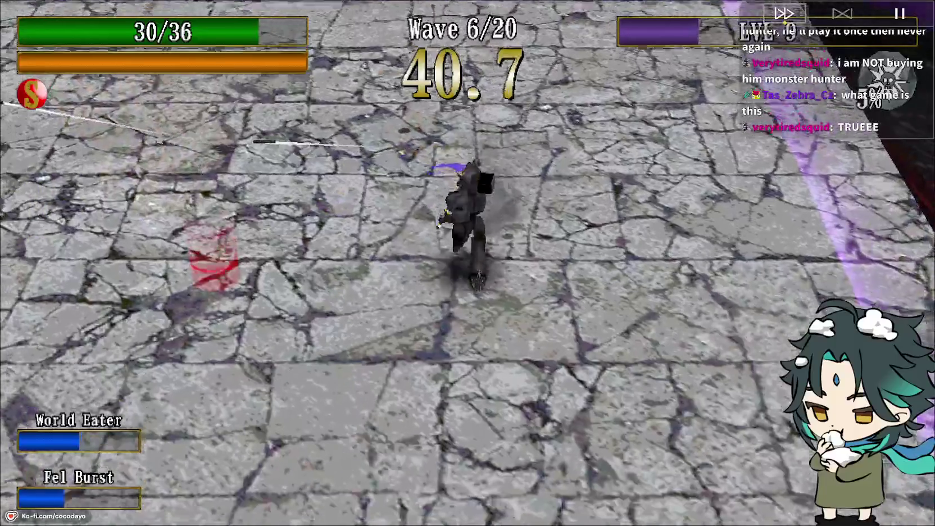
pyautogui.press('d')
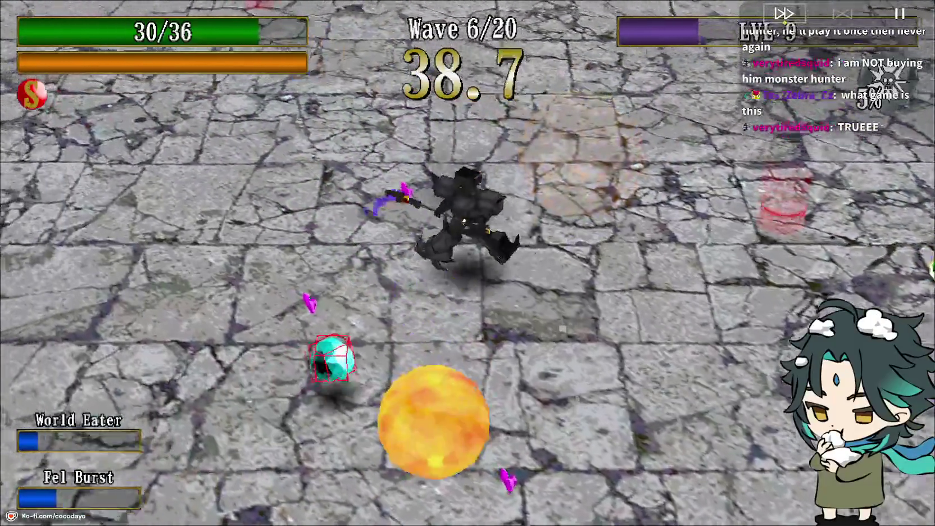
pyautogui.press('d')
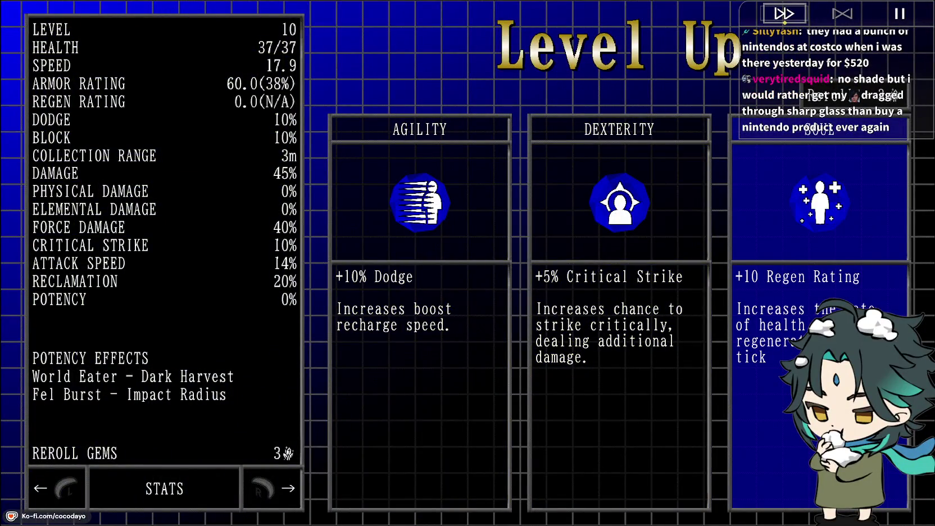
# Take the Agility upgrade, then socket the Painite reward gem into World Eater
pyautogui.press('Return')
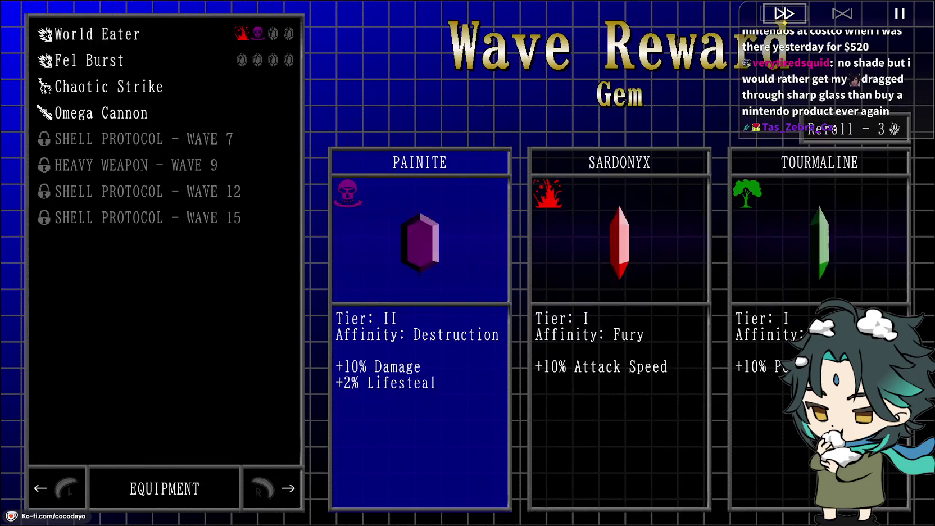
pyautogui.press('Left')
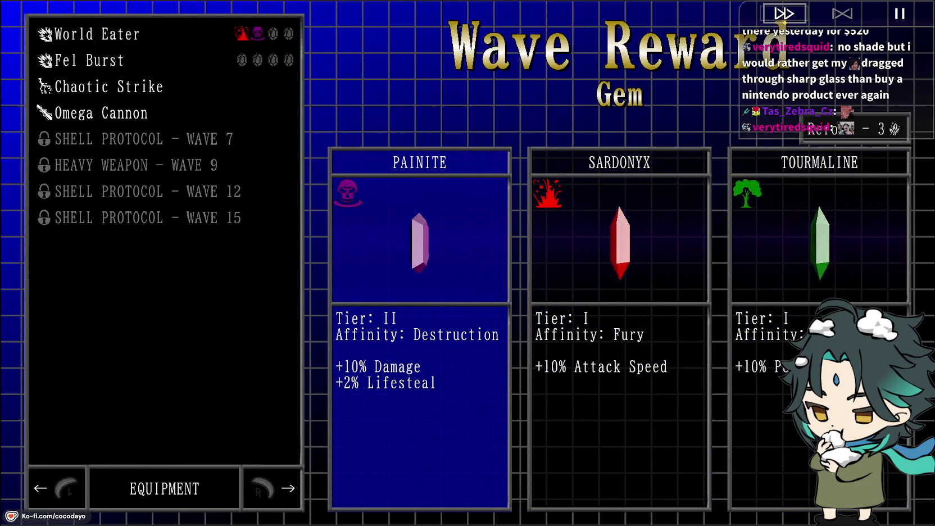
pyautogui.press('Return')
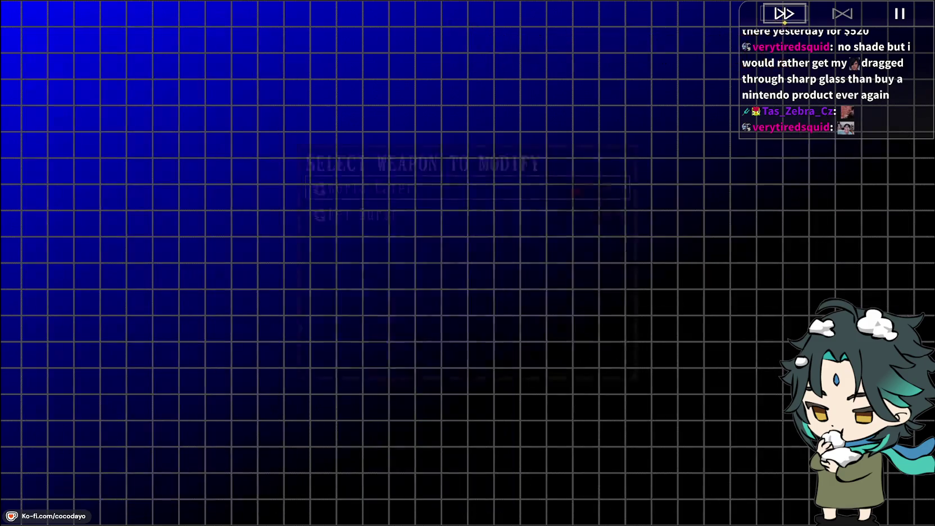
pyautogui.press('Return')
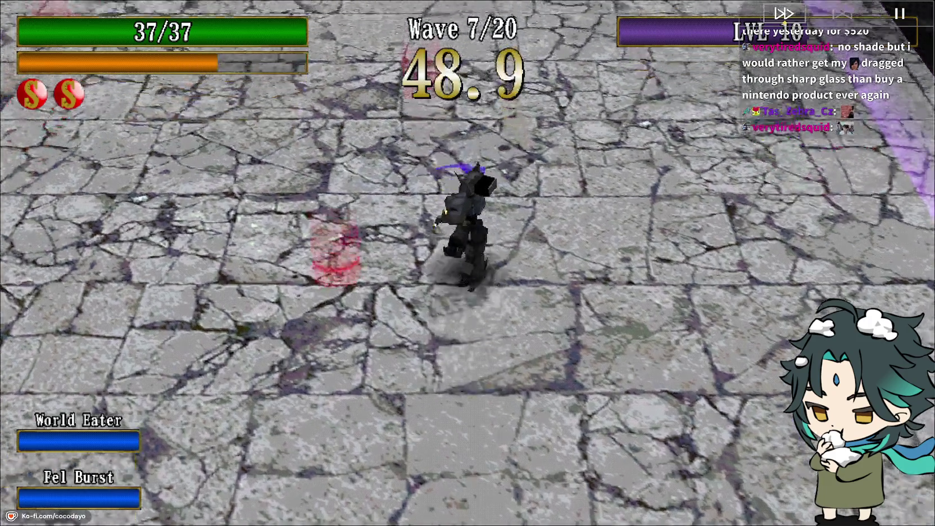
# Fight wave 7 with attacks and an E burst, pausing briefly in between
pyautogui.press('space')
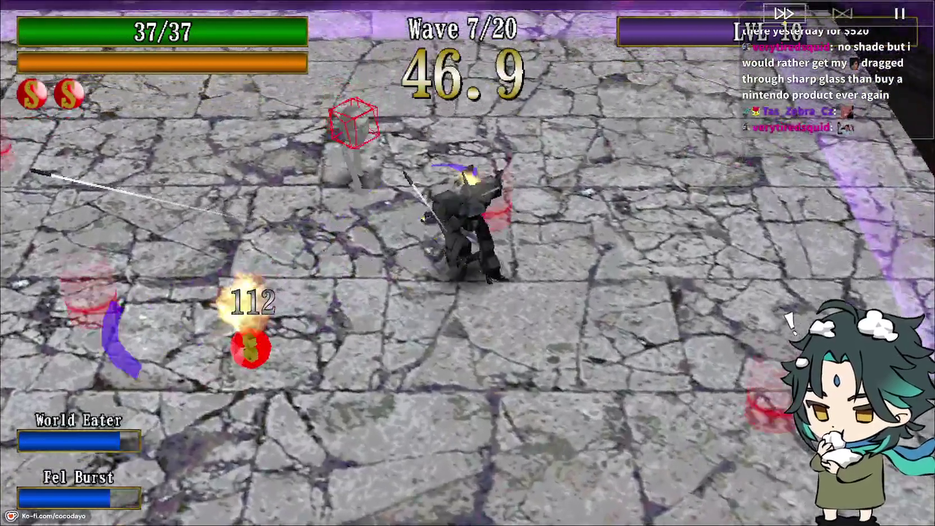
pyautogui.press('Escape')
pyautogui.press('Escape')
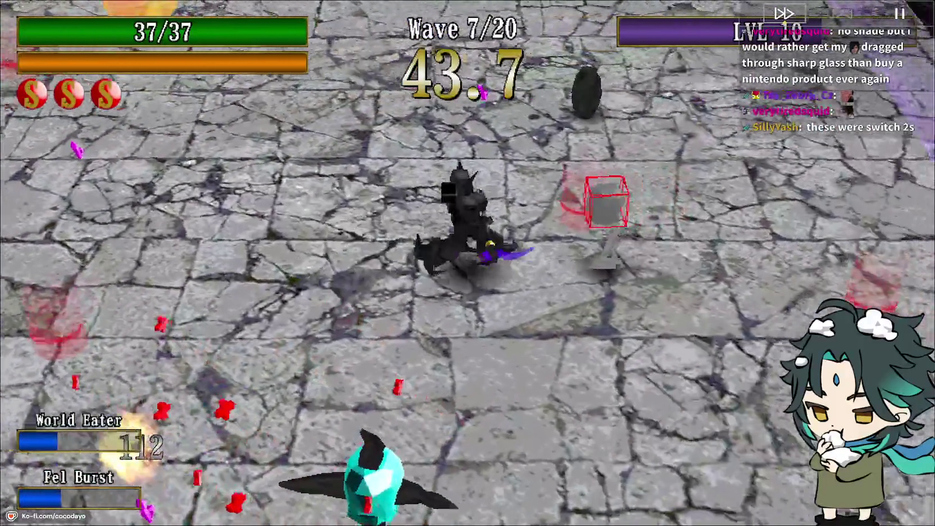
pyautogui.press('space')
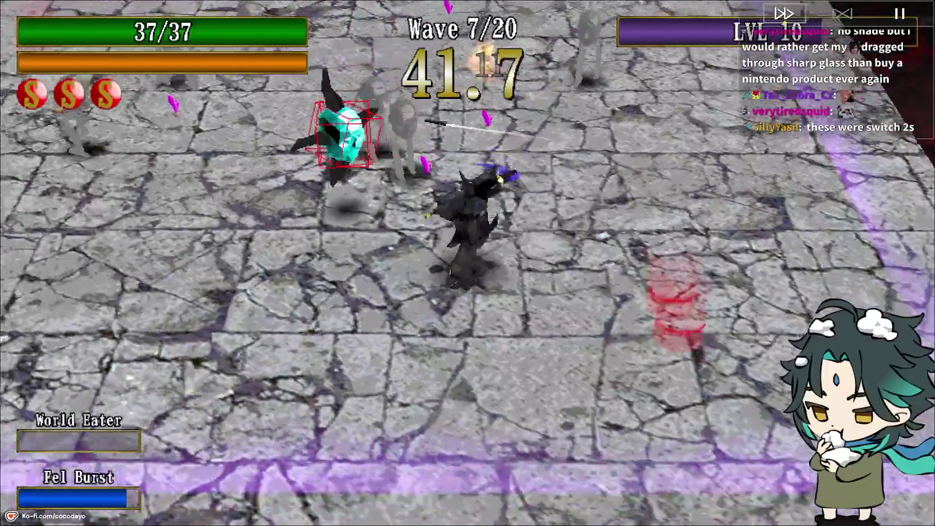
pyautogui.press('e')
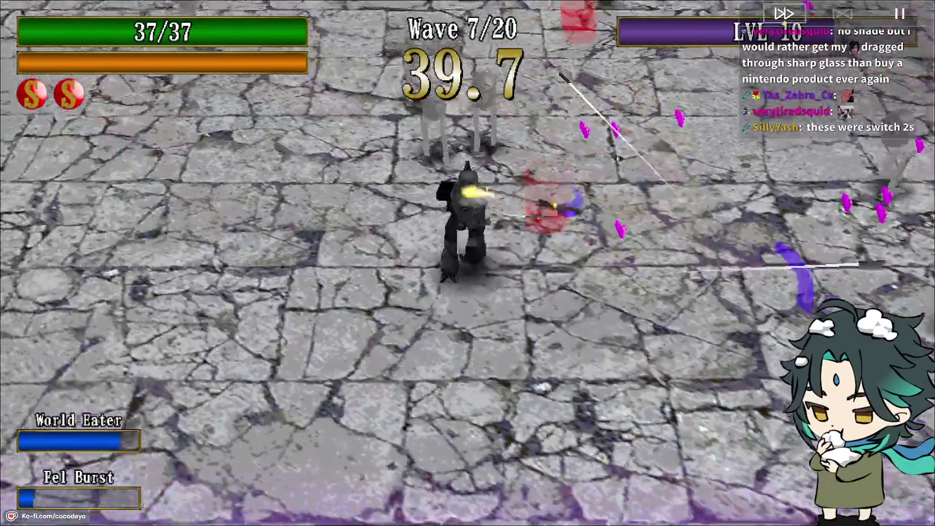
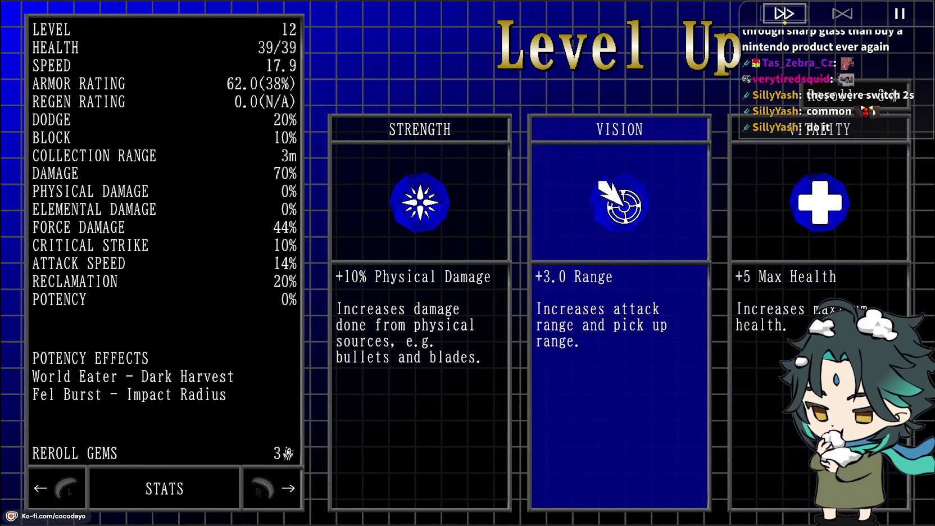
# Take the +5 Max Health, +5% Damage and Strike Reflex picks, then leave Game Over for the title
pyautogui.press('Return')
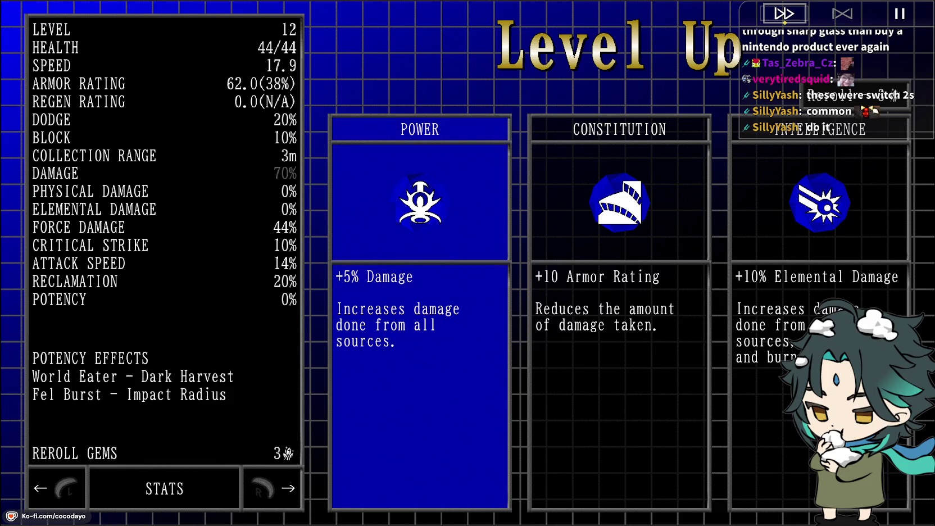
pyautogui.press('Return')
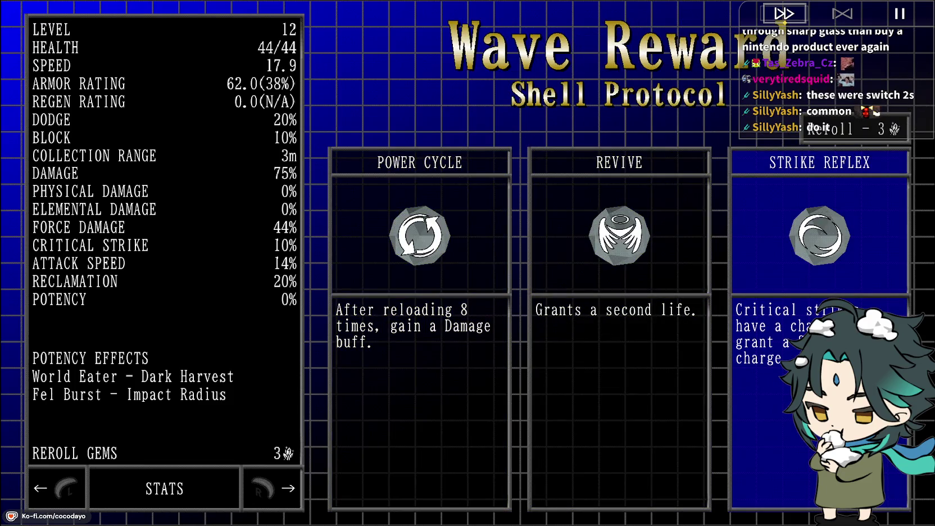
pyautogui.press('Return')
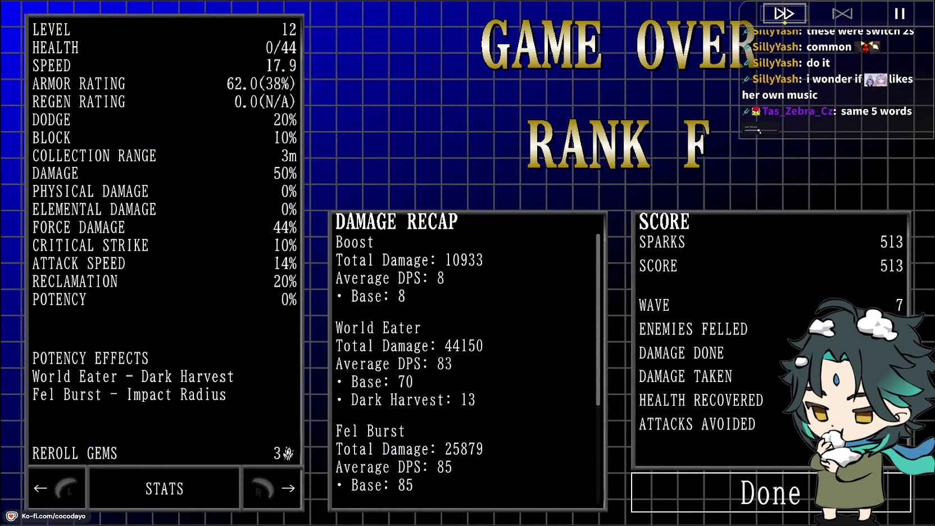
pyautogui.click(795, 496)
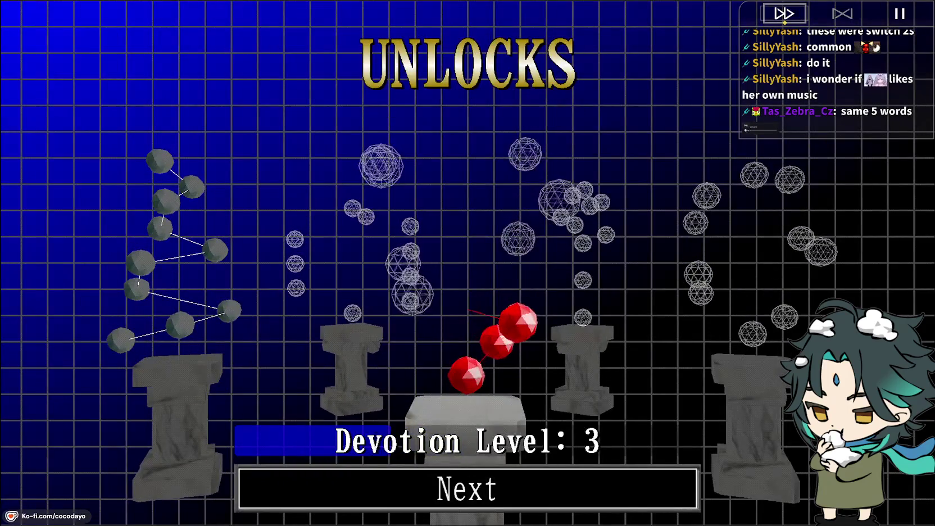
pyautogui.press('Return')
pyautogui.press('Return')
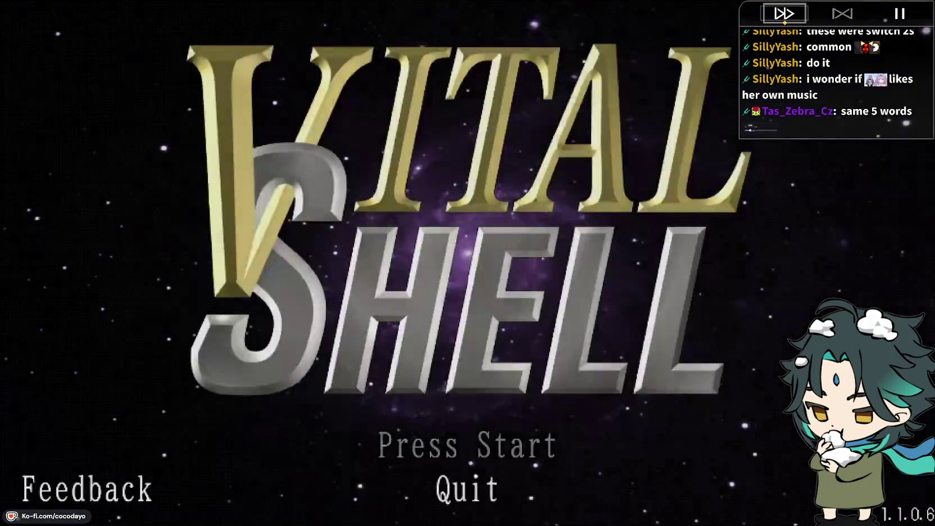
# Back in Flash, scrub Scene 2 to frame 7, then add a blank Scene 3 to the trailer
pyautogui.hotkey('alt', 'Tab')
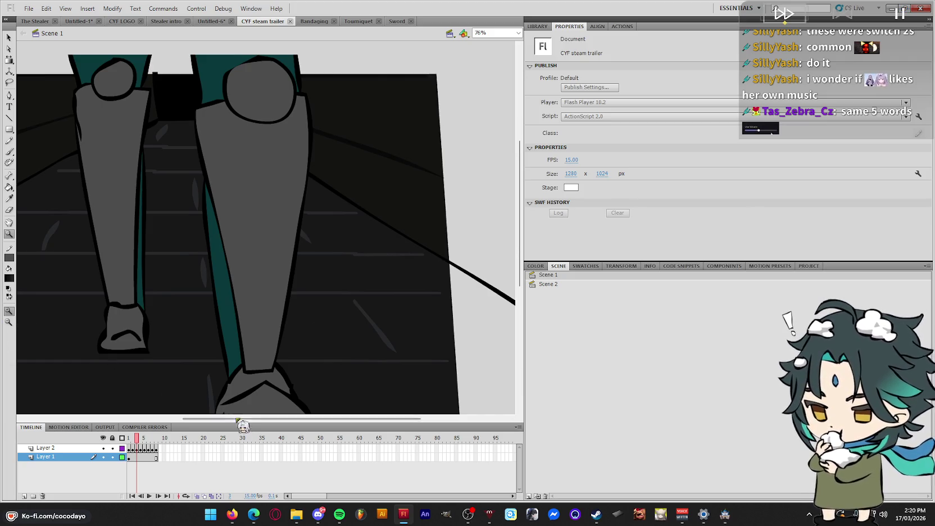
pyautogui.moveTo(243, 421); pyautogui.dragTo(203, 421)
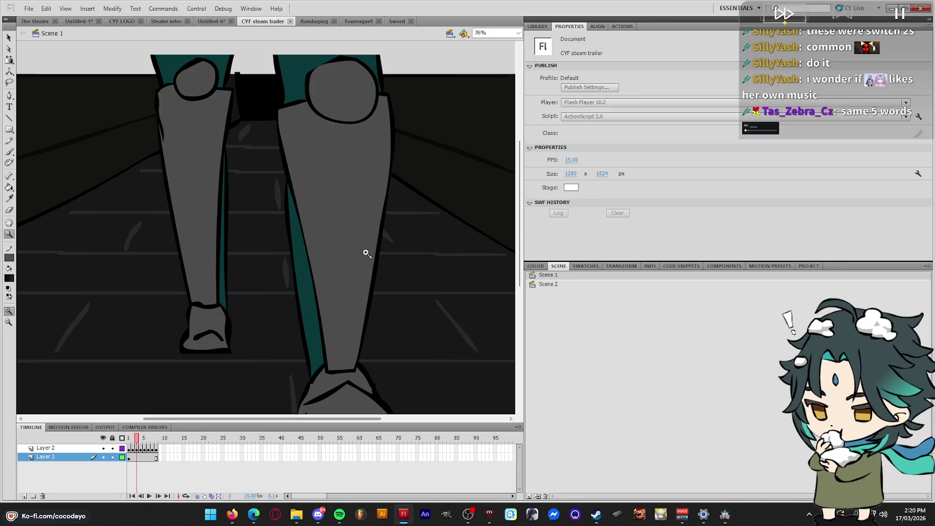
pyautogui.scroll(-2, 514, 195)
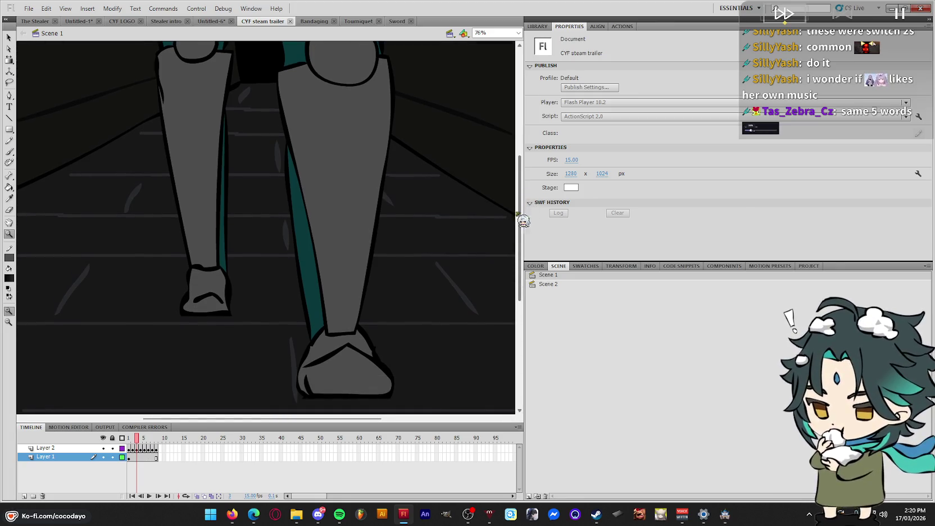
pyautogui.moveTo(133, 456); pyautogui.dragTo(160, 446)
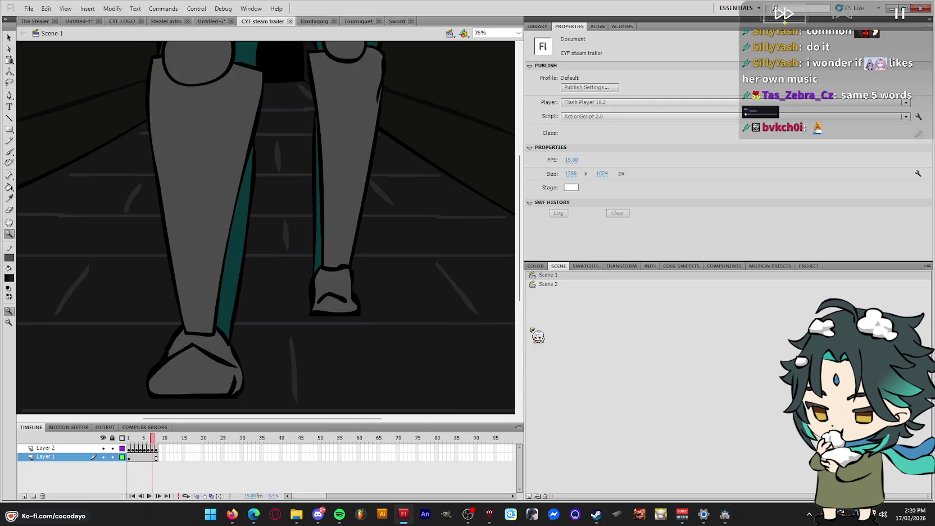
pyautogui.click(571, 284)
pyautogui.click(529, 497)
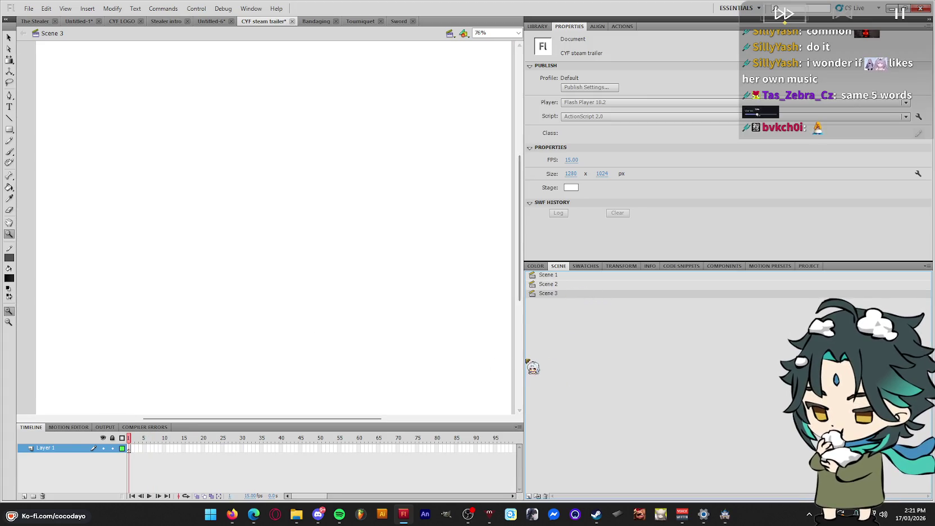
# Widen the stage and set the Color panel fill type to Solid color
pyautogui.moveTo(225, 420); pyautogui.dragTo(230, 419)
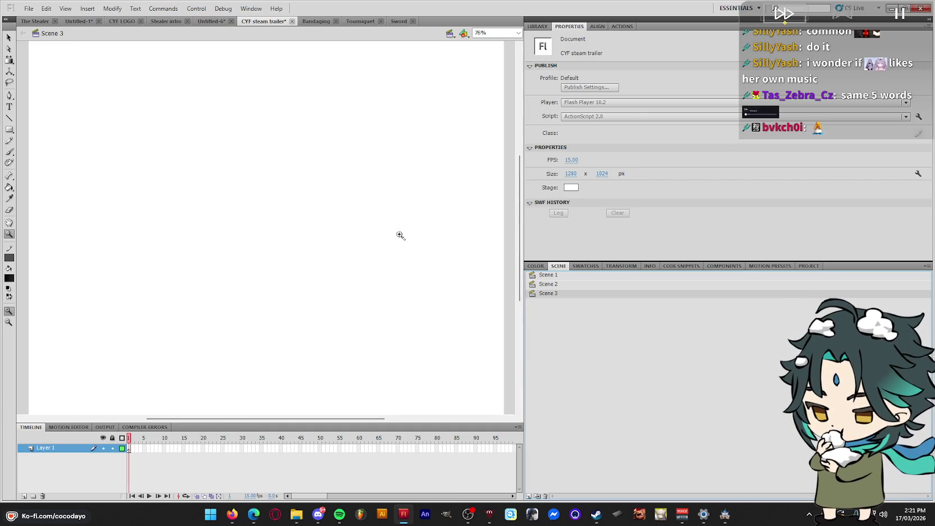
pyautogui.moveTo(733, 327); pyautogui.dragTo(749, 323)
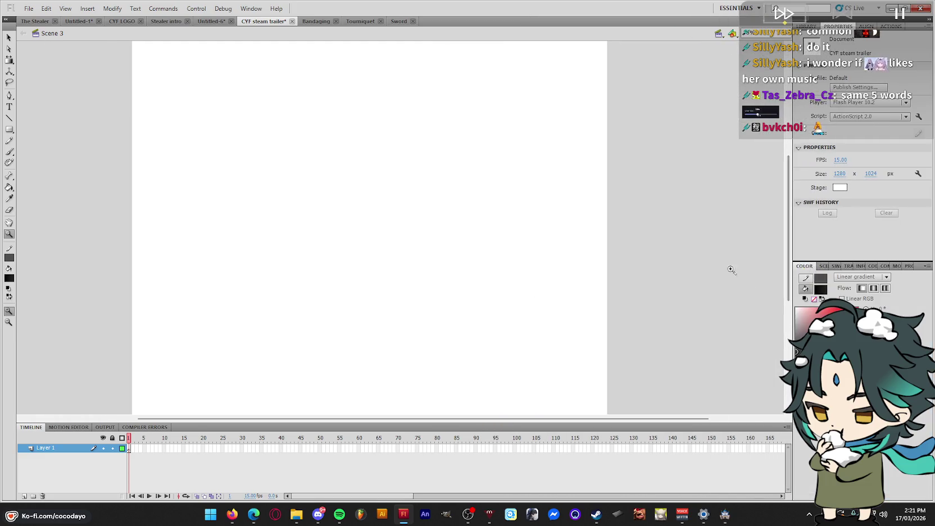
pyautogui.click(865, 299)
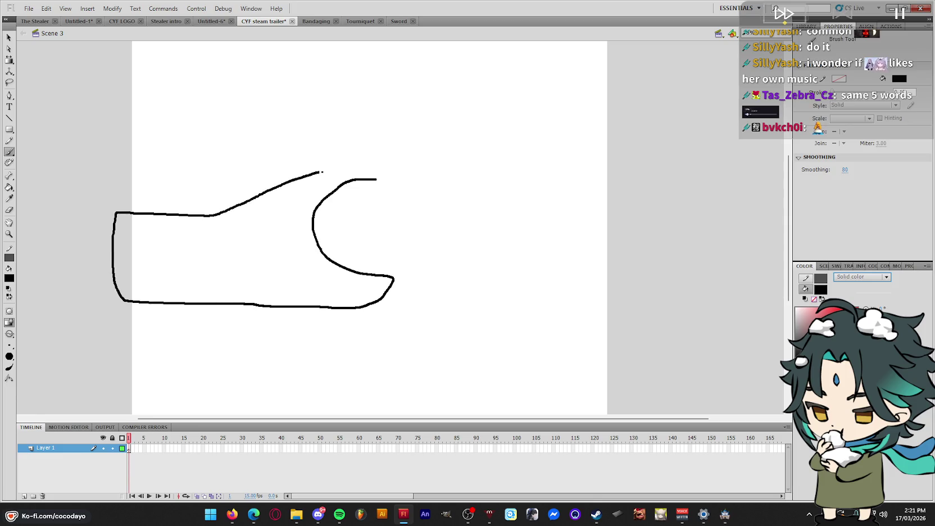
# Brush the black outline of the sleeve shape and its cuff
pyautogui.moveTo(375, 179); pyautogui.dragTo(377, 179)
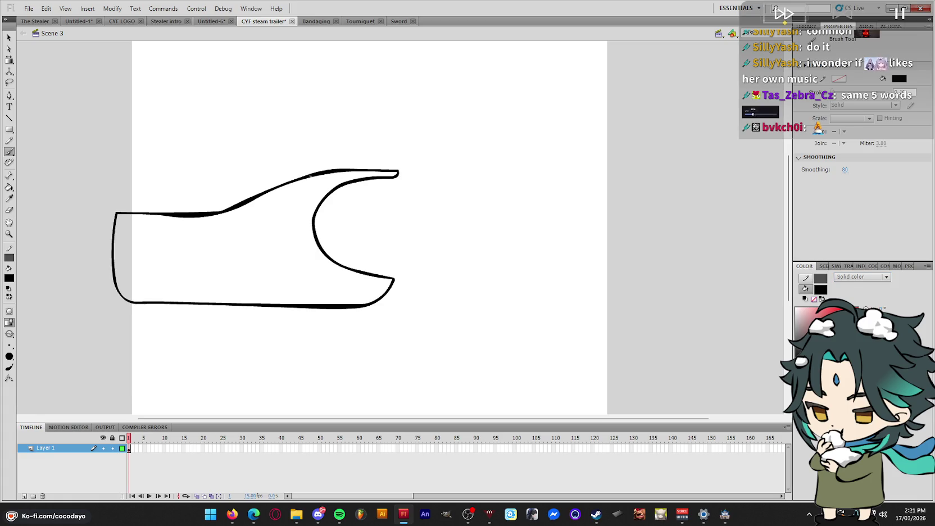
pyautogui.moveTo(313, 172); pyautogui.dragTo(105, 181)
pyautogui.moveTo(195, 212); pyautogui.dragTo(270, 173)
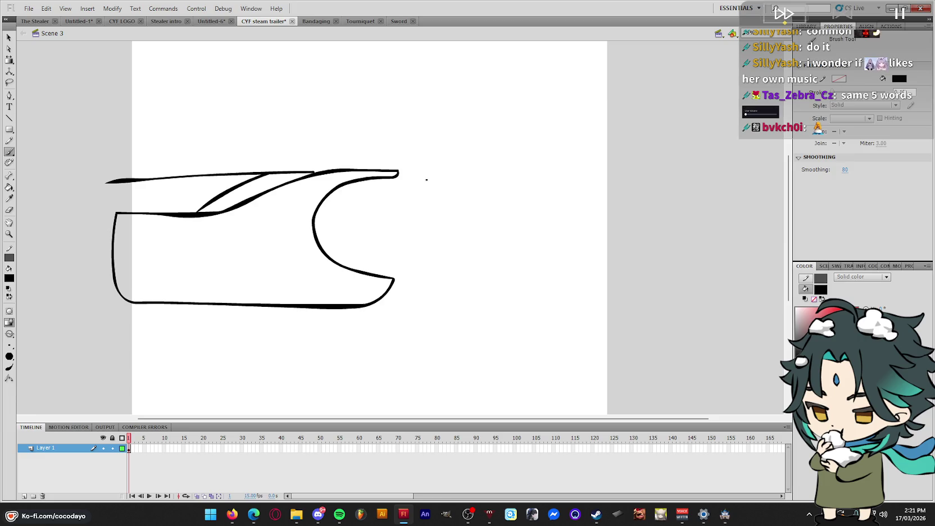
pyautogui.moveTo(404, 210); pyautogui.dragTo(386, 276)
pyautogui.moveTo(416, 190)
pyautogui.mouseDown()
pyautogui.moveTo(407, 255)
pyautogui.moveTo(390, 286)
pyautogui.mouseUp()
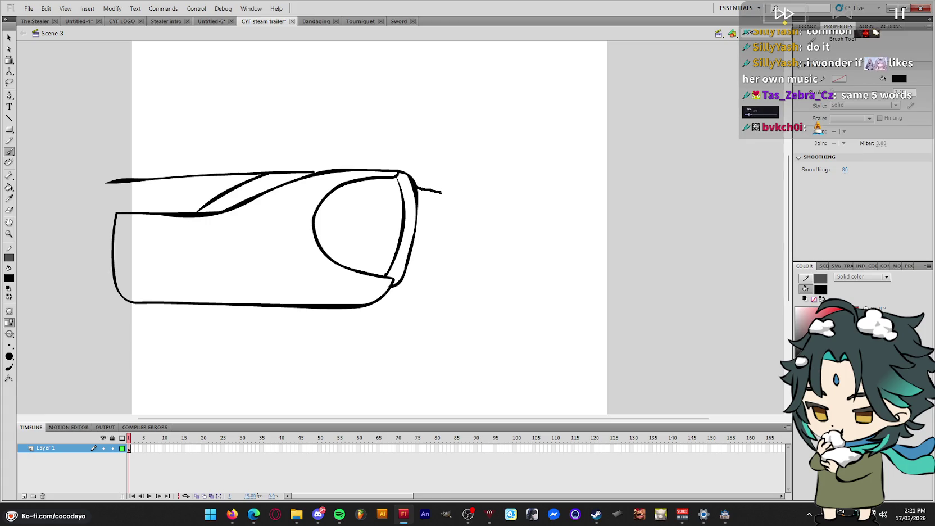
pyautogui.moveTo(458, 196); pyautogui.dragTo(460, 195)
pyautogui.moveTo(414, 267); pyautogui.dragTo(403, 275)
pyautogui.moveTo(471, 262); pyautogui.dragTo(509, 280)
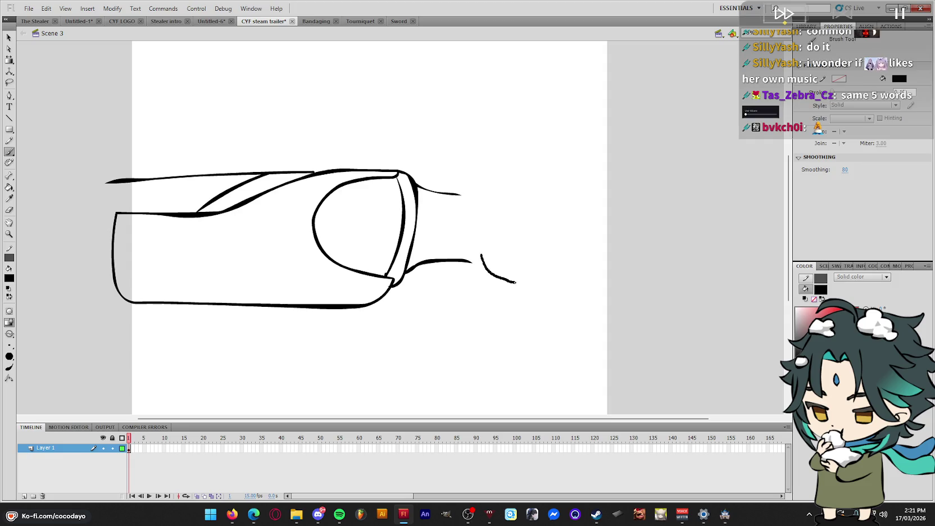
pyautogui.hotkey('ctrl', 'z')
# Ink the rough head profile from the back of the head up to the forehead
pyautogui.moveTo(471, 216); pyautogui.dragTo(479, 268)
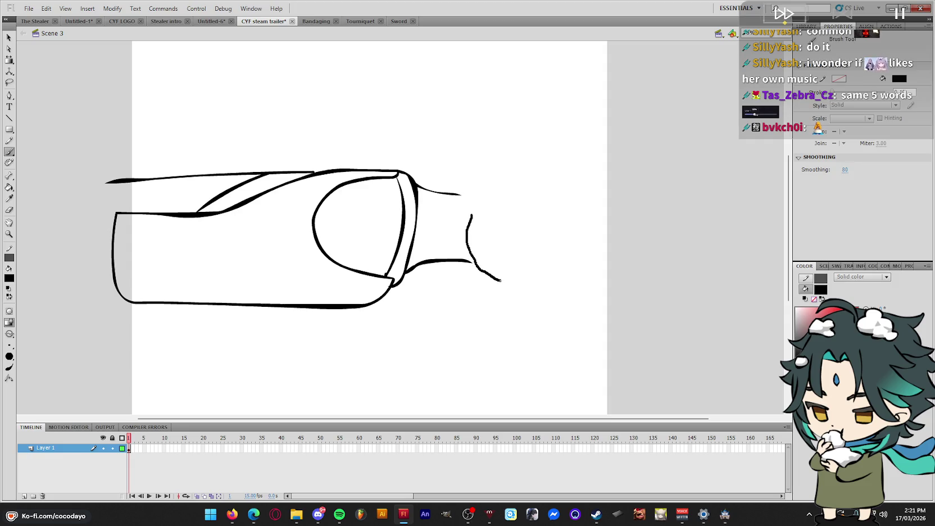
pyautogui.moveTo(523, 274); pyautogui.dragTo(567, 239)
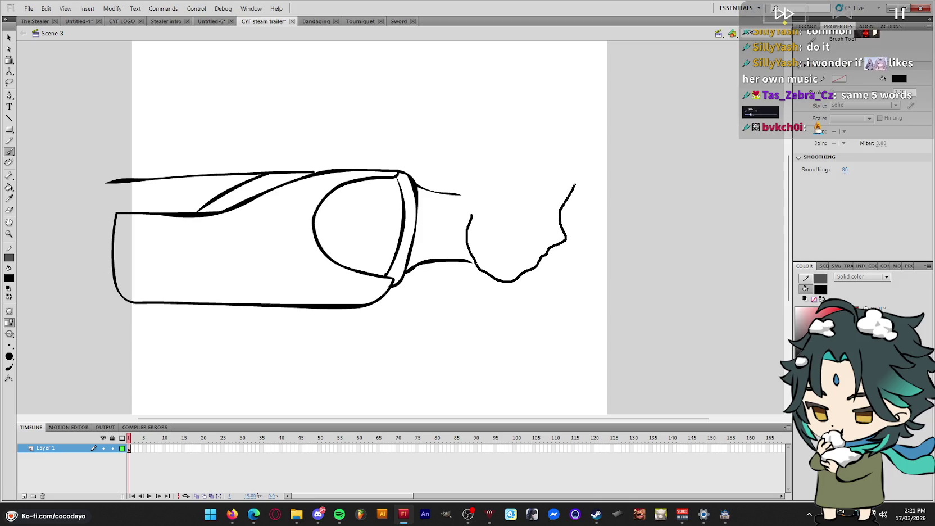
pyautogui.moveTo(575, 184); pyautogui.dragTo(569, 167)
pyautogui.moveTo(464, 197); pyautogui.dragTo(482, 223)
# Bend and thicken the neck line with Free Transform
pyautogui.press('q')
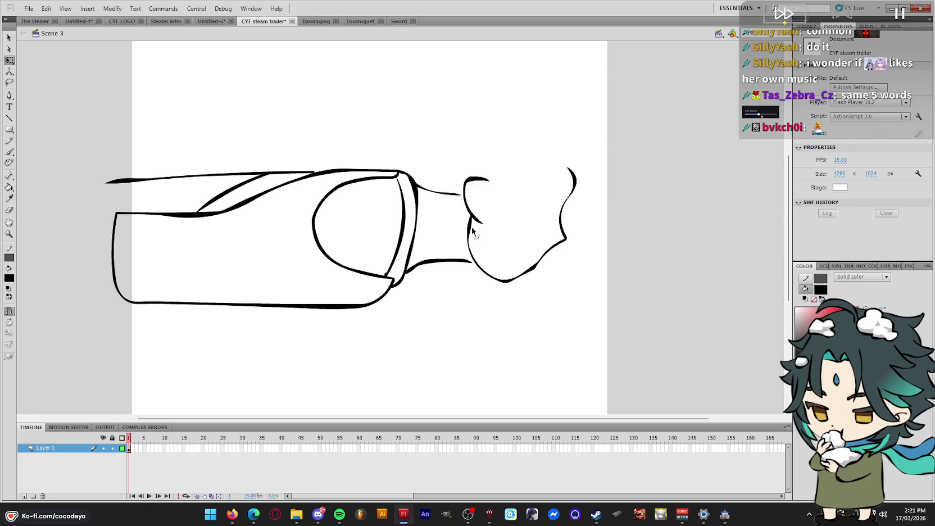
pyautogui.click(466, 264)
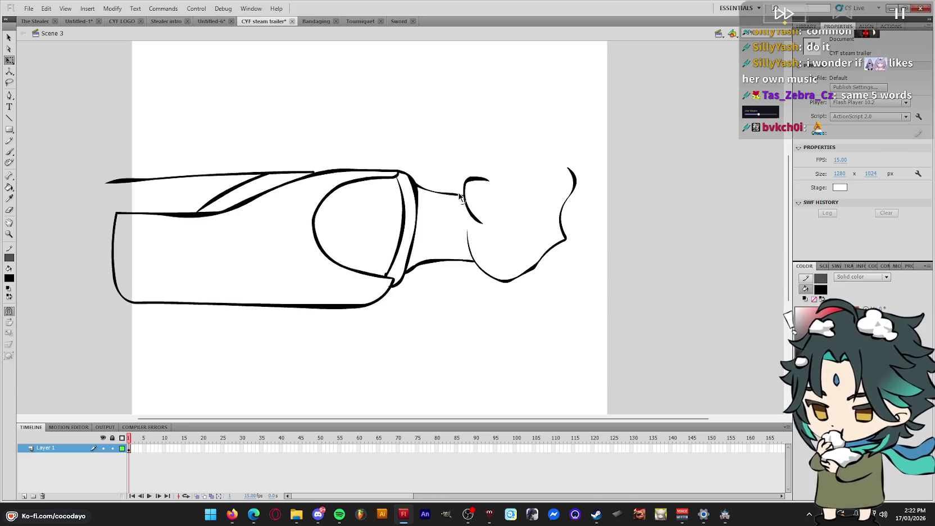
pyautogui.moveTo(466, 195); pyautogui.dragTo(428, 190)
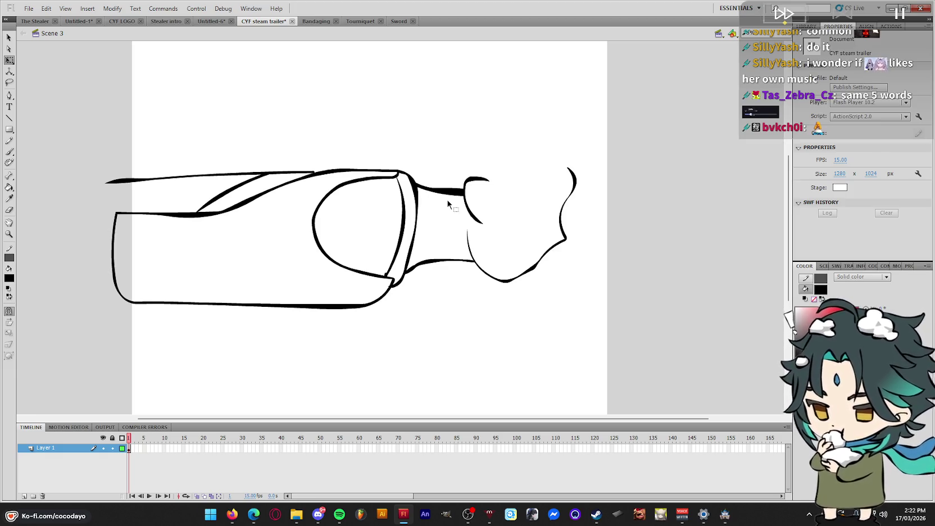
pyautogui.moveTo(443, 193)
pyautogui.mouseDown()
pyautogui.moveTo(492, 195)
pyautogui.moveTo(471, 207)
pyautogui.mouseUp()
# Brush the inner ear, brow and upper eyelid strokes on the face profile
pyautogui.press('b')
pyautogui.hotkey('ctrl', 'z')
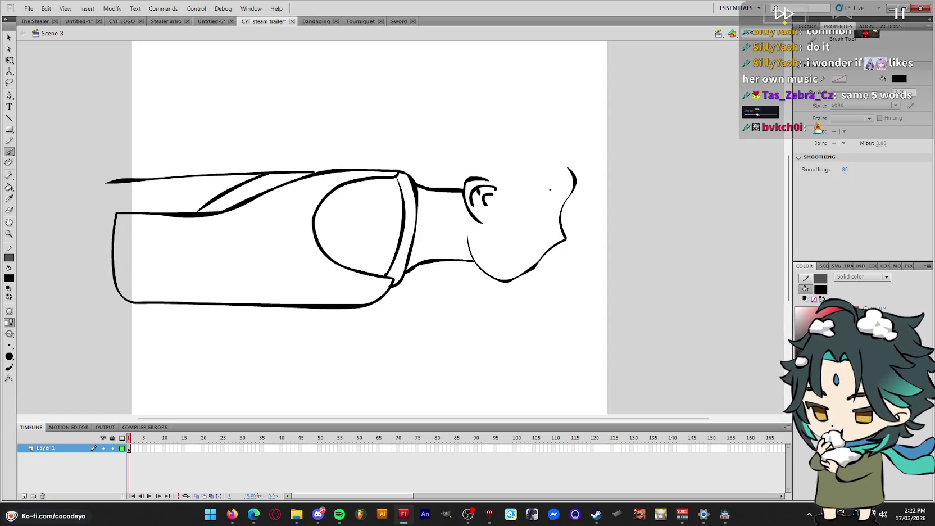
pyautogui.moveTo(541, 236); pyautogui.dragTo(551, 240)
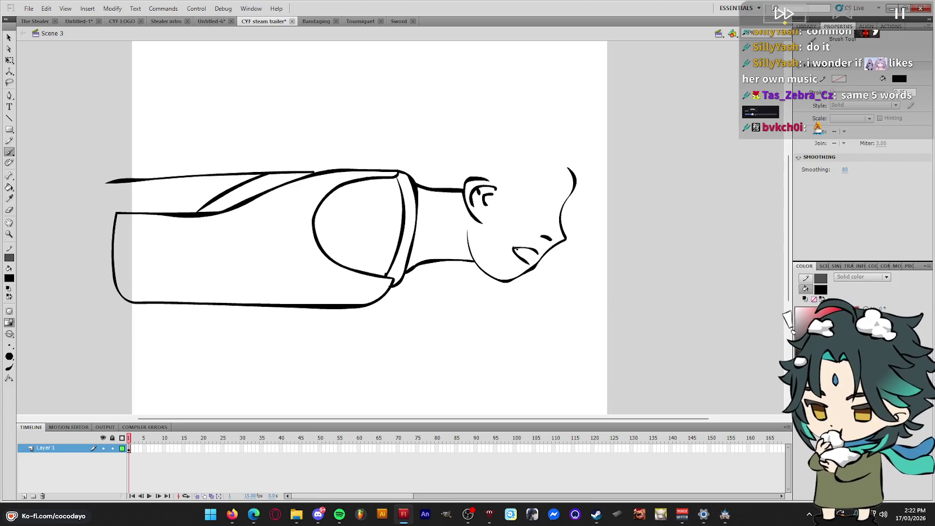
pyautogui.hotkey('ctrl', 'z')
pyautogui.hotkey('ctrl', 'z')
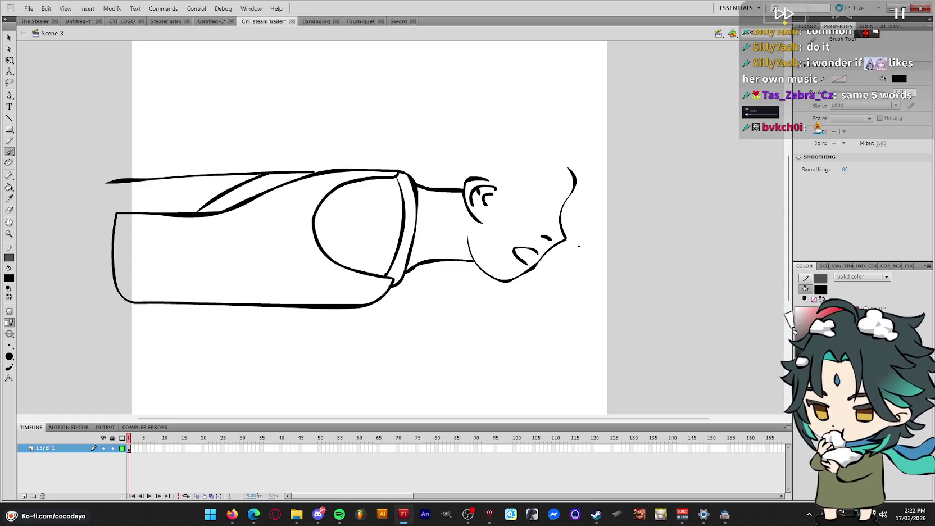
pyautogui.scroll(2, 579, 245)
pyautogui.moveTo(544, 229); pyautogui.dragTo(570, 235)
pyautogui.hotkey('ctrl', 'z')
pyautogui.moveTo(546, 220); pyautogui.dragTo(567, 233)
pyautogui.moveTo(497, 228); pyautogui.dragTo(471, 224)
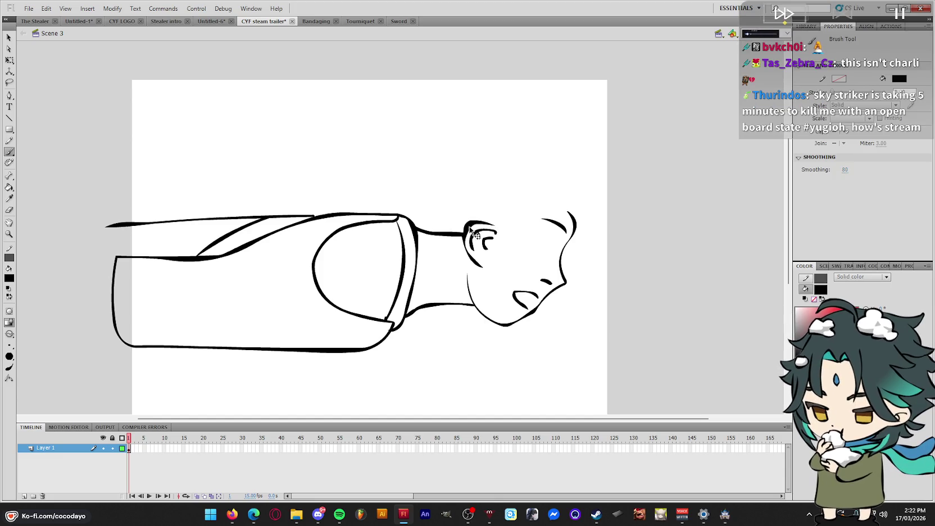
pyautogui.moveTo(466, 229); pyautogui.dragTo(476, 223)
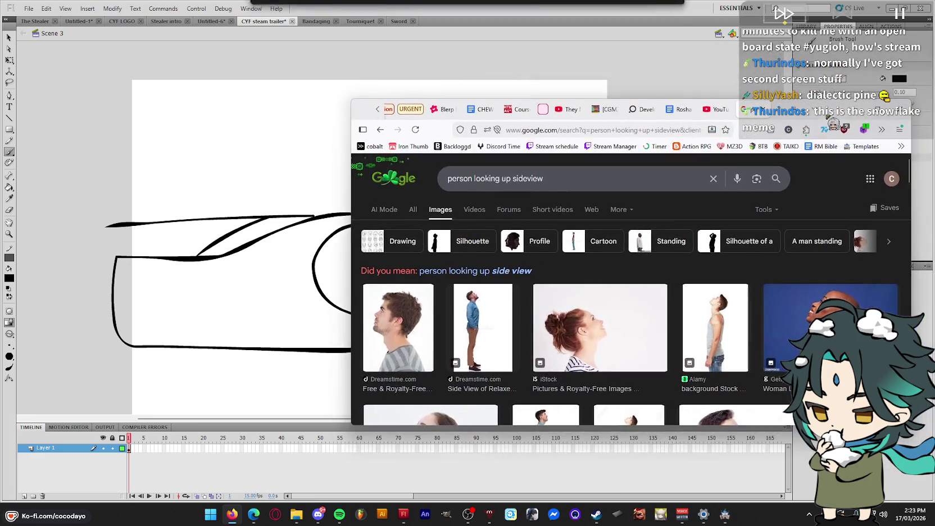
pyautogui.click(827, 110)
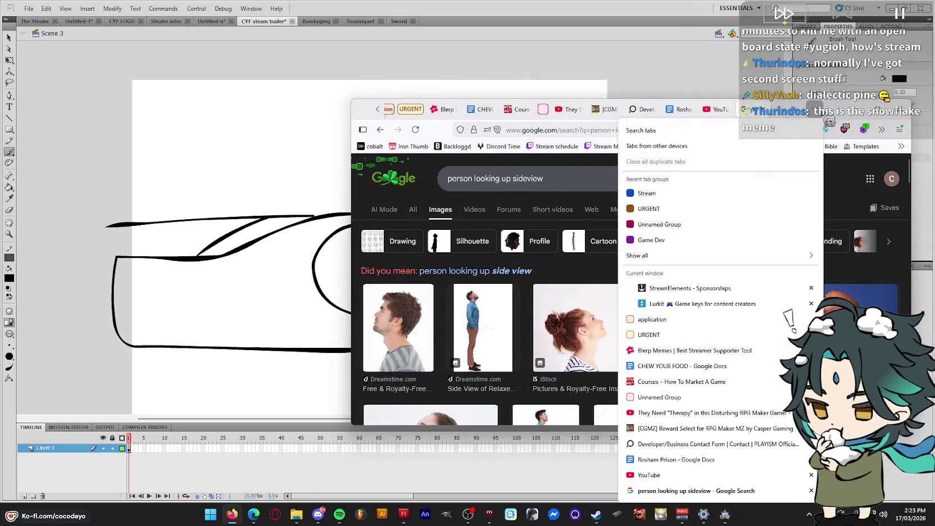
pyautogui.doubleClick(842, 115)
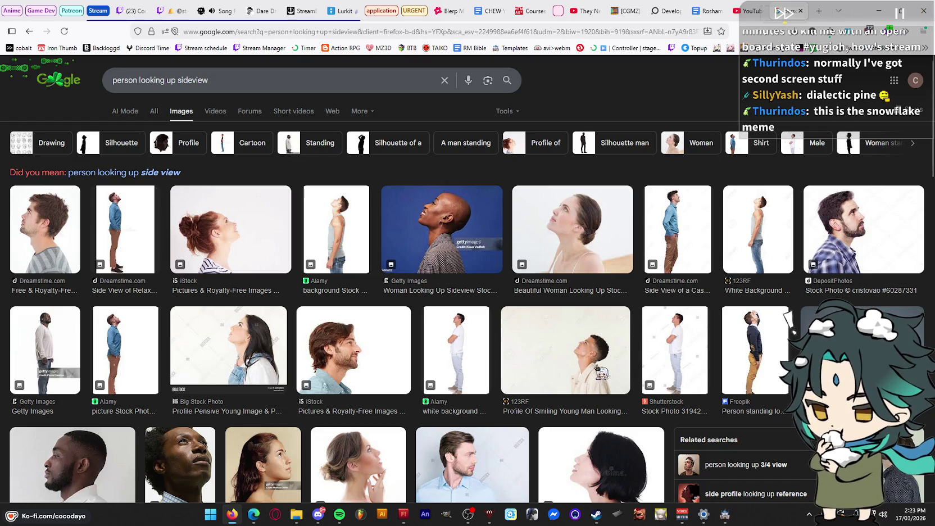
pyautogui.hotkey('alt', 'Tab')
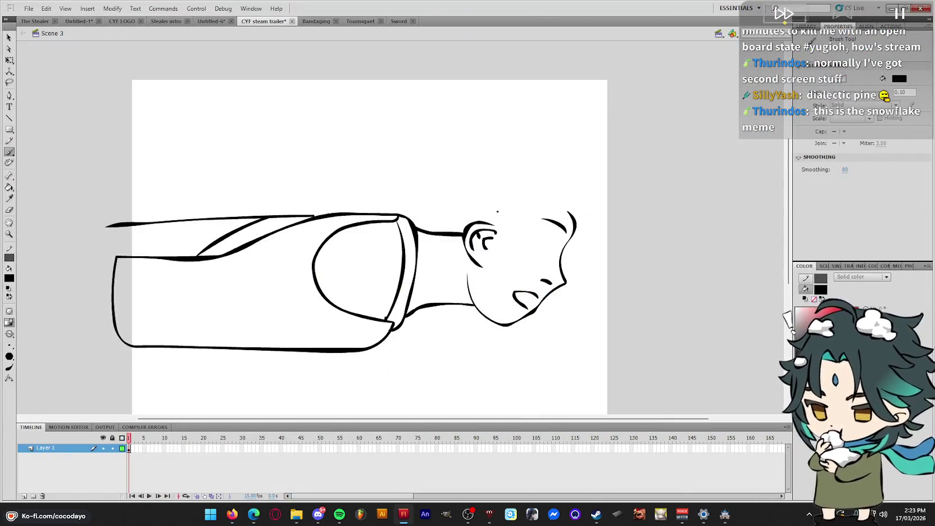
# Select the face strokes and move the face up and to the left
pyautogui.press('q')
pyautogui.hotkey('ctrl', 'z')
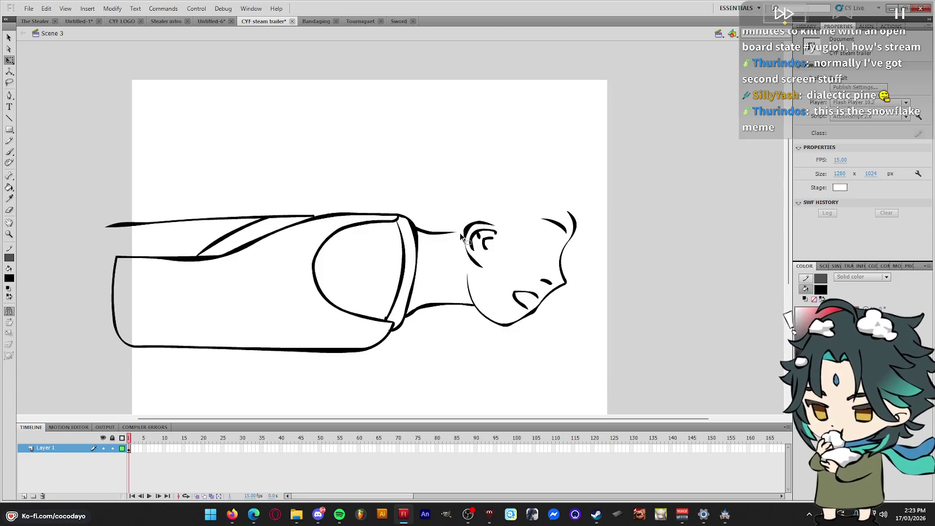
pyautogui.moveTo(460, 218); pyautogui.dragTo(500, 271)
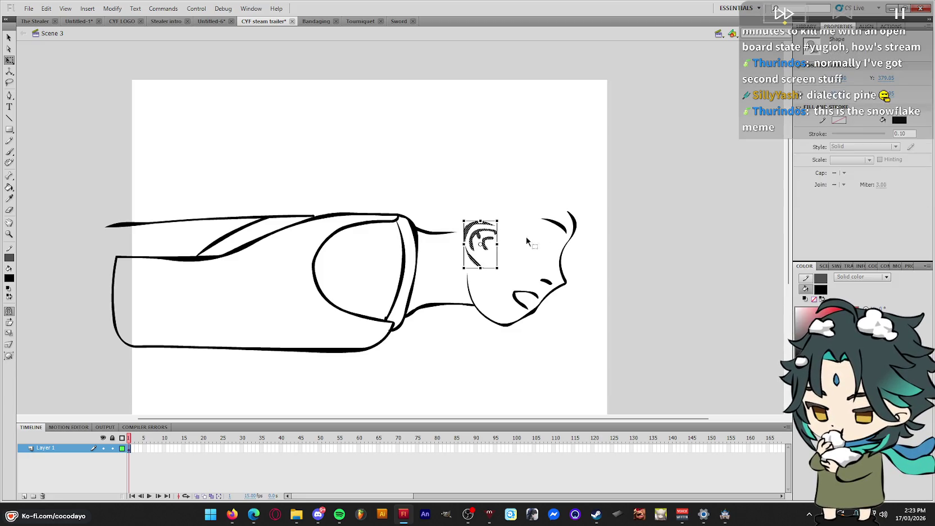
pyautogui.hotkey('ctrl', 'a')
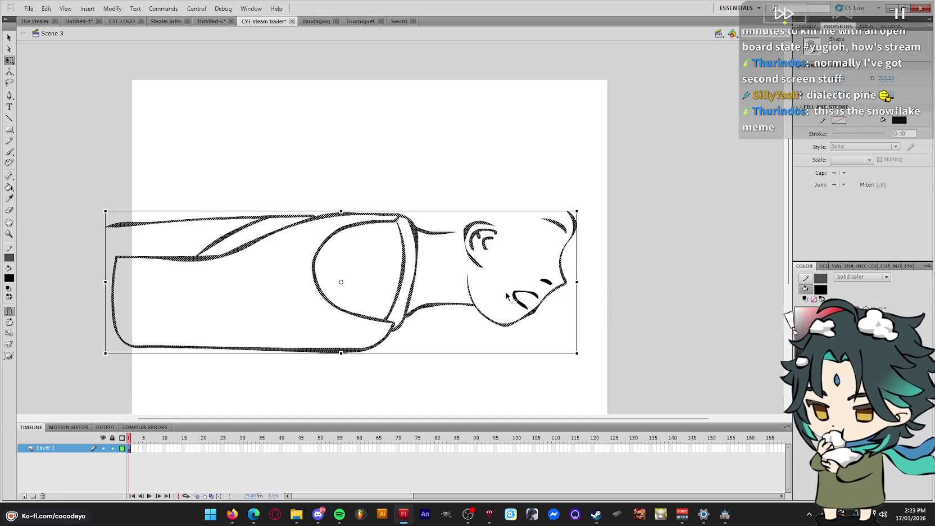
pyautogui.click(466, 315)
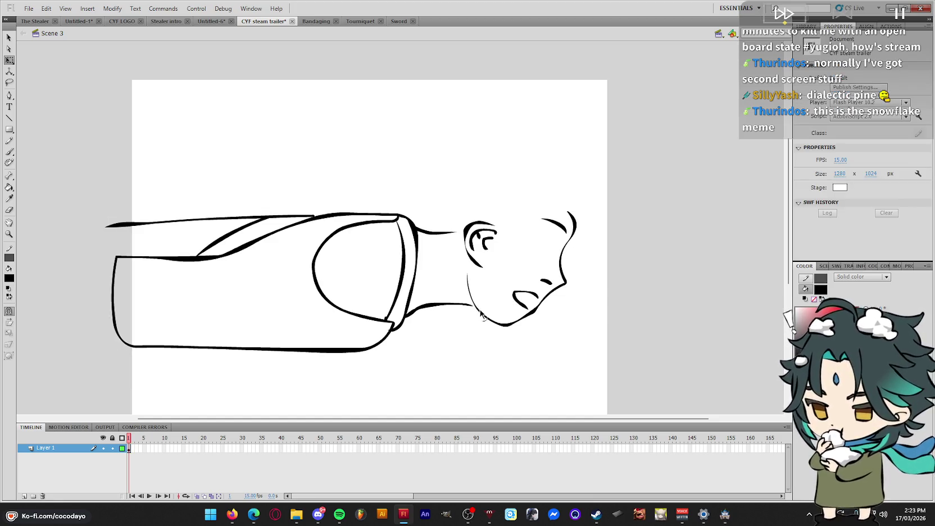
pyautogui.doubleClick(482, 318)
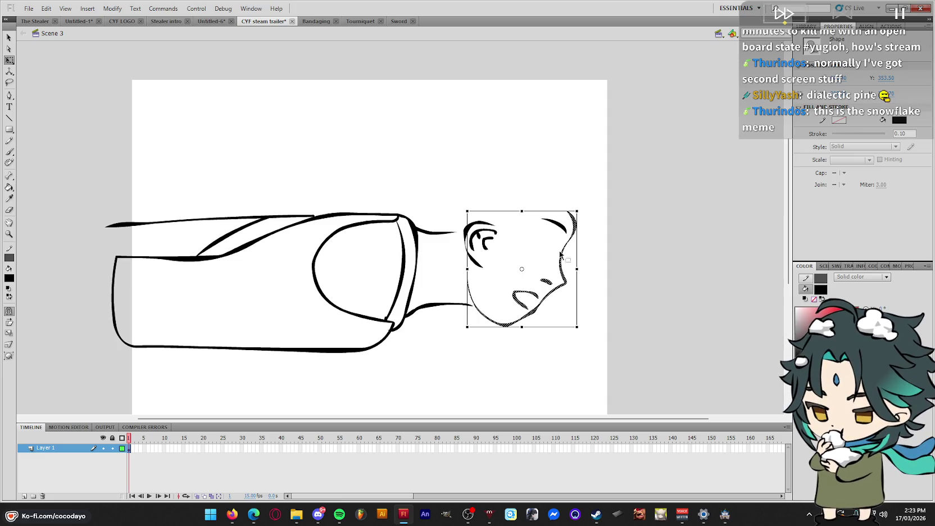
pyautogui.keyDown('shift'); pyautogui.click(564, 226); pyautogui.keyUp('shift')
pyautogui.keyDown('shift'); pyautogui.click(480, 227); pyautogui.keyUp('shift')
pyautogui.moveTo(481, 226); pyautogui.dragTo(474, 213)
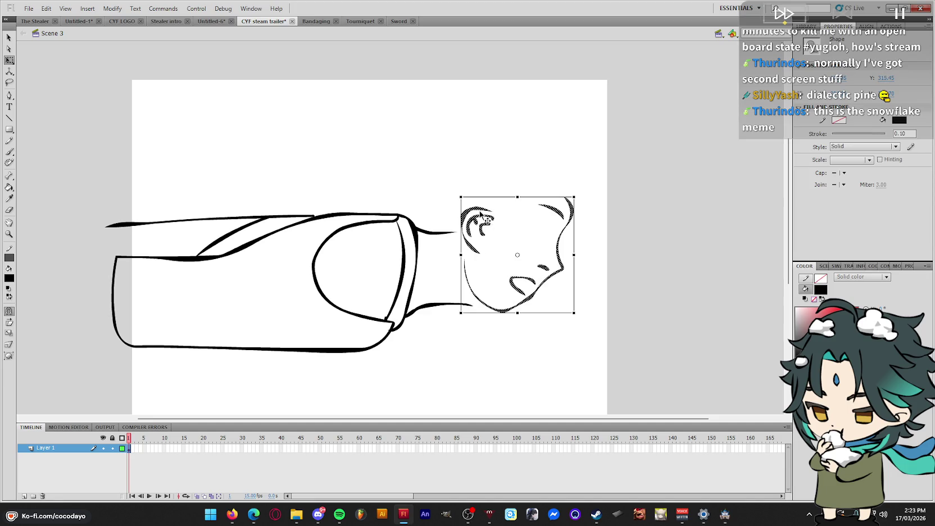
# Thicken the outline between the neck and ear and reshape the lower neck line
pyautogui.press('b')
pyautogui.moveTo(451, 231); pyautogui.dragTo(454, 224)
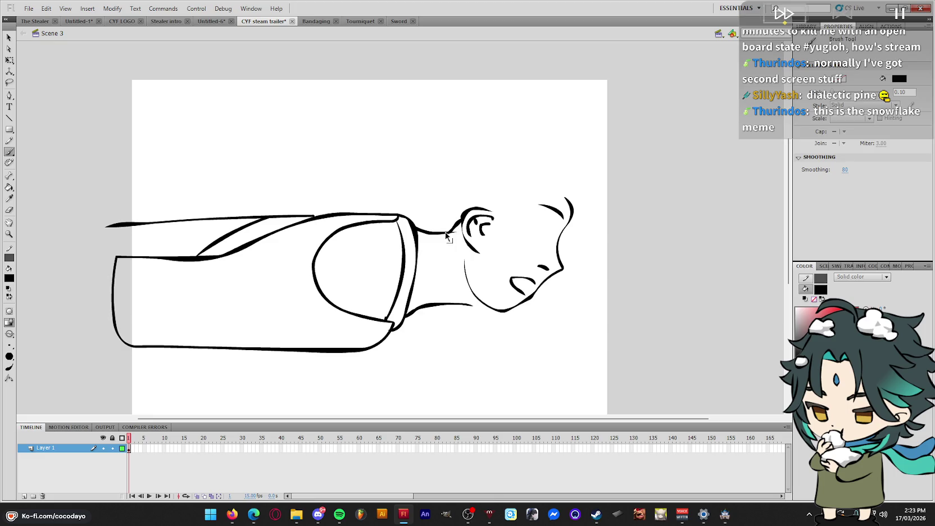
pyautogui.hotkey('ctrl', 'z')
pyautogui.press('q')
pyautogui.moveTo(460, 221)
pyautogui.mouseDown()
pyautogui.moveTo(432, 237)
pyautogui.moveTo(447, 227)
pyautogui.mouseUp()
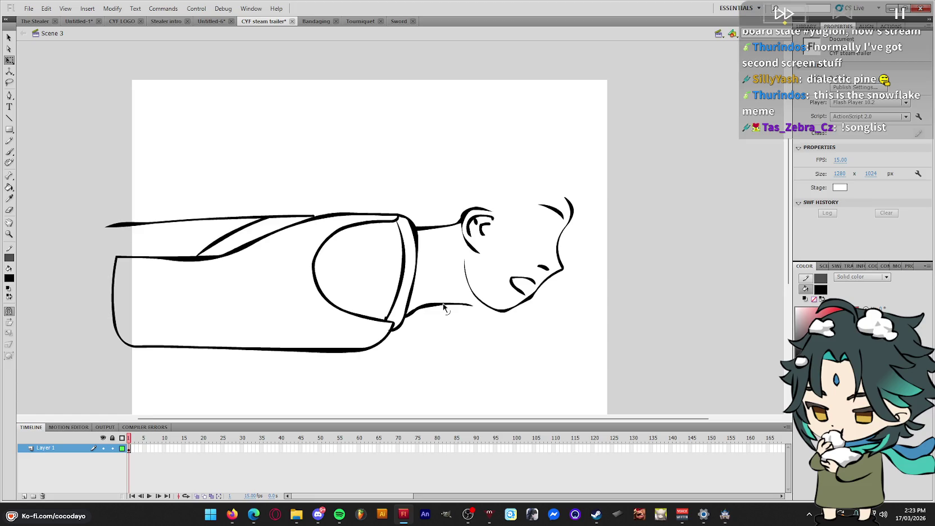
pyautogui.moveTo(449, 305); pyautogui.dragTo(426, 306)
# Paint a stroke below the chin and move a short stroke up to join the neck
pyautogui.press('n')
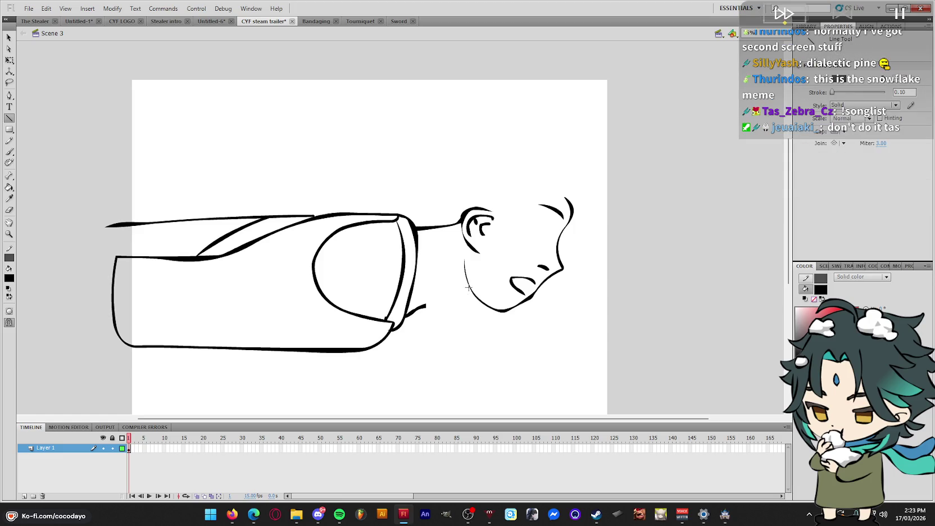
pyautogui.press('b')
pyautogui.moveTo(468, 288); pyautogui.dragTo(436, 296)
pyautogui.press('q')
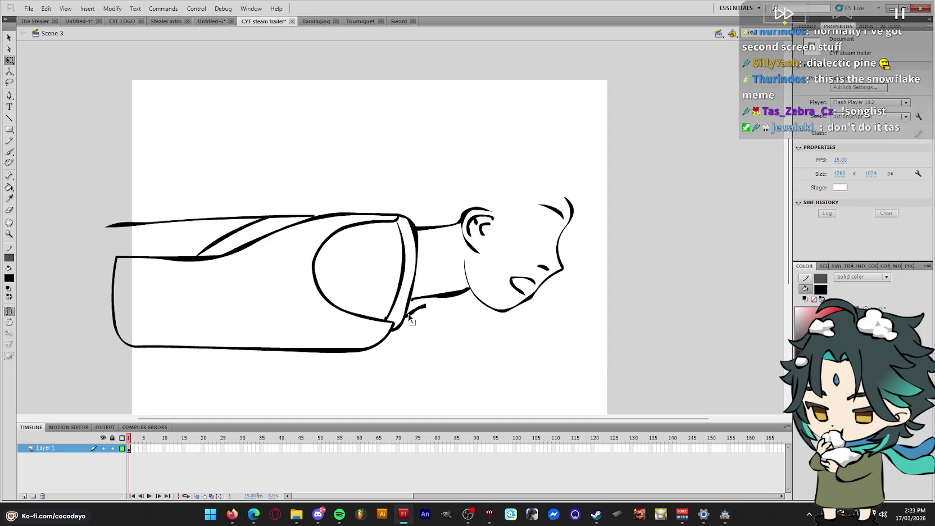
pyautogui.click(415, 312)
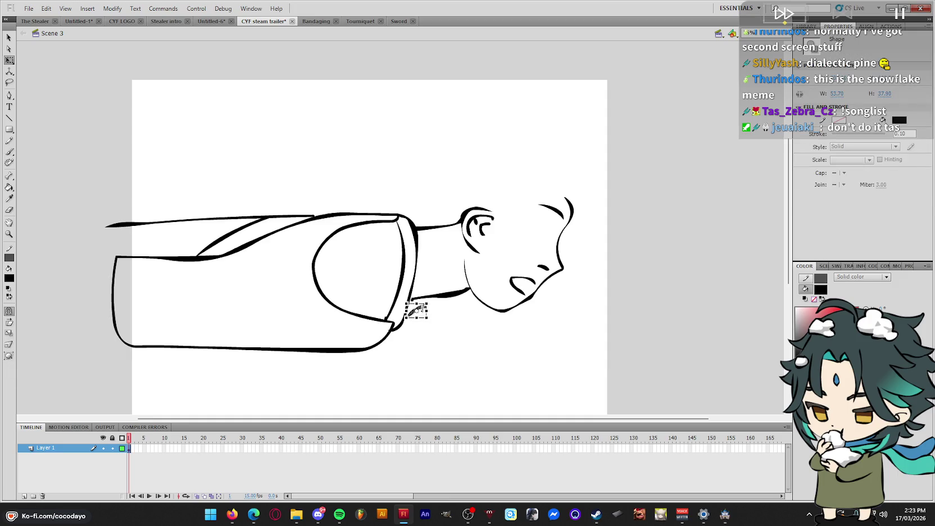
pyautogui.moveTo(418, 309)
pyautogui.mouseDown()
pyautogui.moveTo(426, 295)
pyautogui.moveTo(414, 297)
pyautogui.mouseUp()
pyautogui.click(413, 305)
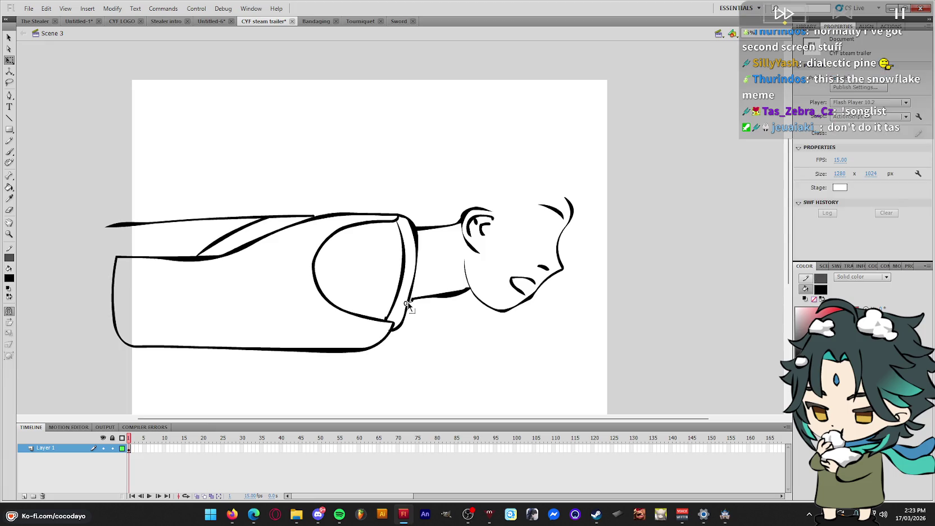
pyautogui.press('b')
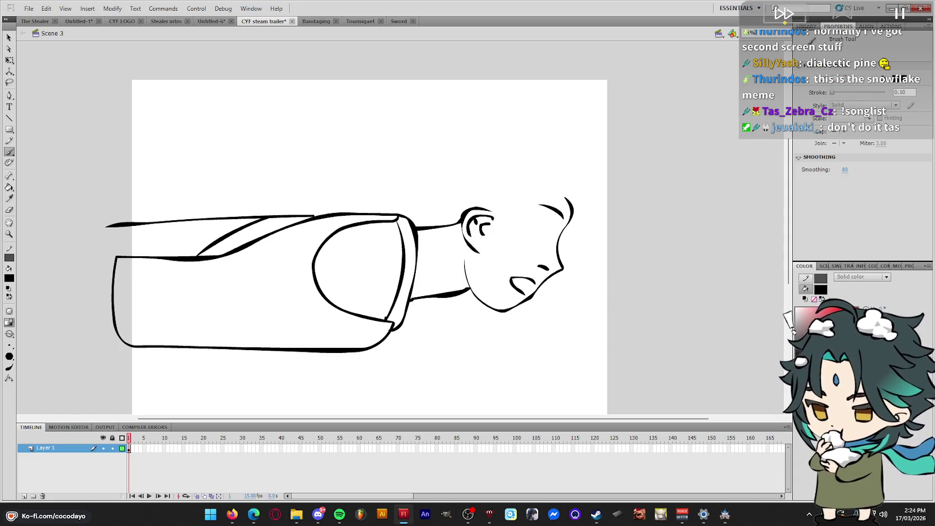
pyautogui.hotkey('alt', 'Tab')
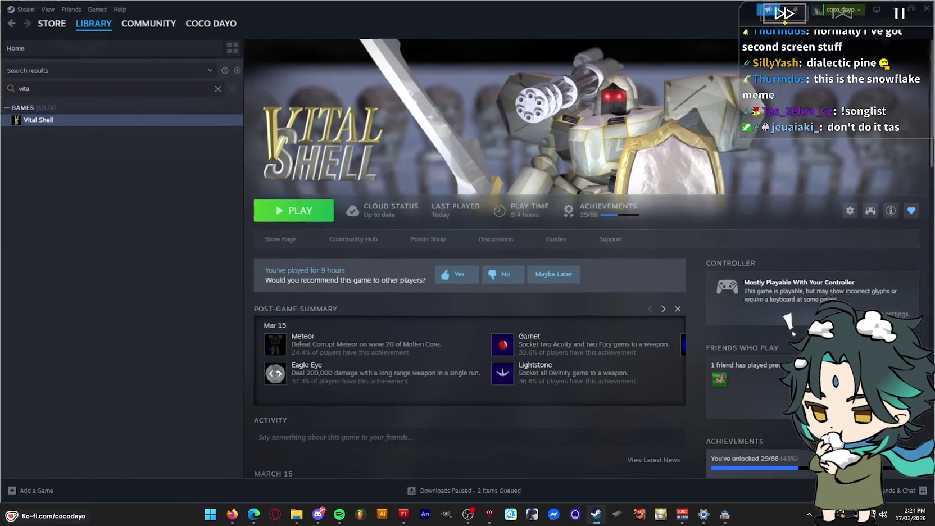
# Search the Steam library for 'yugioh' and view the Yu-Gi-Oh! Master Duel page
pyautogui.click(217, 89)
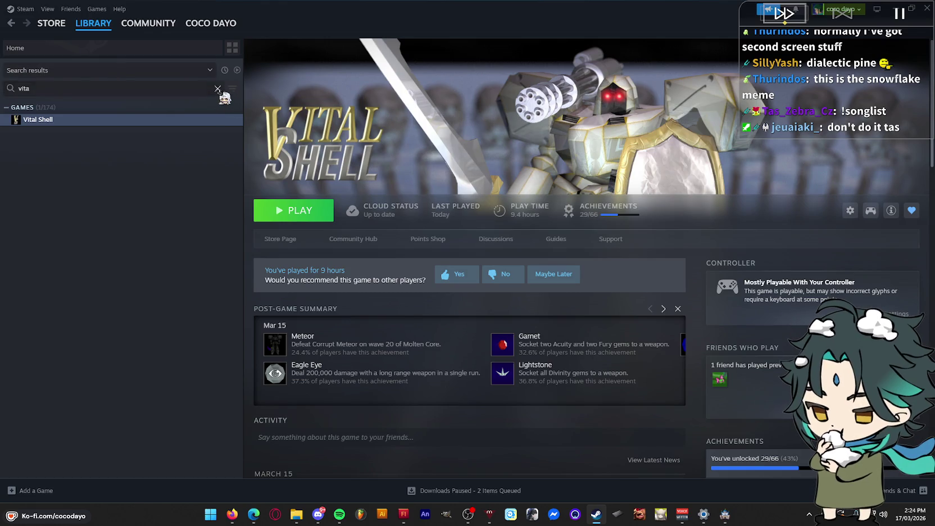
pyautogui.write('yugioh')
pyautogui.click(84, 120)
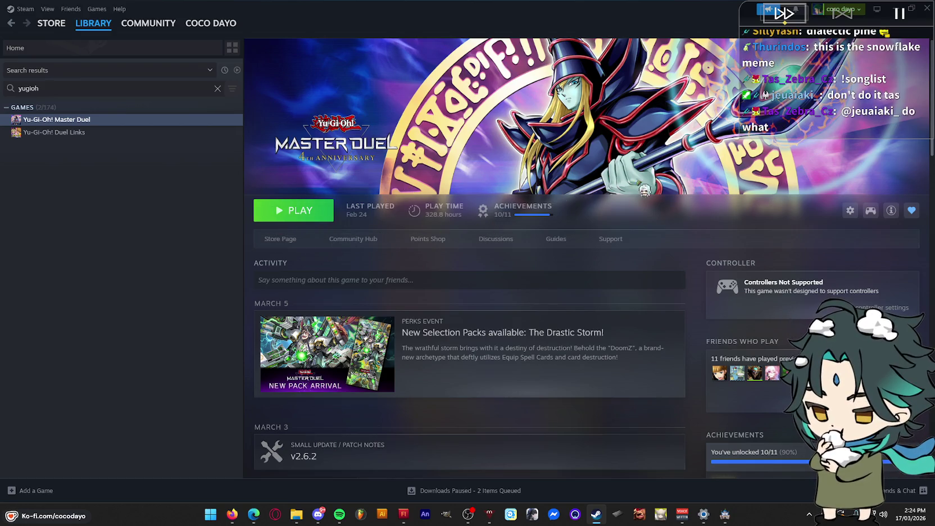
pyautogui.scroll(-5, 553, 277)
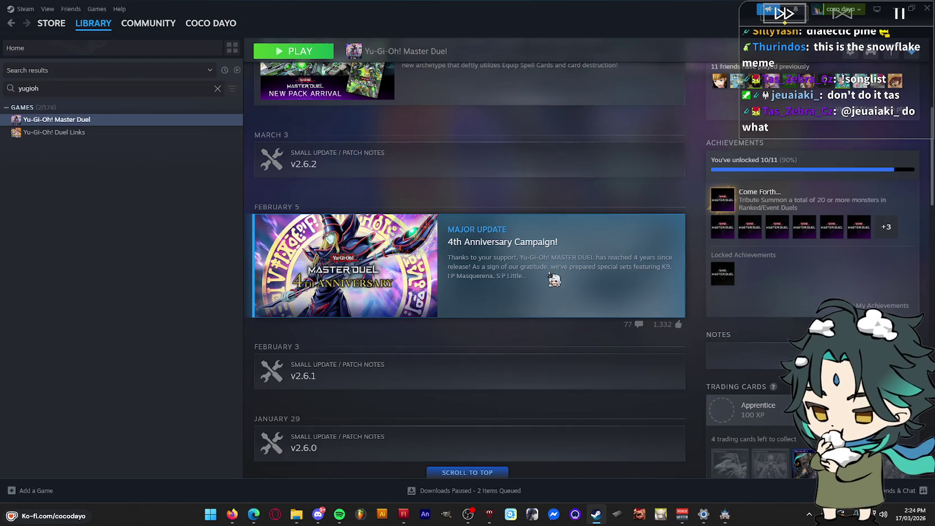
pyautogui.scroll(5, 556, 270)
pyautogui.hotkey('alt', 'Tab')
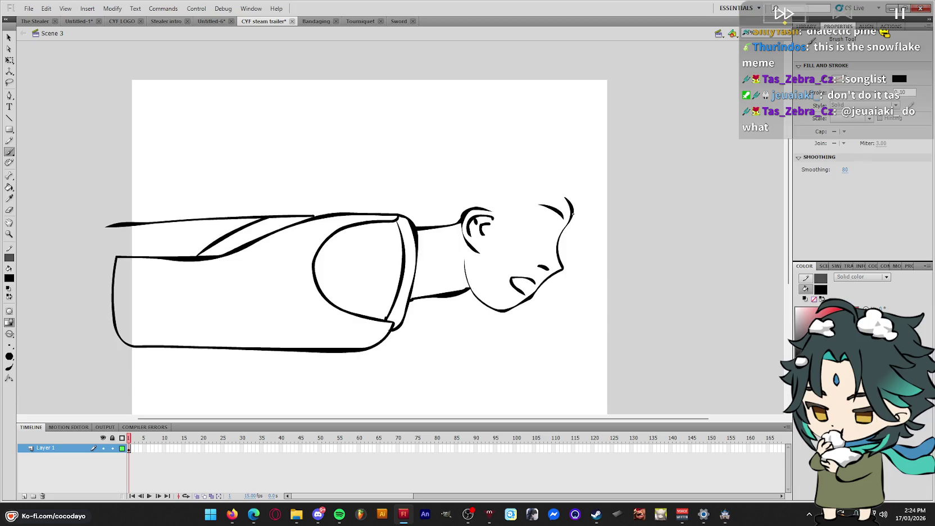
# Brush the rounded top-of-head curve and extend the neck line up to meet it
pyautogui.moveTo(573, 200)
pyautogui.mouseDown()
pyautogui.moveTo(558, 166)
pyautogui.moveTo(521, 153)
pyautogui.moveTo(463, 167)
pyautogui.mouseUp()
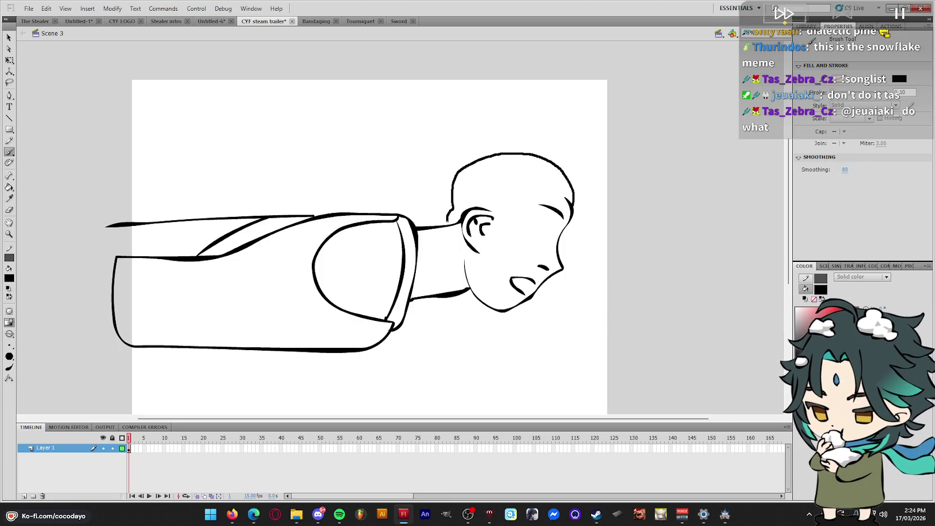
pyautogui.moveTo(448, 221); pyautogui.dragTo(448, 226)
pyautogui.press('q')
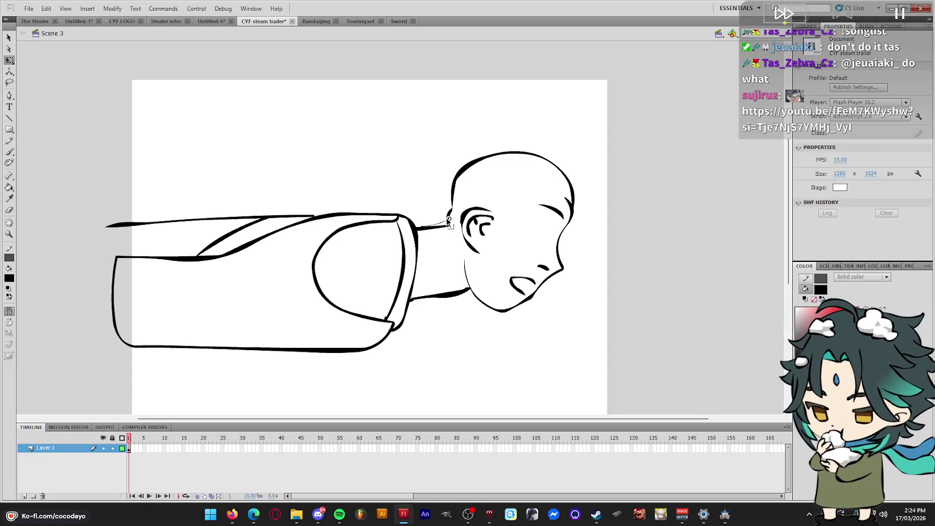
pyautogui.moveTo(438, 227); pyautogui.dragTo(459, 226)
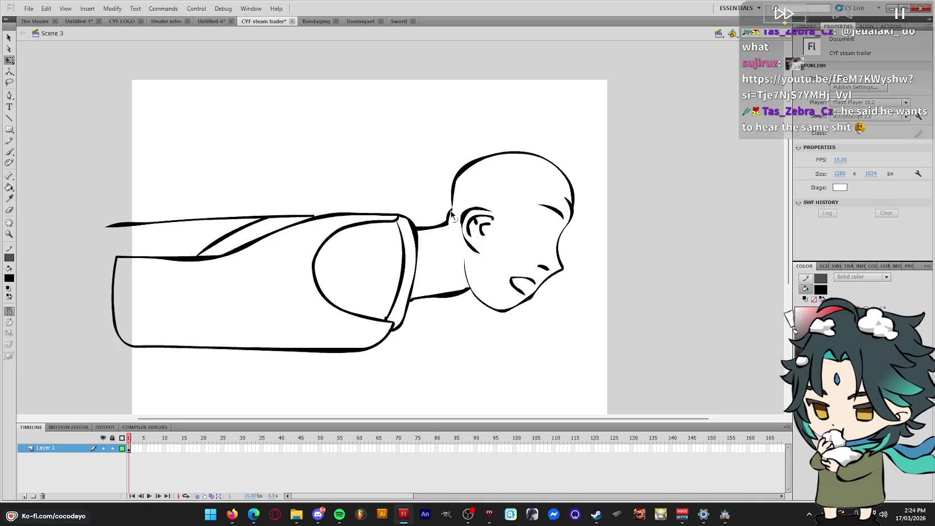
pyautogui.moveTo(452, 203); pyautogui.dragTo(463, 193)
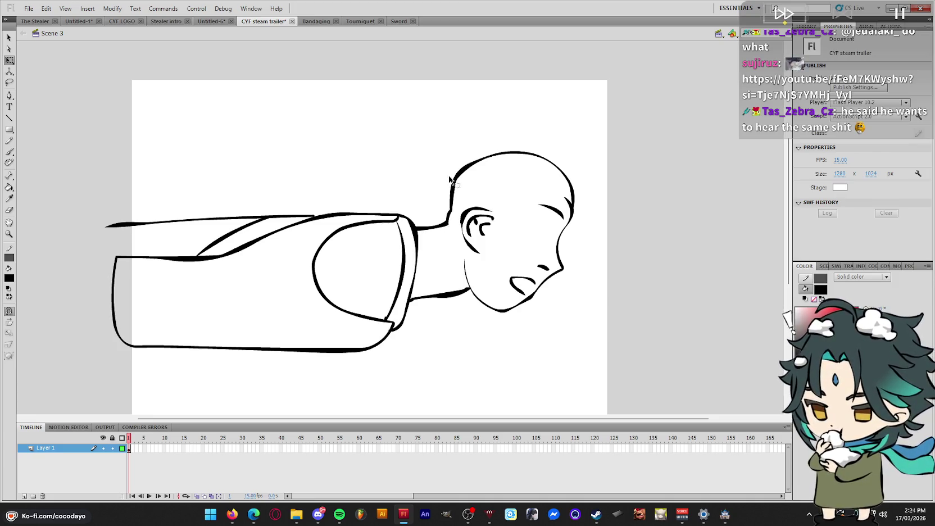
pyautogui.press('b')
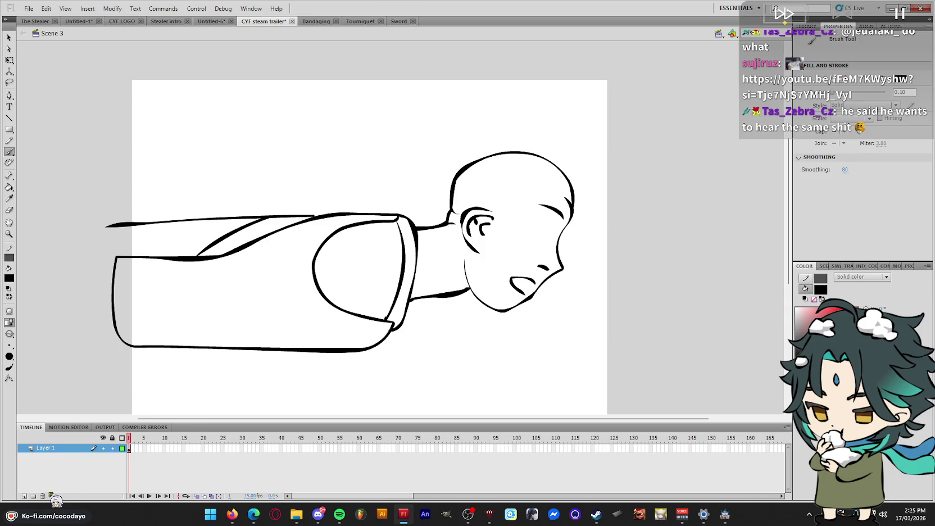
# On a new Layer 2, brush hair strands over the head and a stroke down the neck
pyautogui.click(24, 495)
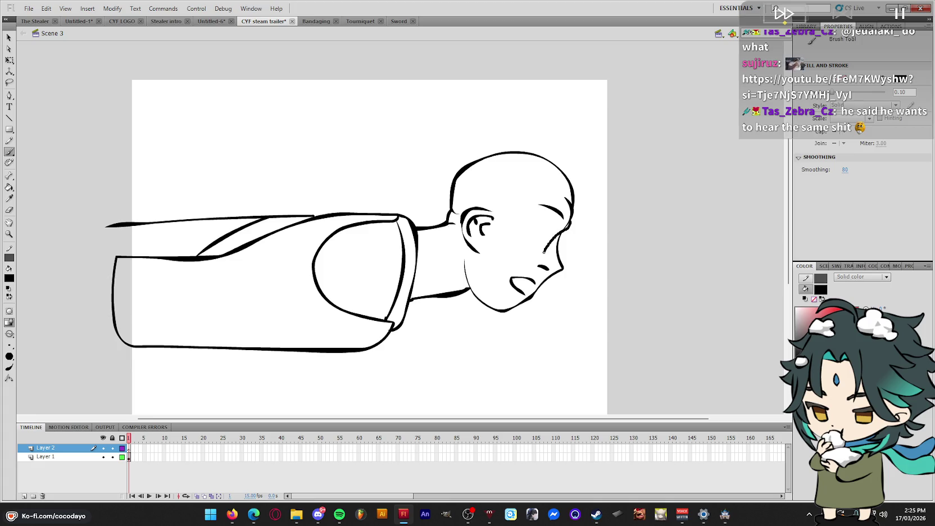
pyautogui.moveTo(545, 251)
pyautogui.mouseDown()
pyautogui.moveTo(564, 224)
pyautogui.moveTo(512, 249)
pyautogui.mouseUp()
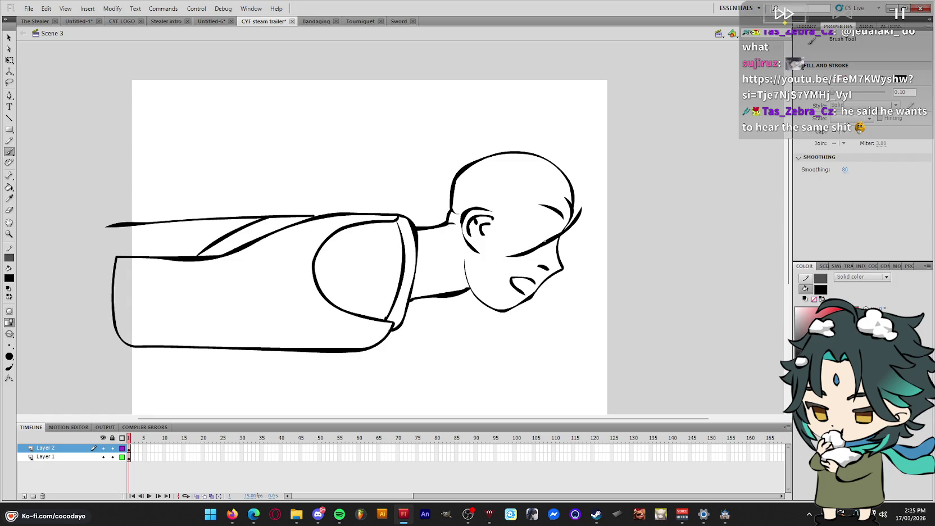
pyautogui.moveTo(542, 177); pyautogui.dragTo(541, 241)
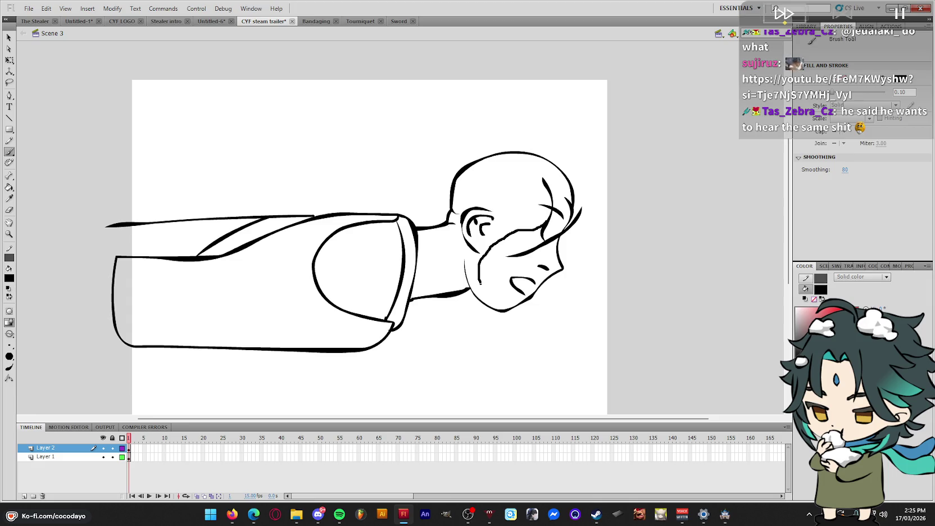
pyautogui.moveTo(481, 283); pyautogui.dragTo(545, 221)
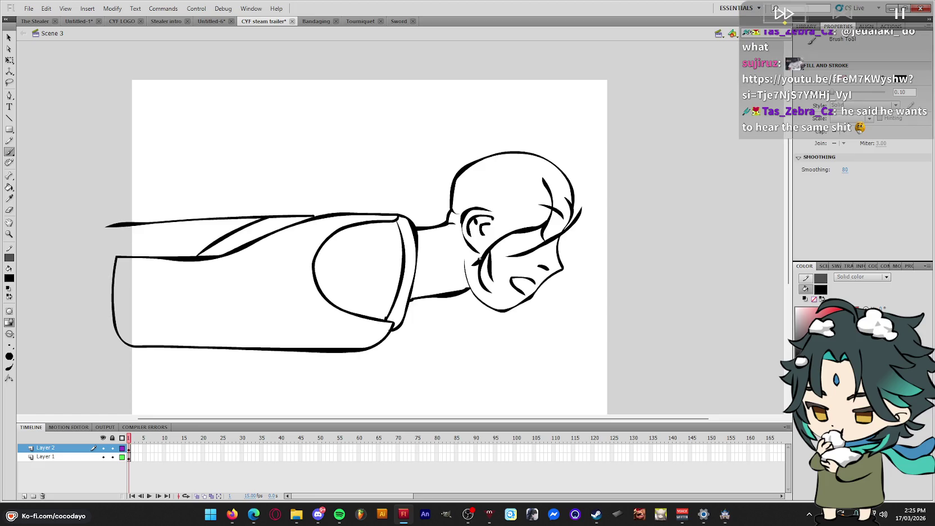
pyautogui.moveTo(487, 208); pyautogui.dragTo(478, 259)
pyautogui.hotkey('ctrl', 'z')
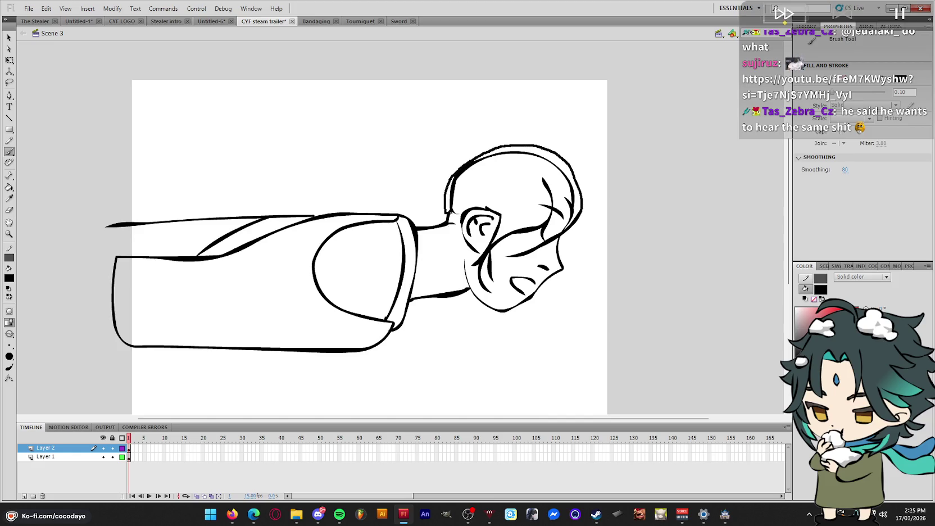
pyautogui.moveTo(456, 226); pyautogui.dragTo(448, 265)
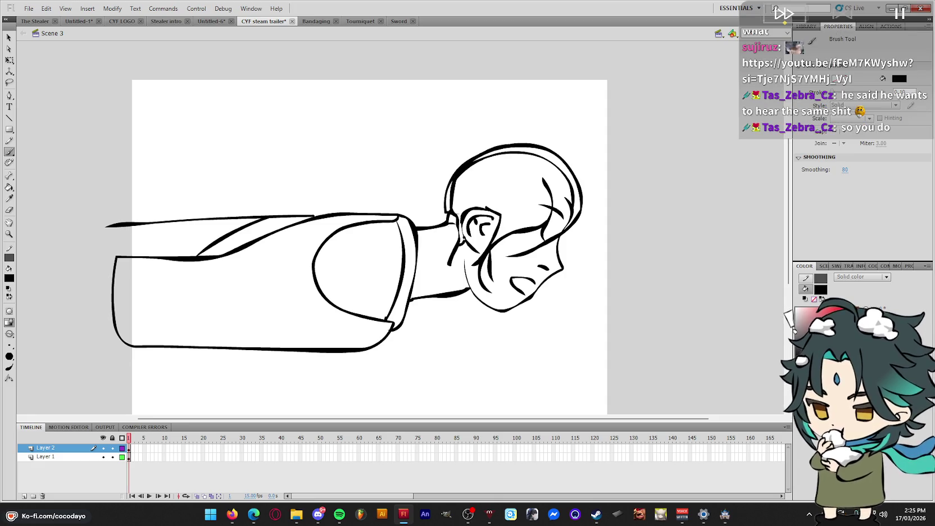
# Copy the hair strokes and paste them in place onto Layer 1
pyautogui.press('q')
pyautogui.click(504, 273)
pyautogui.hotkey('ctrl', 'c')
pyautogui.click(45, 456)
pyautogui.rightClick(627, 235)
pyautogui.click(663, 274)
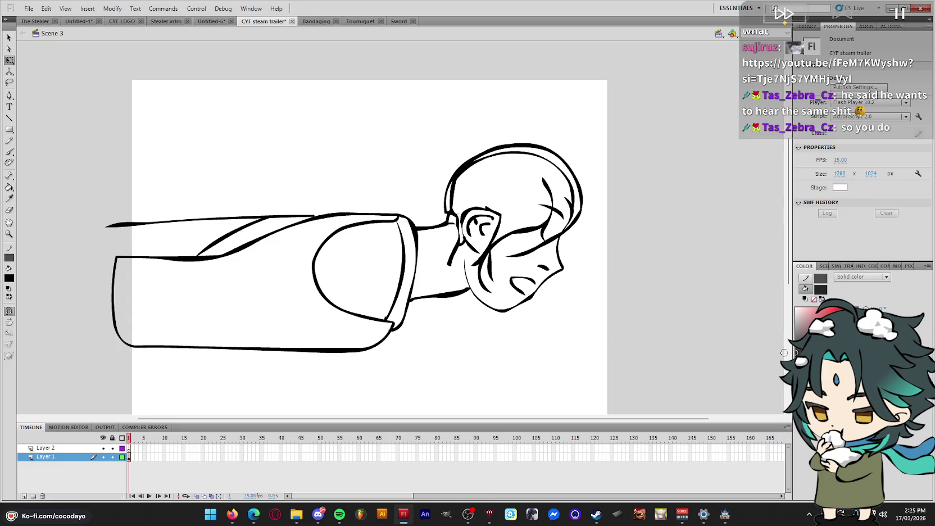
# Fill the hair regions solid dark with the Paint Bucket
pyautogui.press('k')
pyautogui.click(547, 214)
pyautogui.click(562, 175)
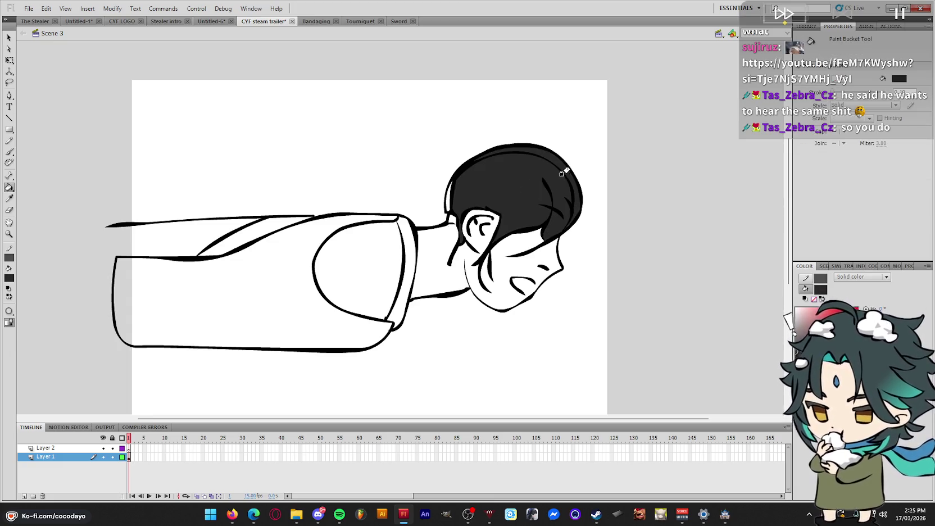
pyautogui.press('q')
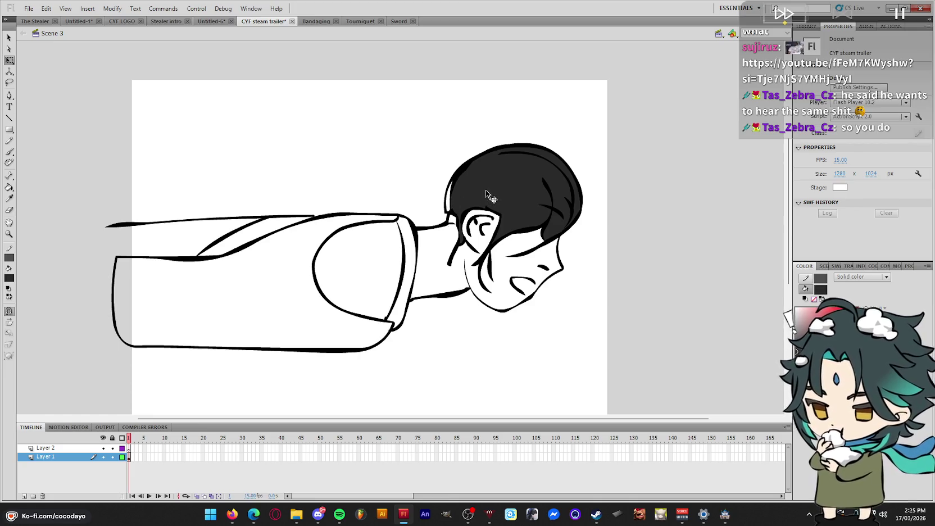
pyautogui.press('k')
pyautogui.click(563, 191)
pyautogui.press('q')
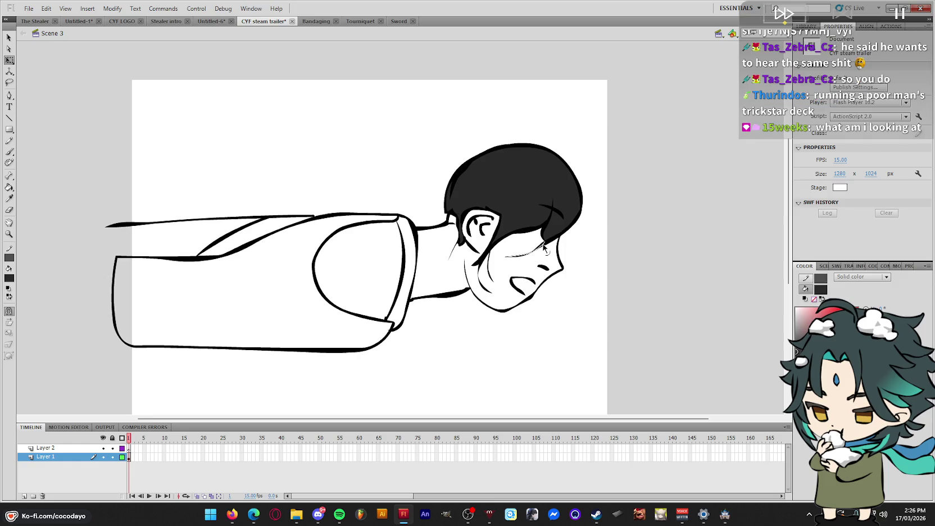
# Undo the stray thin stroke near the face and check the sideview reference images
pyautogui.press('b')
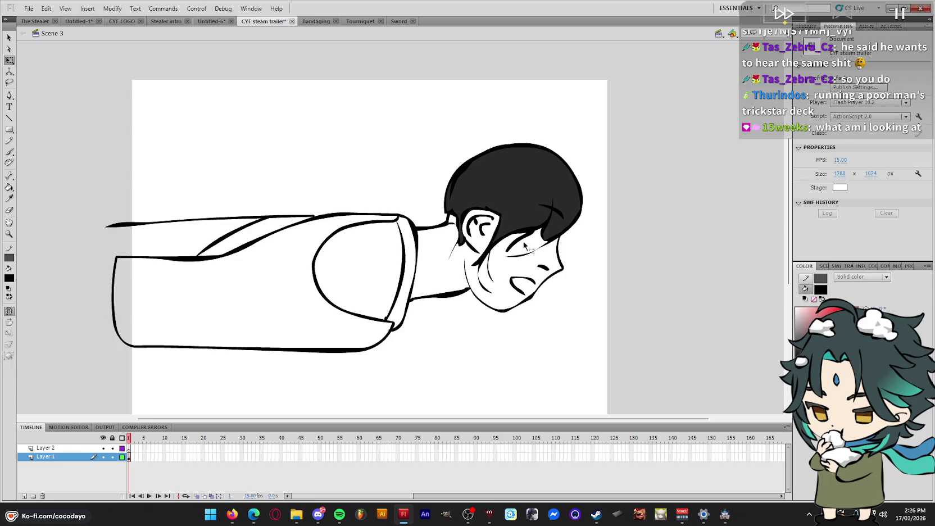
pyautogui.hotkey('ctrl', 'z')
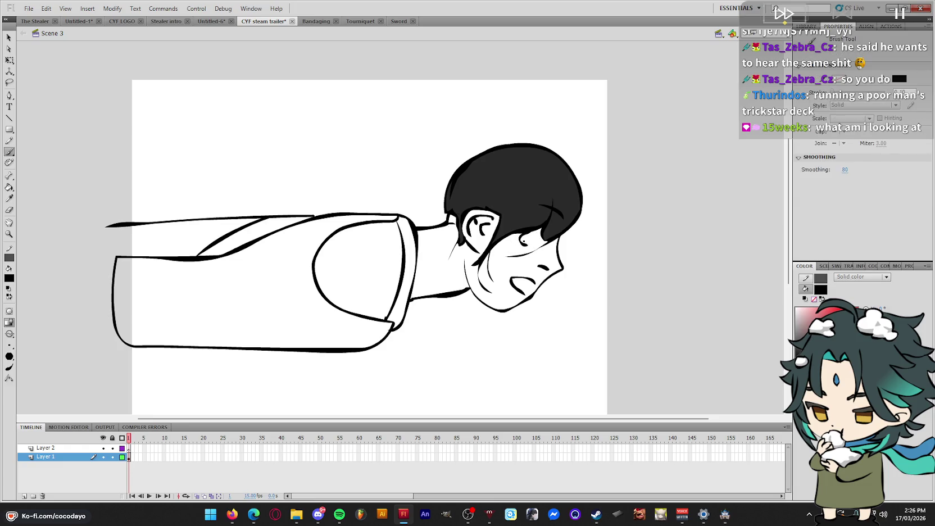
pyautogui.press('q')
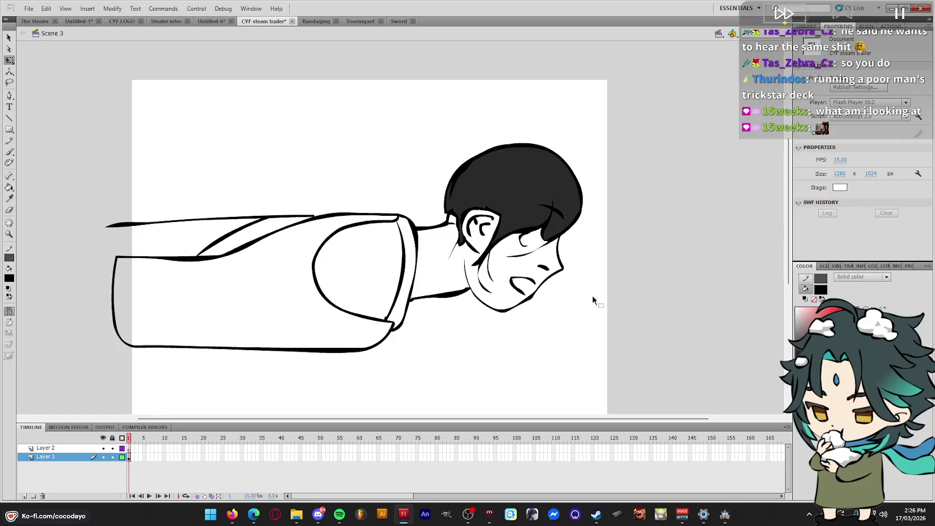
pyautogui.scroll(2, 713, 317)
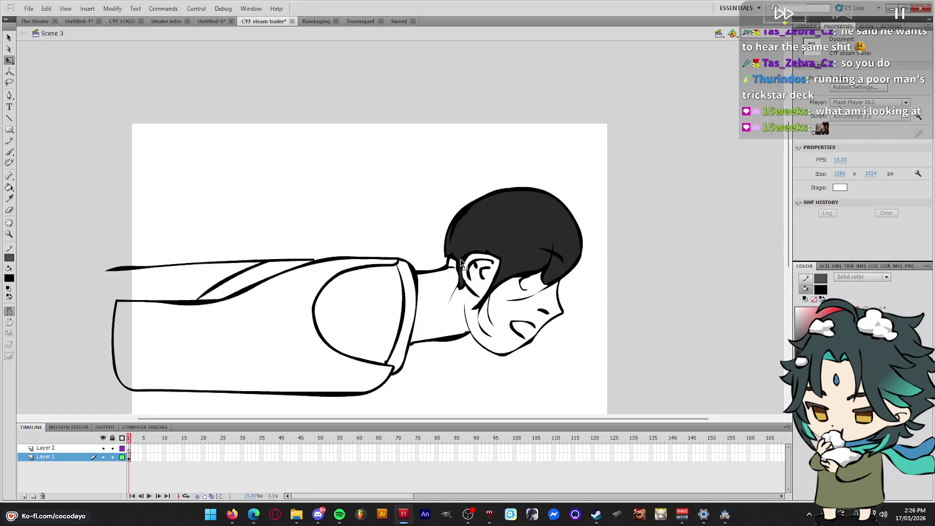
pyautogui.press('b')
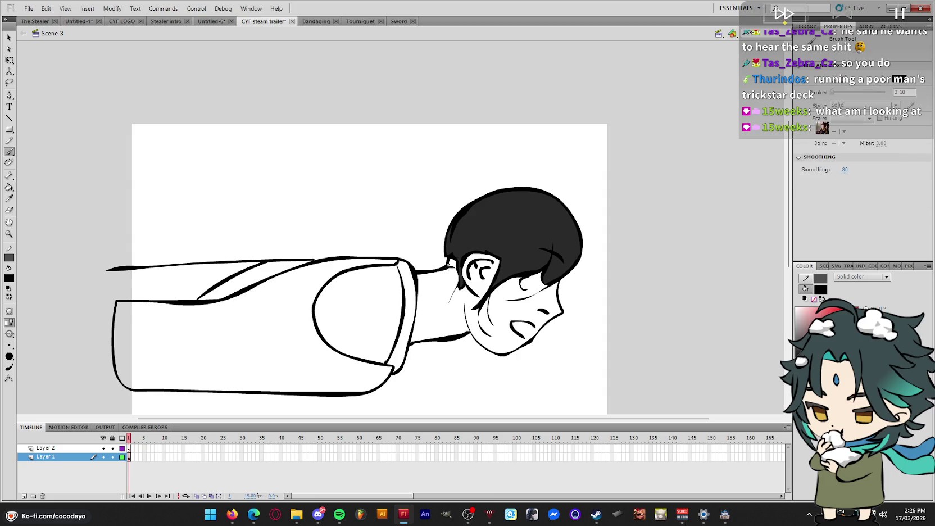
pyautogui.click(232, 513)
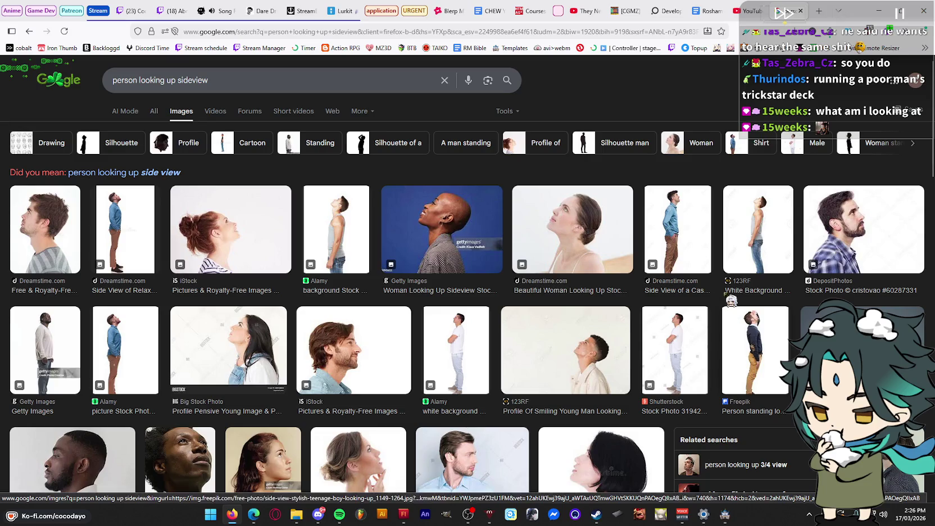
pyautogui.click(881, 11)
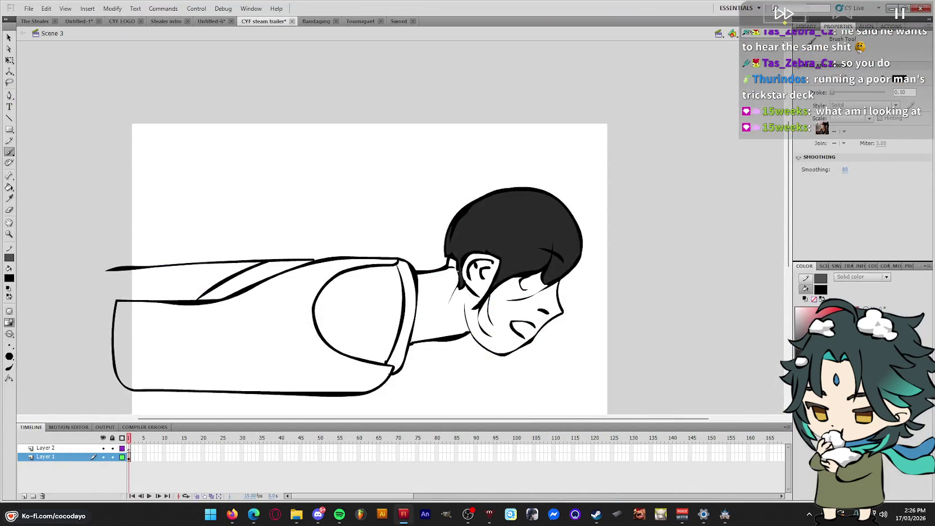
# Ink a short hairline stroke by the ear and neck, then save the trailer document
pyautogui.moveTo(448, 267); pyautogui.dragTo(443, 276)
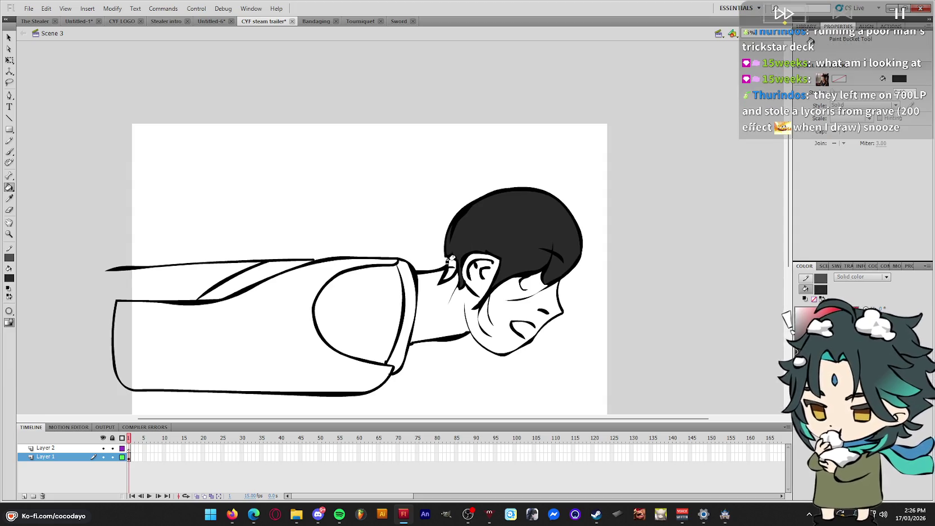
pyautogui.press('q')
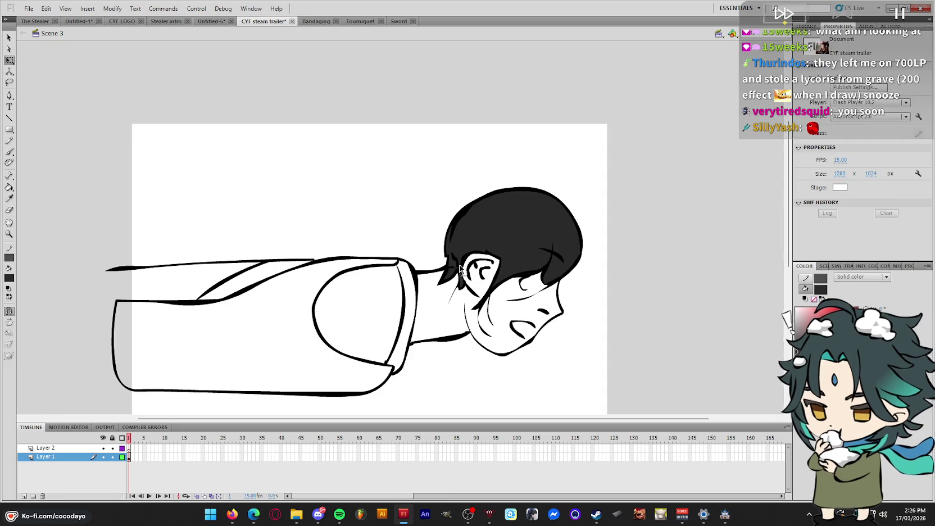
pyautogui.press('k')
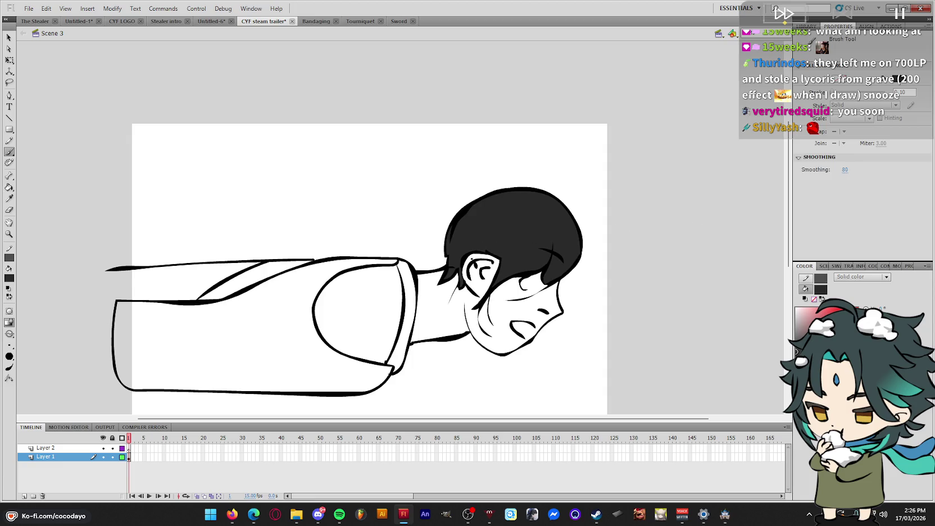
pyautogui.press('b')
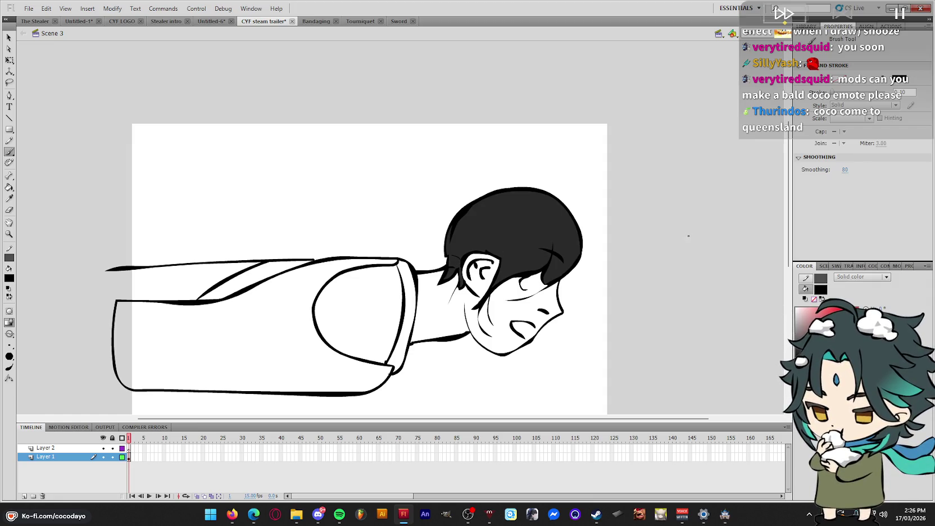
pyautogui.hotkey('ctrl', 's')
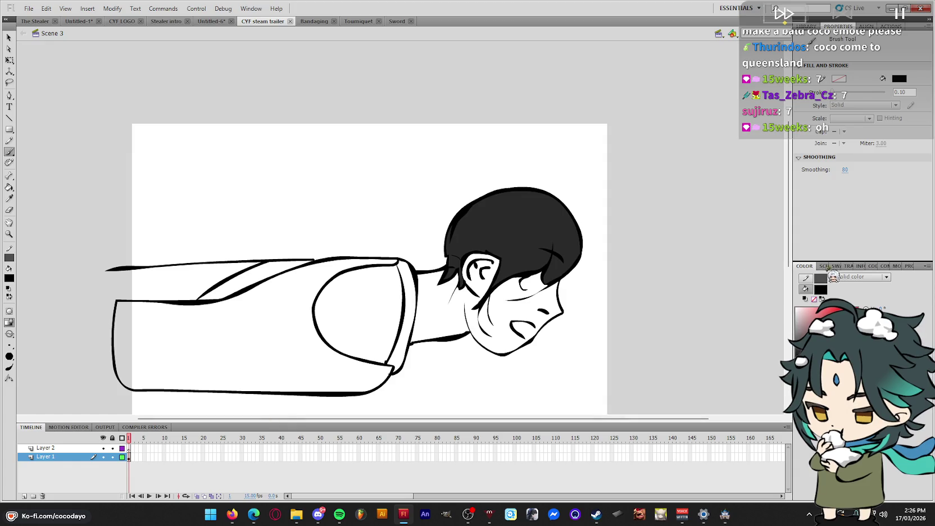
pyautogui.click(825, 266)
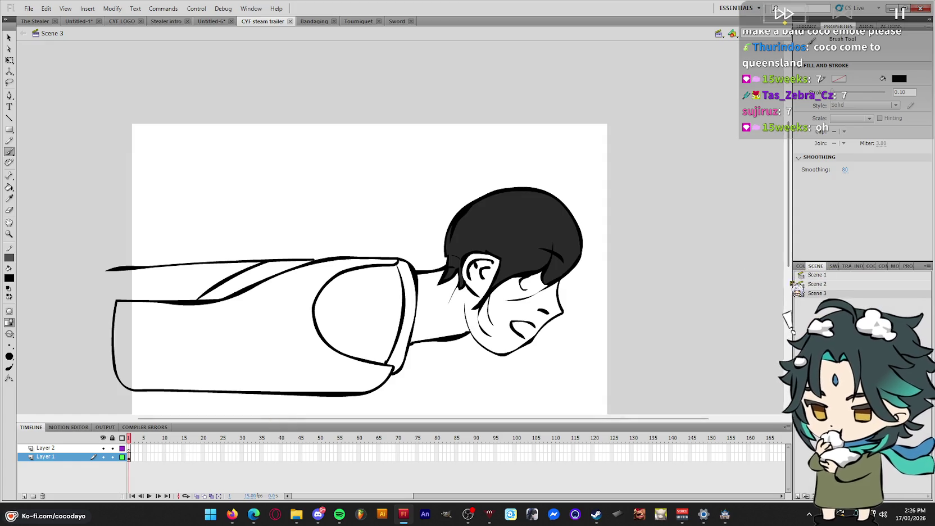
# Widen the side panel, visit Scene 2 and Scene 1, and undo Scene 1's stray stroke
pyautogui.moveTo(793, 285); pyautogui.dragTo(756, 285)
pyautogui.click(780, 284)
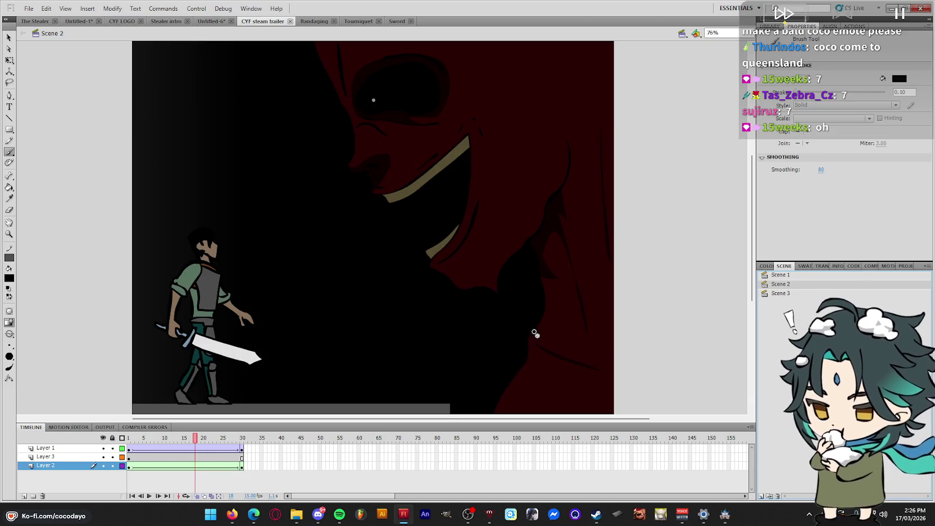
pyautogui.click(780, 274)
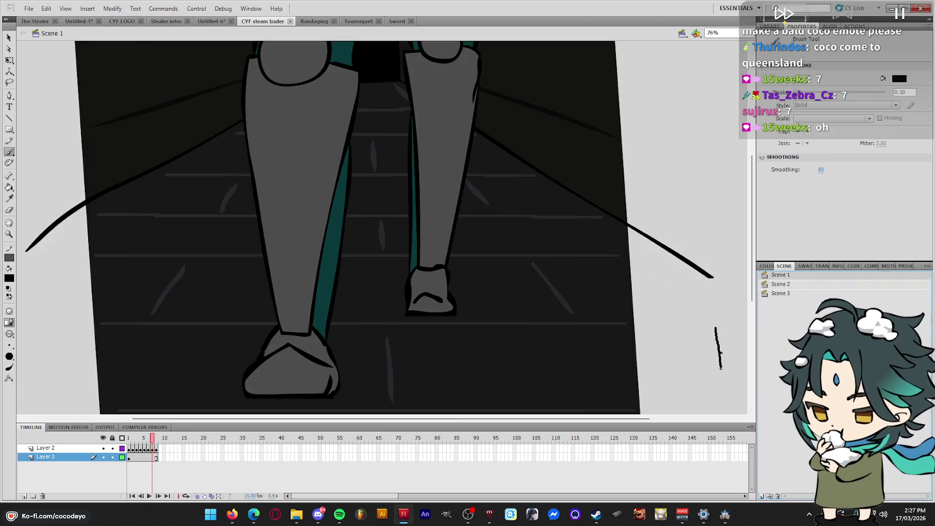
pyautogui.hotkey('ctrl', 'z')
pyautogui.press('q')
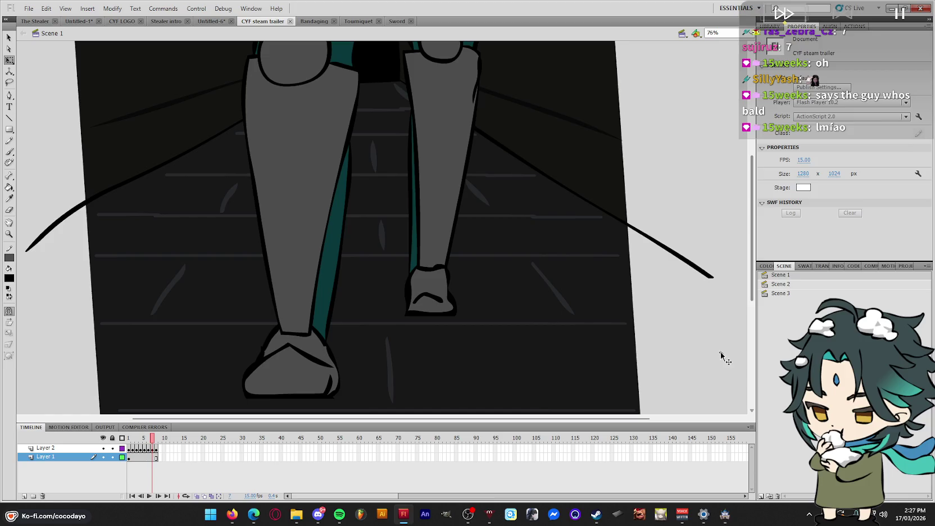
# Play the Scene 1 walk animation several times, then switch back to Scene 2
pyautogui.press('Return')
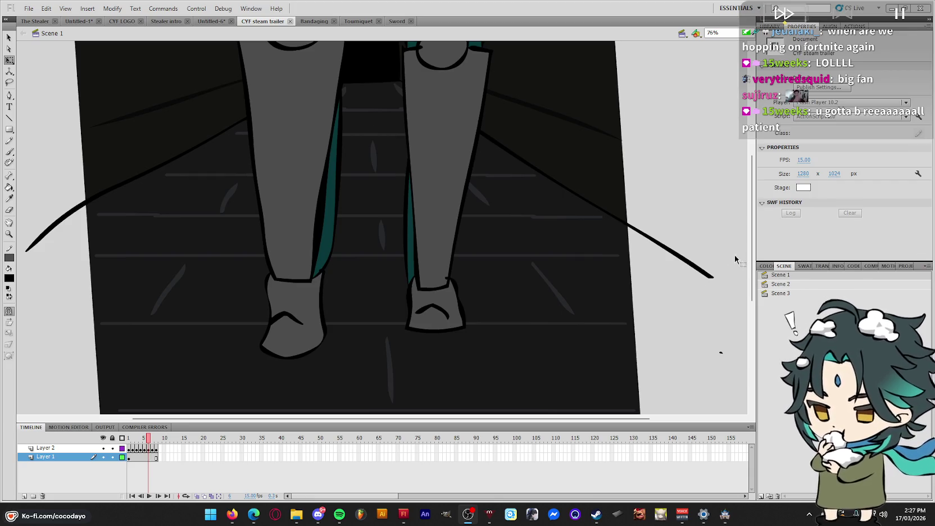
pyautogui.press('Return')
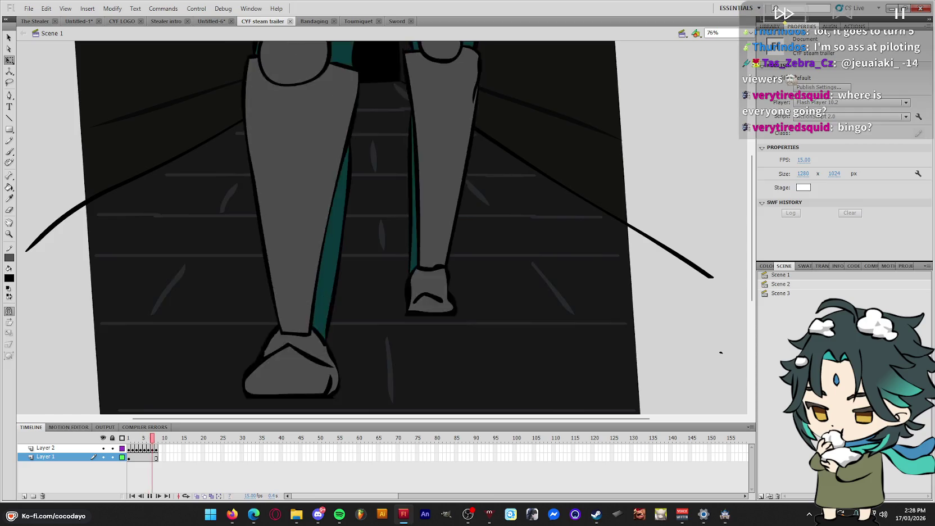
pyautogui.press('Return')
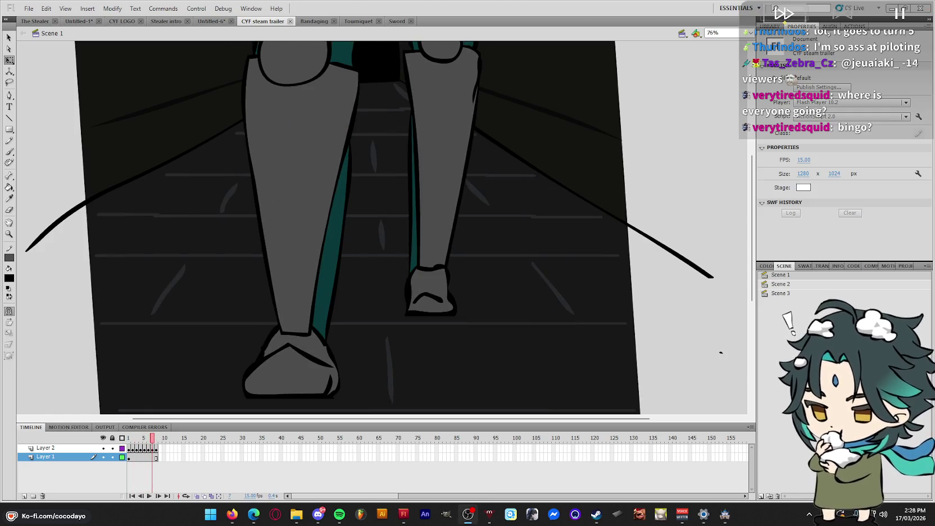
pyautogui.click(754, 239)
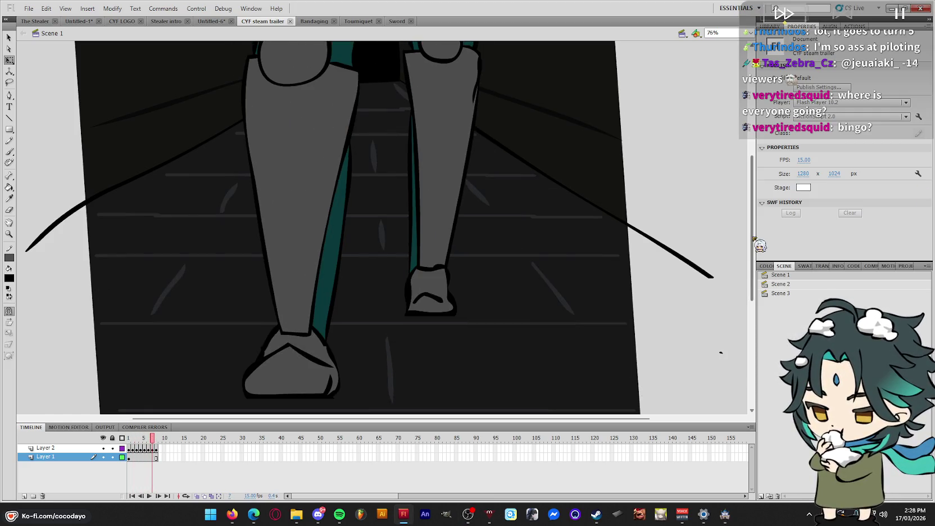
pyautogui.press('Return')
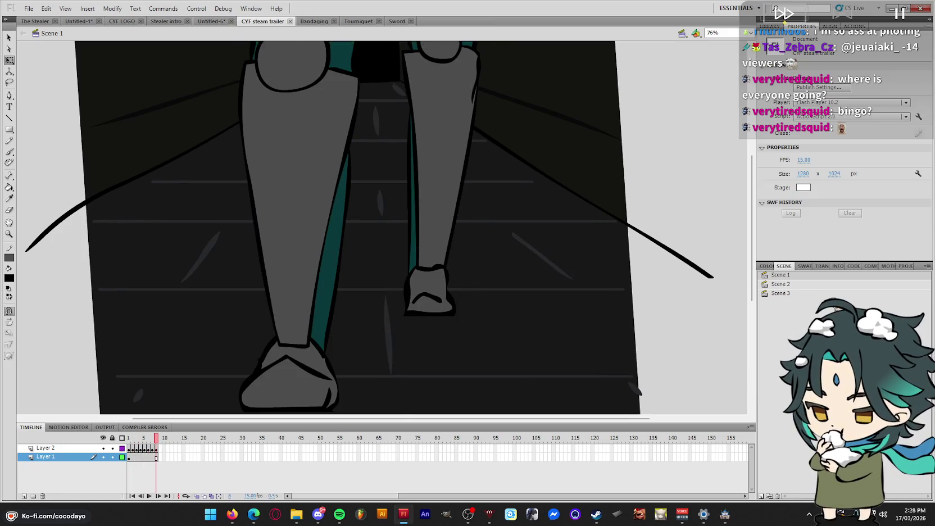
pyautogui.click(780, 283)
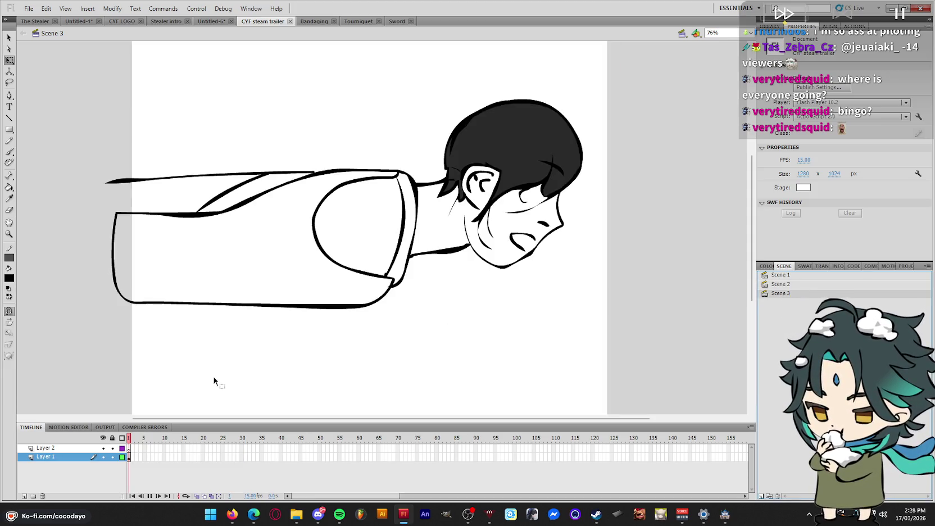
# Make Layer 2 the brush layer and show Layer 1 as green outlines
pyautogui.click(46, 447)
pyautogui.press('b')
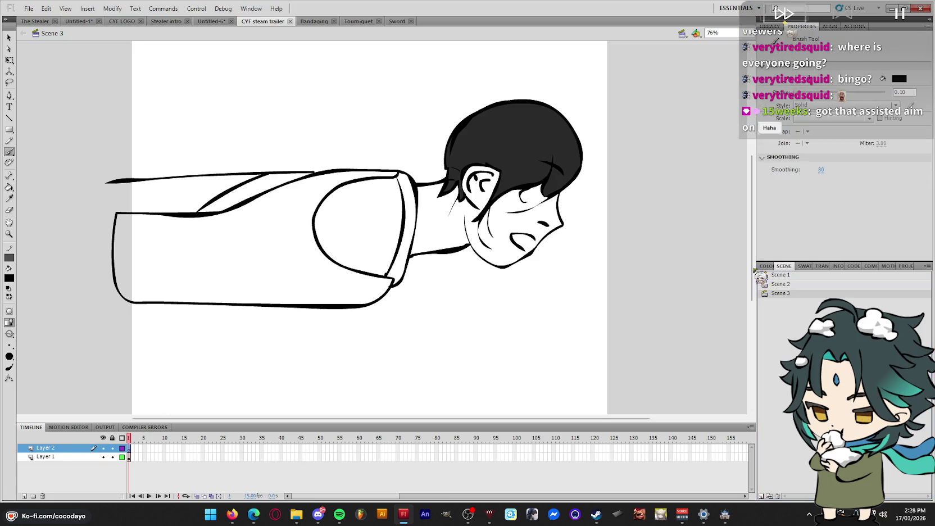
pyautogui.click(768, 266)
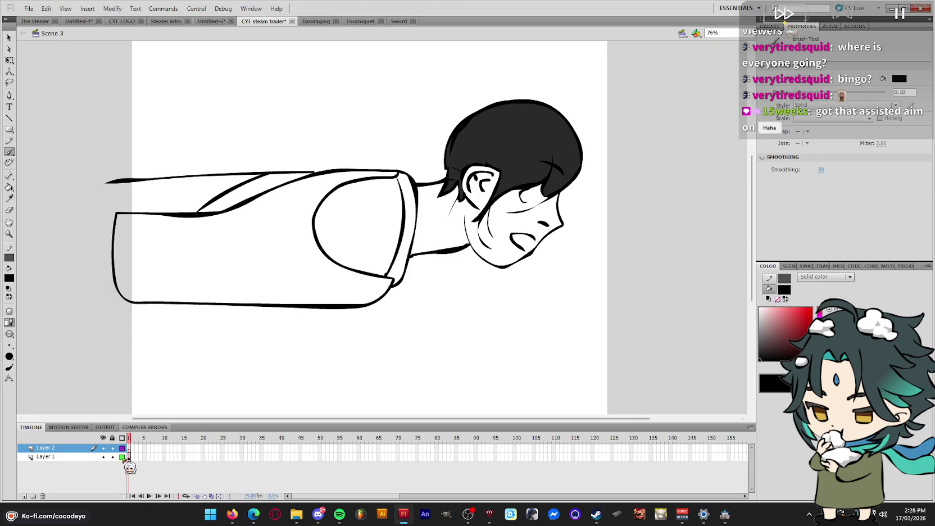
pyautogui.click(122, 457)
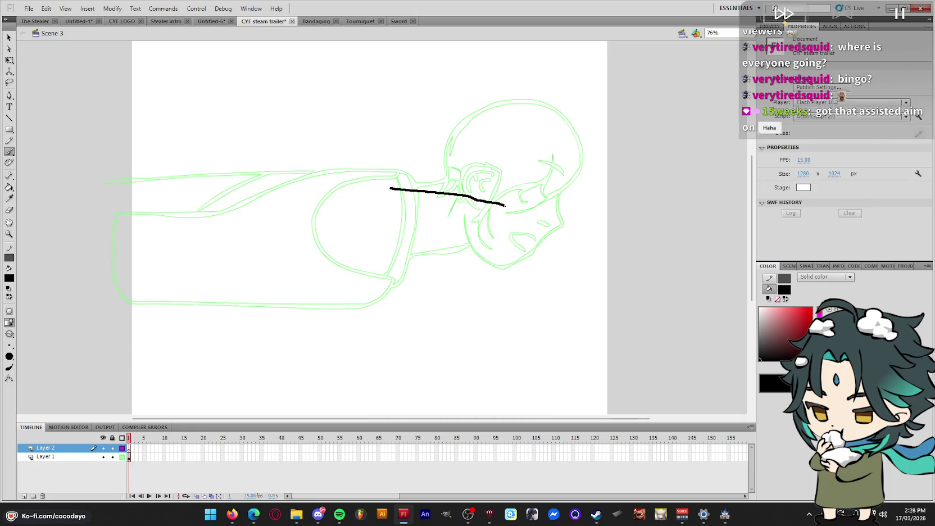
pyautogui.hotkey('ctrl', 'z')
# Ink the arm's far end, sleeve curve, cuff with fold, and forearm lines extending right
pyautogui.moveTo(522, 212)
pyautogui.mouseDown()
pyautogui.moveTo(532, 218)
pyautogui.moveTo(518, 290)
pyautogui.mouseUp()
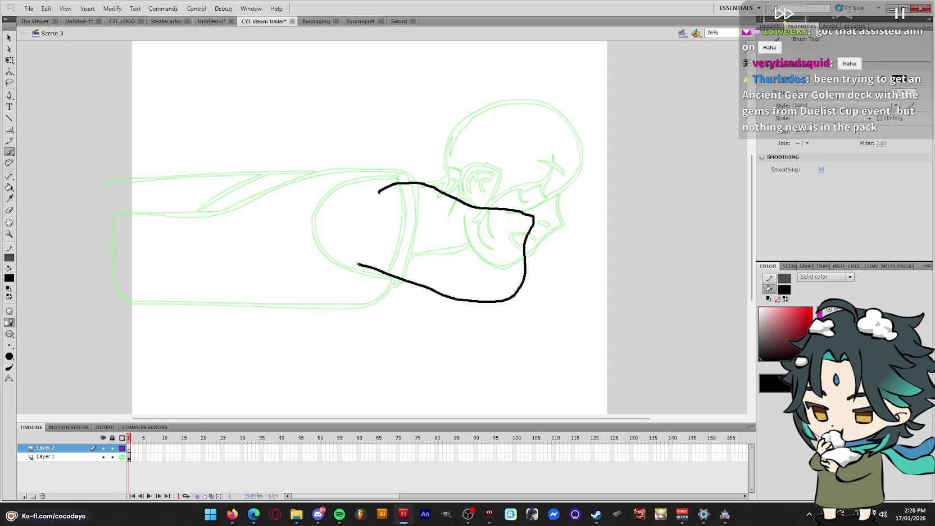
pyautogui.moveTo(336, 237); pyautogui.dragTo(379, 191)
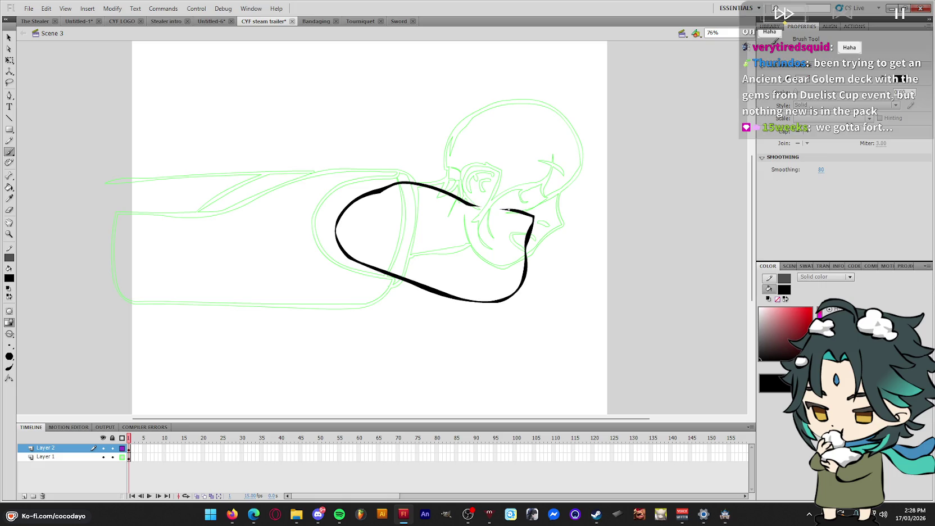
pyautogui.moveTo(507, 208)
pyautogui.mouseDown()
pyautogui.moveTo(545, 207)
pyautogui.moveTo(560, 253)
pyautogui.moveTo(499, 299)
pyautogui.mouseUp()
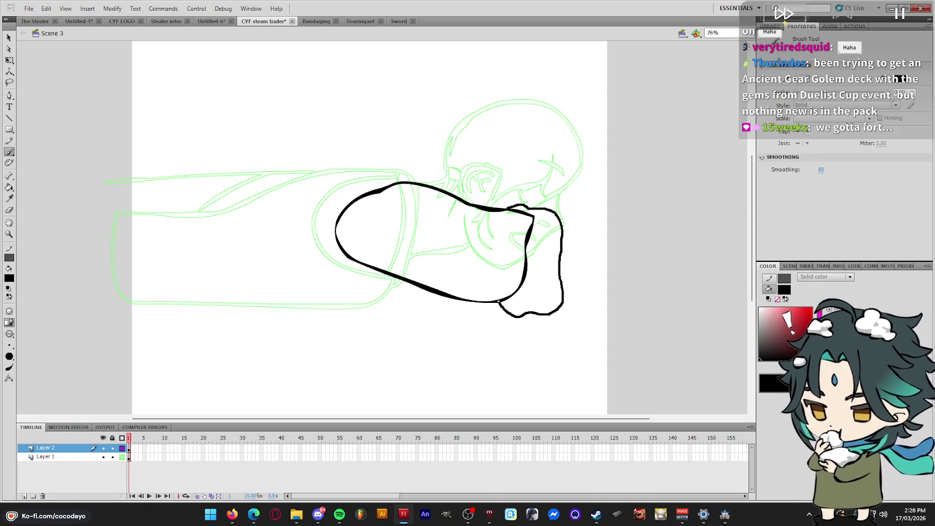
pyautogui.moveTo(549, 225); pyautogui.dragTo(539, 293)
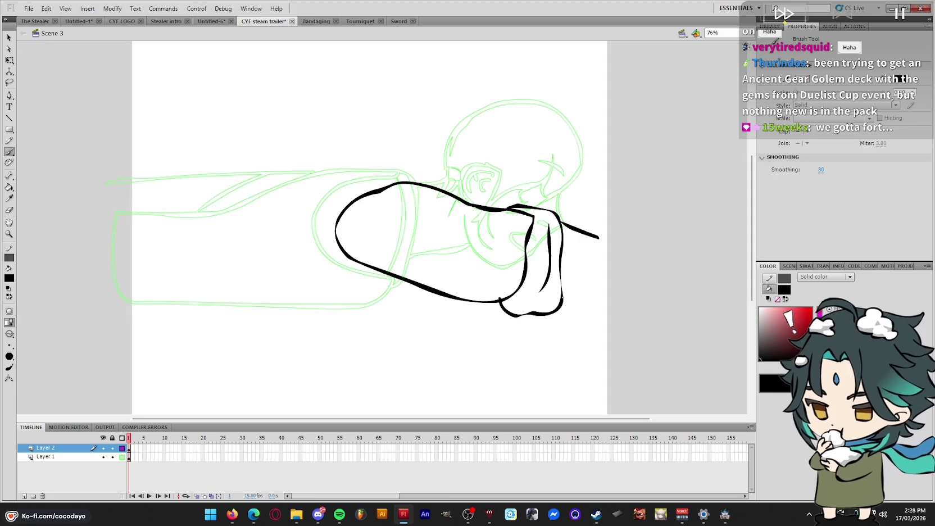
pyautogui.moveTo(599, 299); pyautogui.dragTo(604, 300)
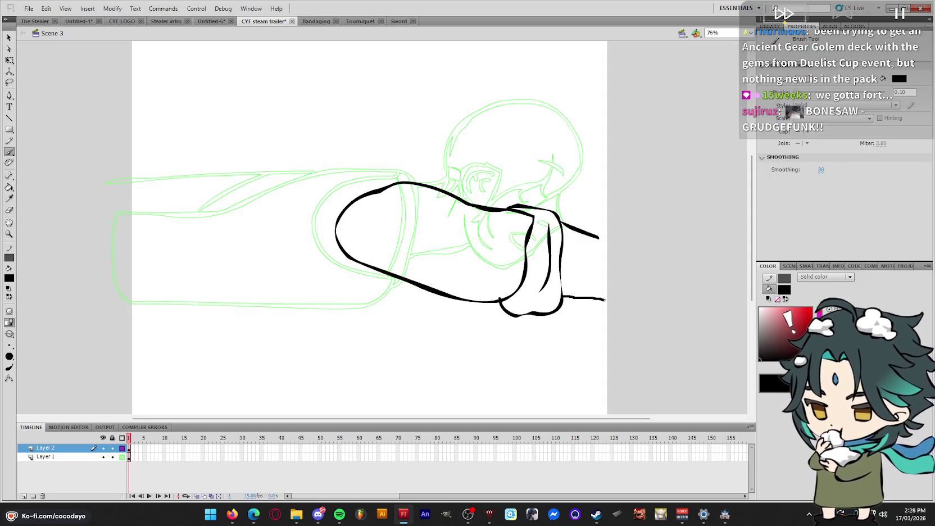
pyautogui.moveTo(661, 292); pyautogui.dragTo(722, 289)
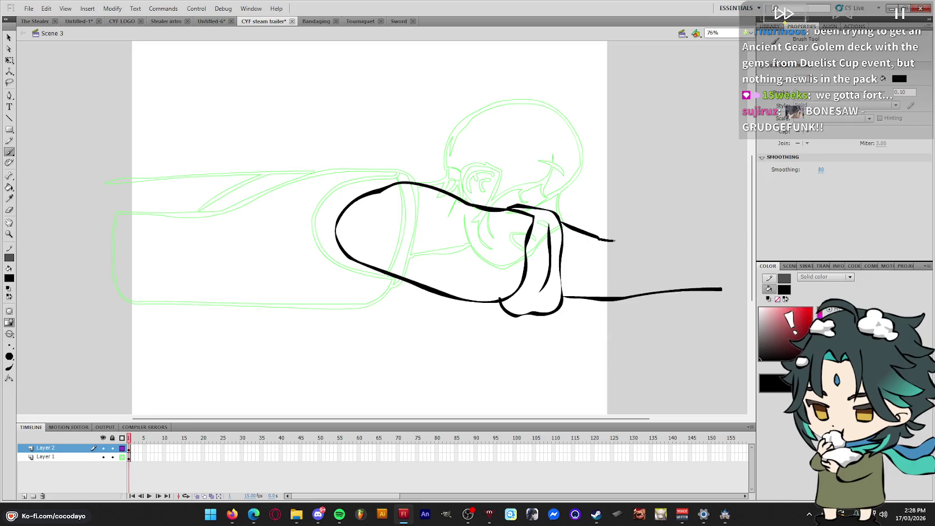
pyautogui.moveTo(614, 241)
pyautogui.mouseDown()
pyautogui.moveTo(699, 238)
pyautogui.moveTo(702, 313)
pyautogui.mouseUp()
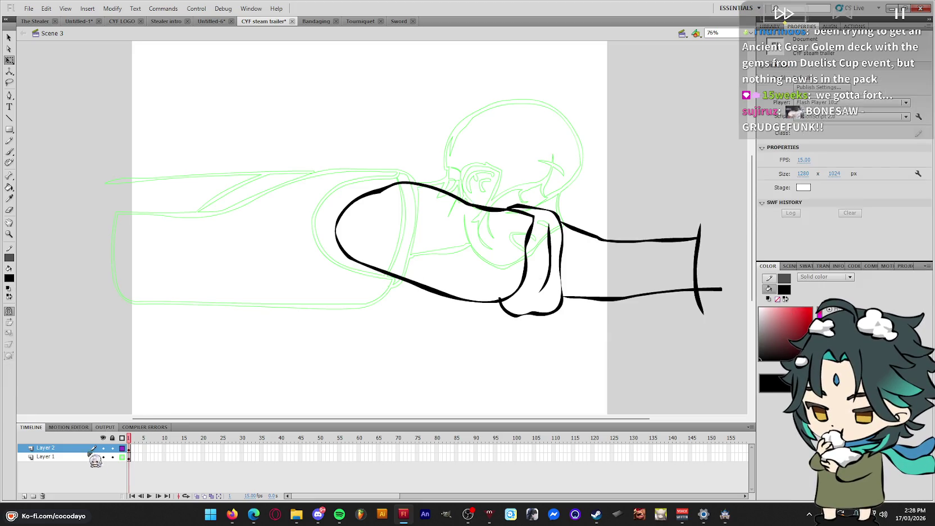
# Keep Layer 1 in outline view, extend it to frame 5, and go to Layer 2's frame 2
pyautogui.press('i')
pyautogui.click(121, 457)
pyautogui.press('q')
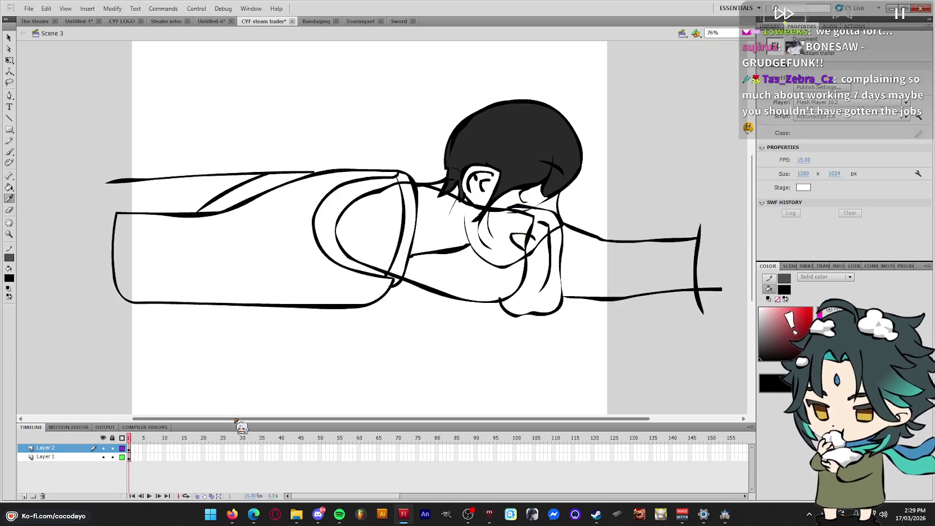
pyautogui.click(122, 457)
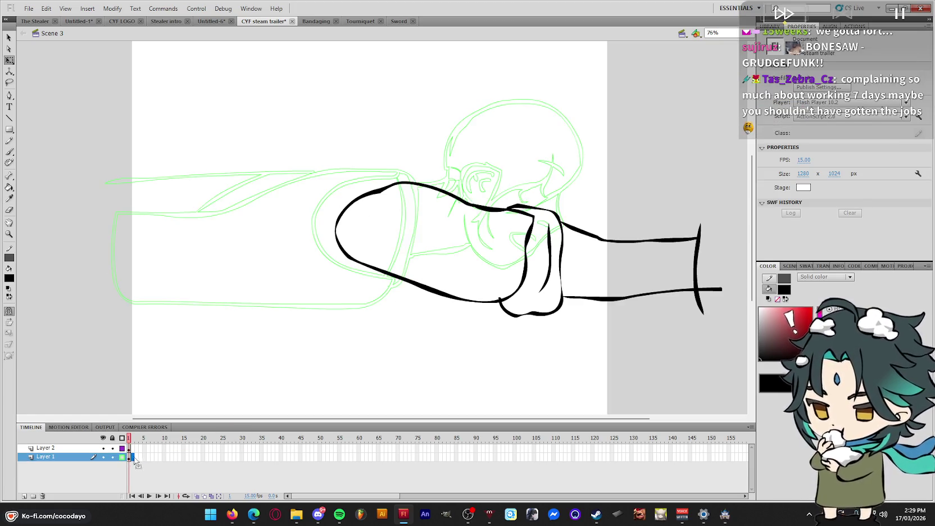
pyautogui.click(144, 457)
pyautogui.press('F5')
pyautogui.click(131, 448)
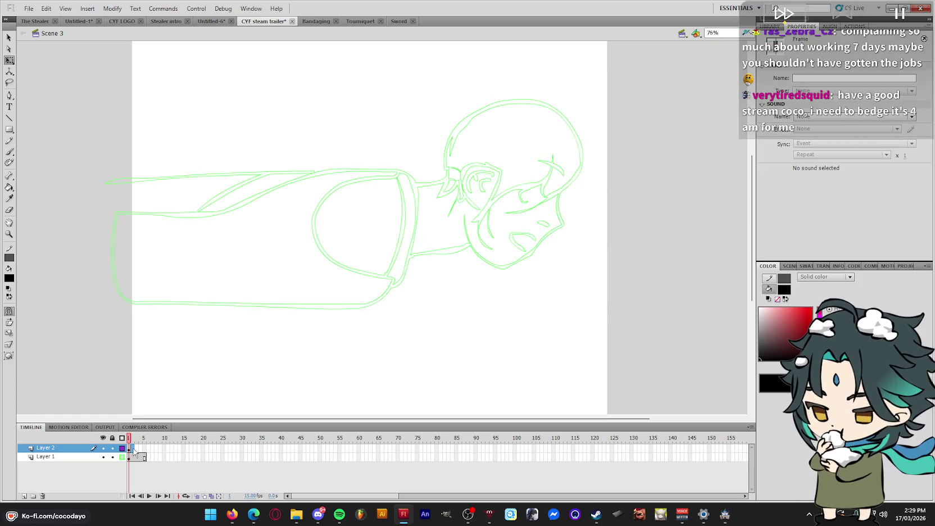
# On frame 2, brush the top of the cuff shape
pyautogui.press('b')
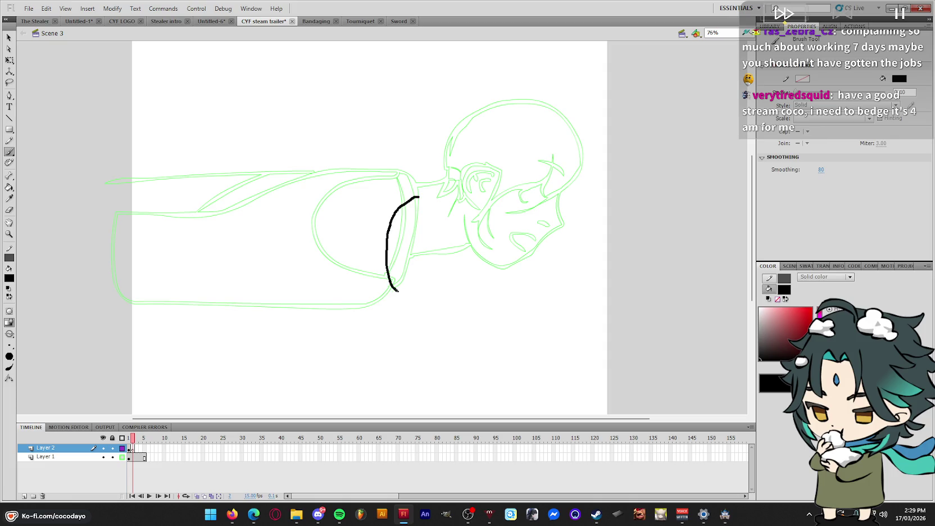
pyautogui.moveTo(440, 201); pyautogui.dragTo(417, 197)
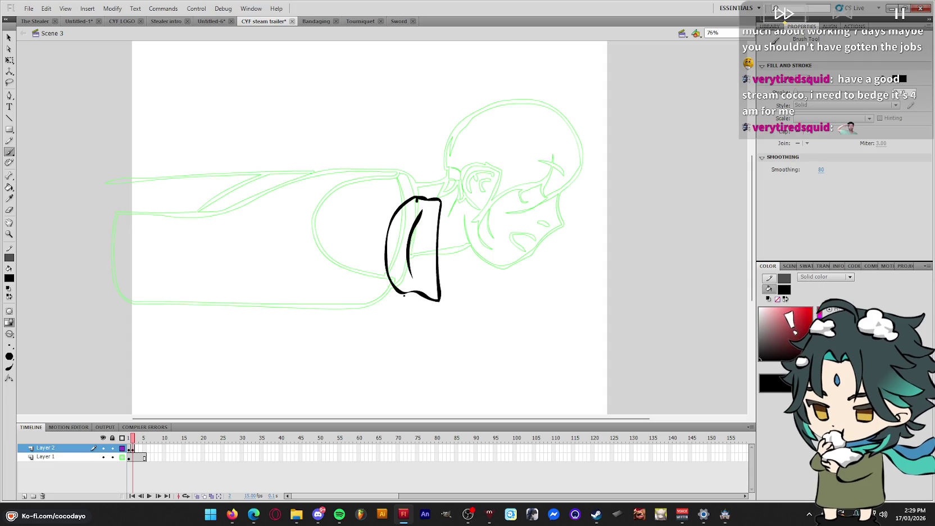
pyautogui.moveTo(403, 292); pyautogui.dragTo(366, 289)
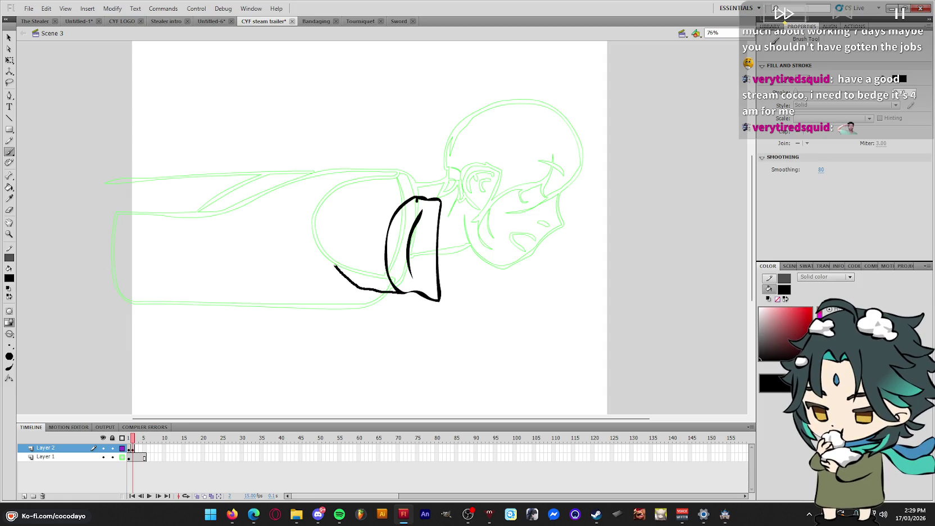
pyautogui.hotkey('ctrl', 'z')
# Shift the cuff down slightly and ink the sleeve's back curve arcing over to the cuff
pyautogui.click(105, 448)
pyautogui.press('q')
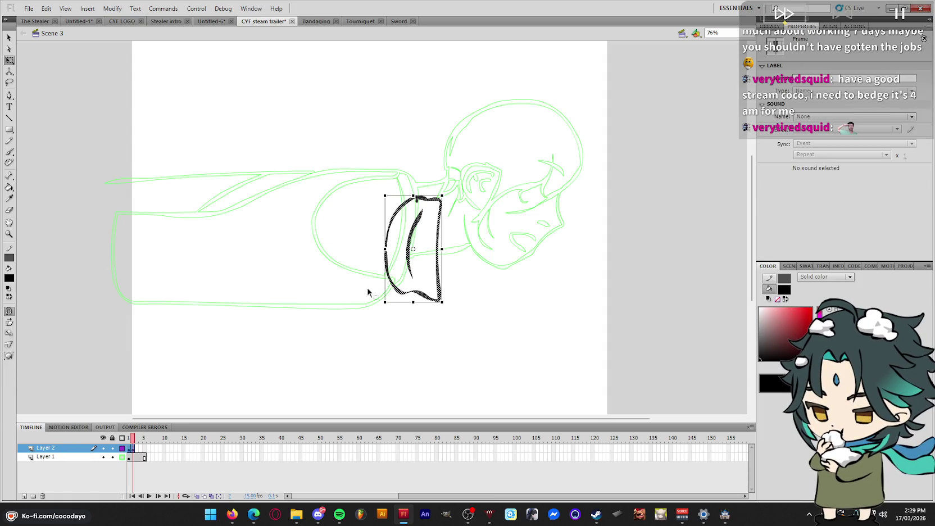
pyautogui.moveTo(415, 267); pyautogui.dragTo(415, 289)
pyautogui.press('b')
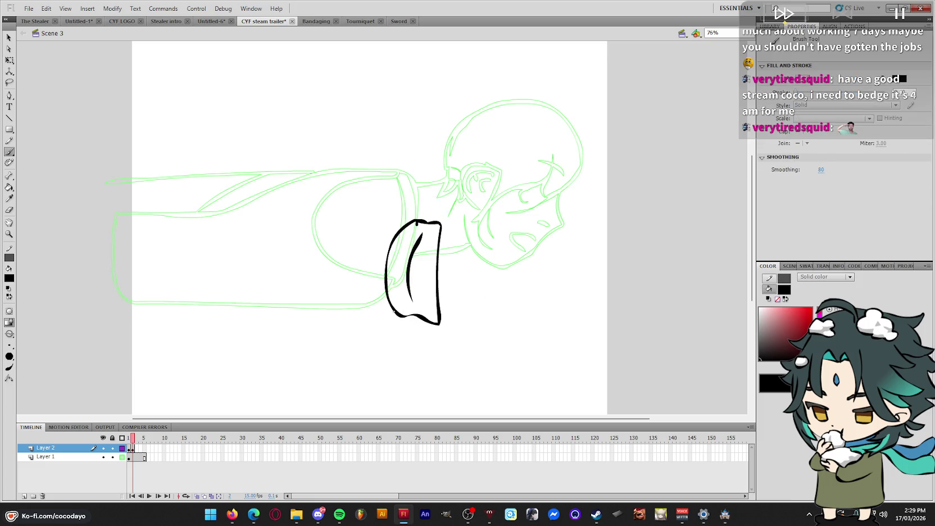
pyautogui.moveTo(327, 240); pyautogui.dragTo(336, 205)
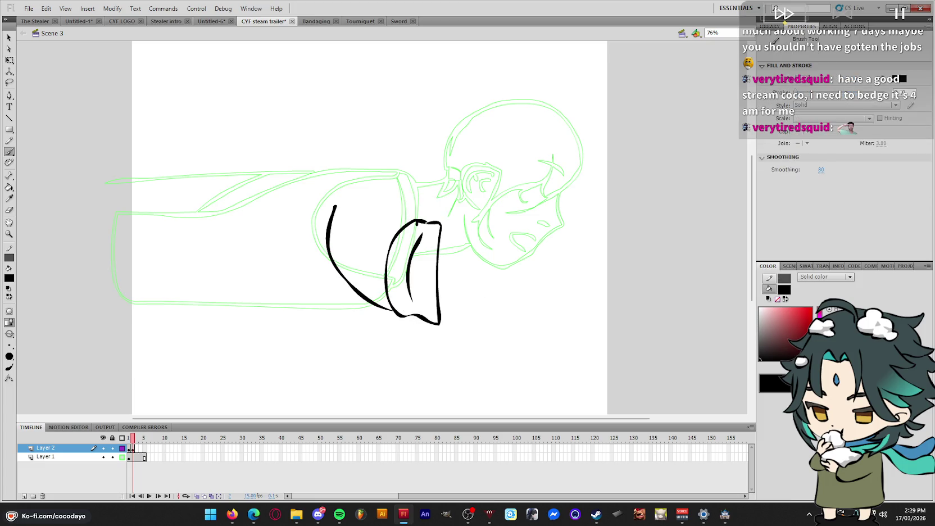
pyautogui.moveTo(427, 220); pyautogui.dragTo(334, 207)
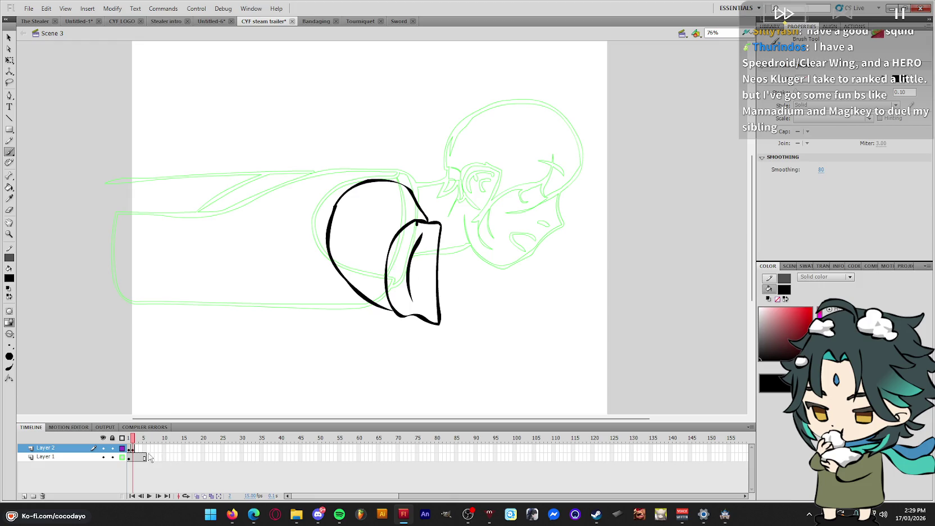
# Delete the leftover arm drawing from frame 3 and step back to the first frame
pyautogui.press('q')
pyautogui.click(133, 448)
pyautogui.click(136, 448)
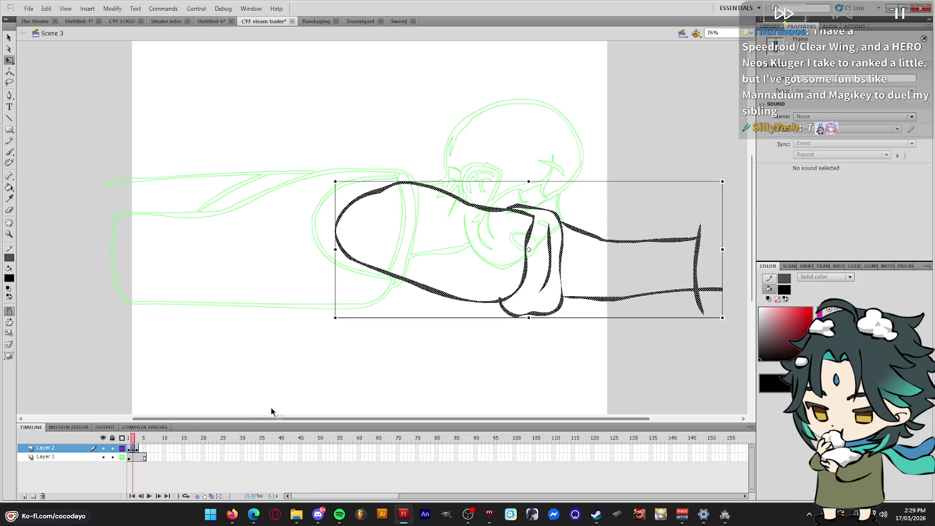
pyautogui.press('Delete')
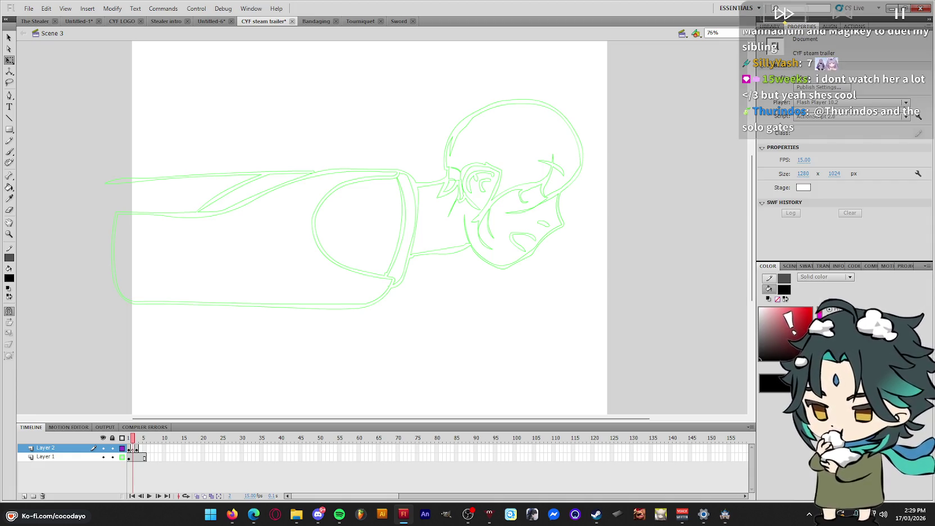
pyautogui.press(',')
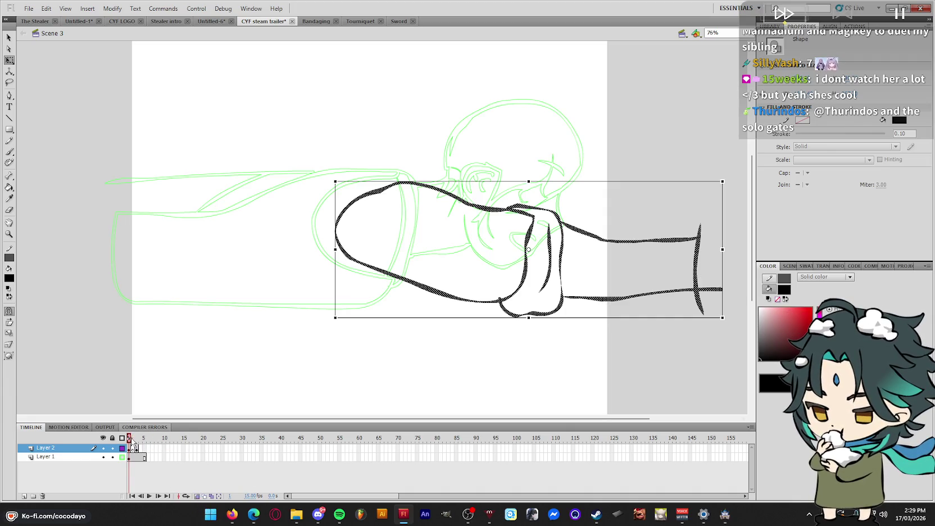
# With onion skin over frames 1–4, ink the in-between cuff loop and rounded sleeve on the next frame
pyautogui.moveTo(132, 444); pyautogui.dragTo(150, 448)
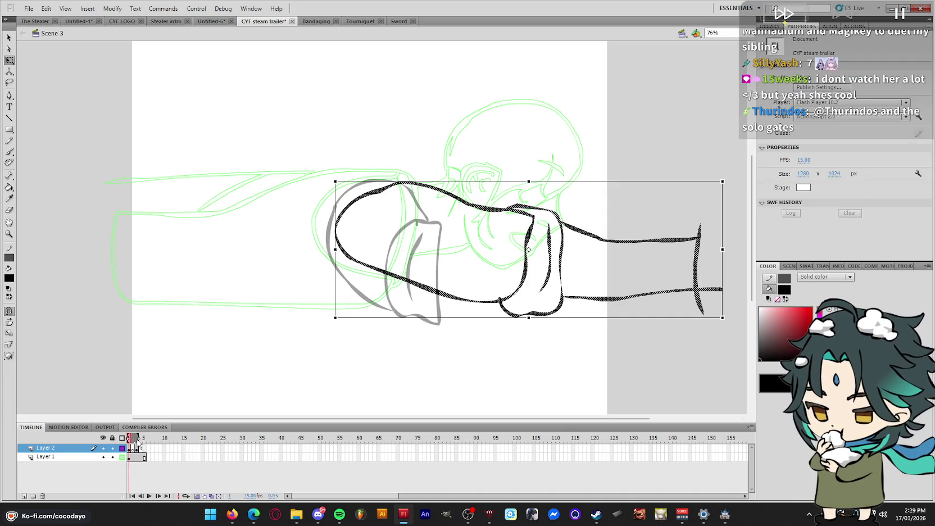
pyautogui.press('.')
pyautogui.press('b')
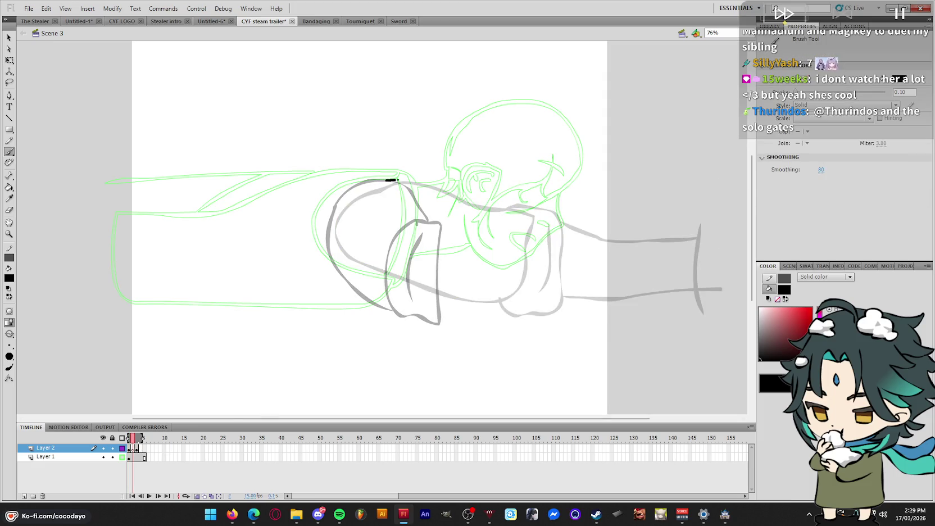
pyautogui.moveTo(398, 180)
pyautogui.mouseDown()
pyautogui.moveTo(472, 212)
pyautogui.moveTo(461, 231)
pyautogui.mouseUp()
pyautogui.hotkey('ctrl', 'z')
pyautogui.moveTo(471, 312)
pyautogui.mouseDown()
pyautogui.moveTo(481, 214)
pyautogui.moveTo(451, 207)
pyautogui.moveTo(339, 234)
pyautogui.mouseUp()
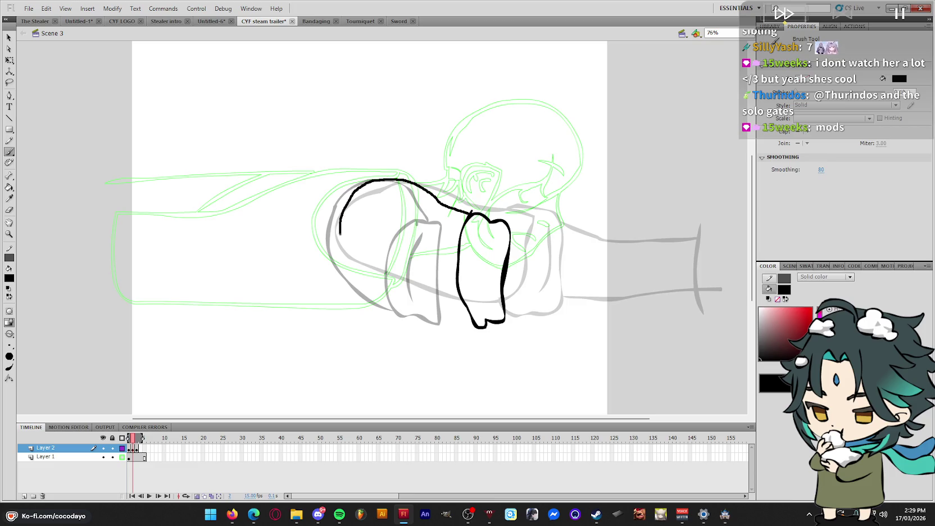
pyautogui.moveTo(339, 234); pyautogui.dragTo(471, 313)
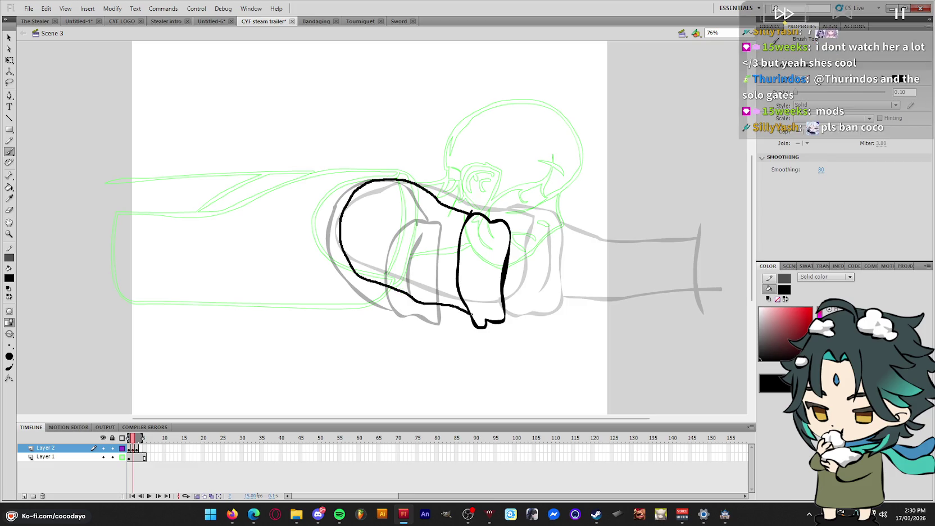
# Draw the upper and lower forearm lines with a capped end, hide onion skin, and play back
pyautogui.moveTo(508, 227); pyautogui.dragTo(686, 247)
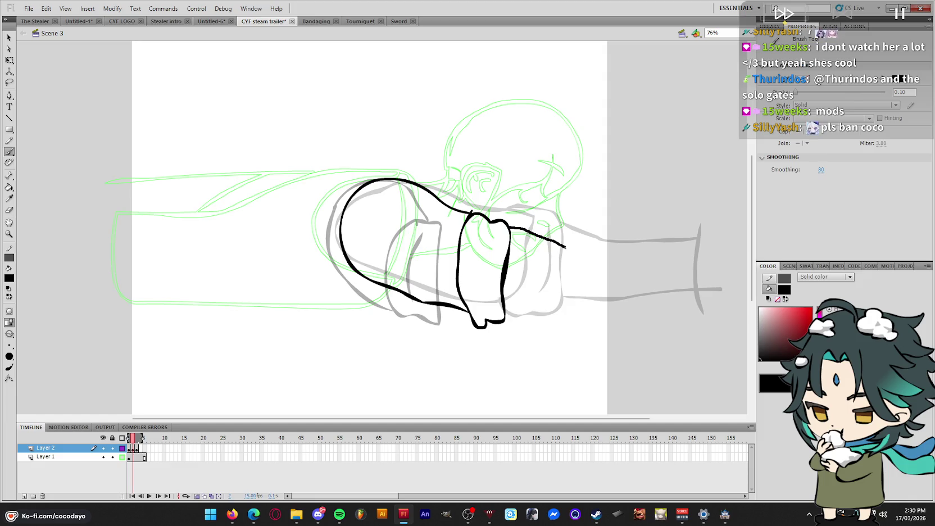
pyautogui.moveTo(528, 317); pyautogui.dragTo(703, 289)
pyautogui.hotkey('ctrl', 'z')
pyautogui.moveTo(508, 309); pyautogui.dragTo(705, 290)
pyautogui.moveTo(681, 231); pyautogui.dragTo(689, 321)
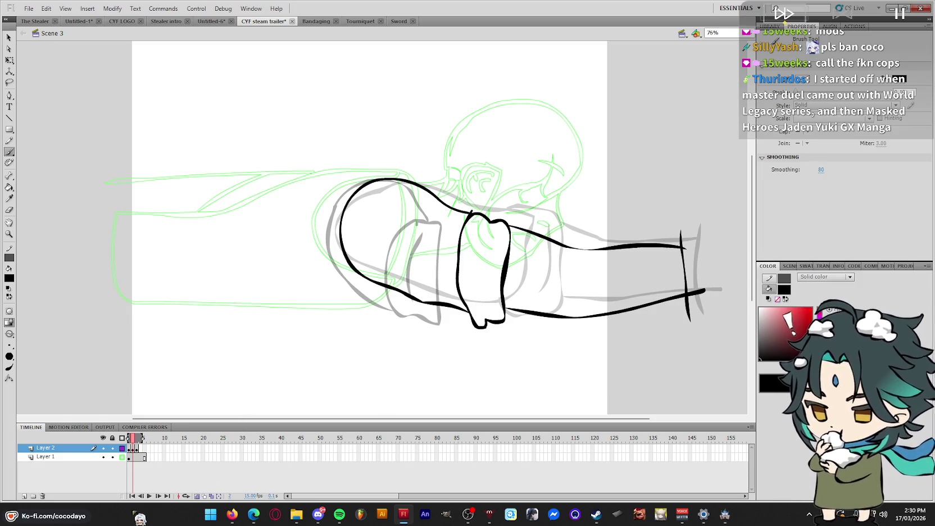
pyautogui.click(196, 495)
pyautogui.press('Return')
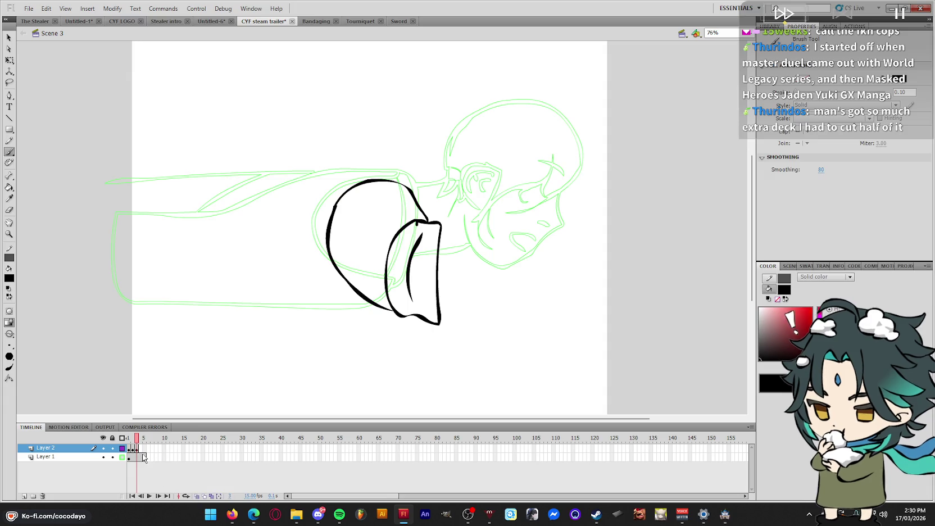
# With onion skin back on, redraw the extended upper forearm line and lower forearm curve
pyautogui.click(197, 495)
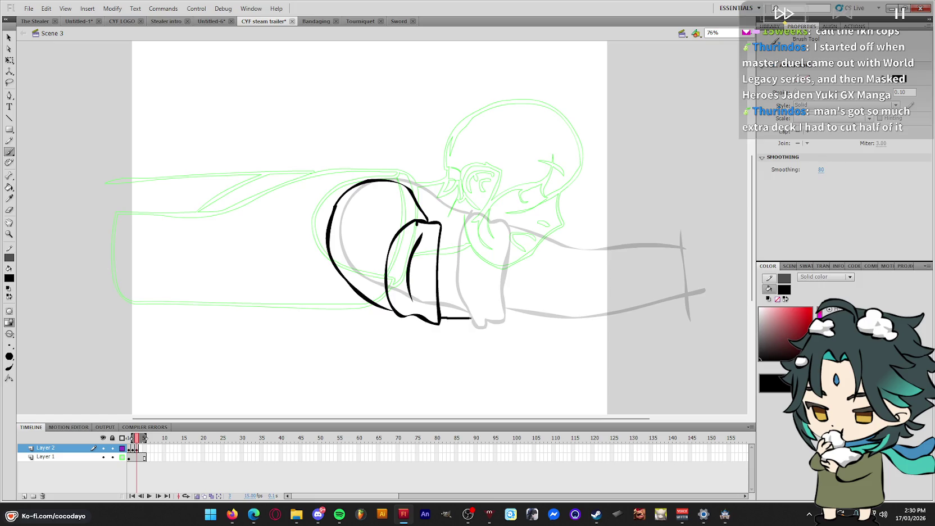
pyautogui.hotkey('ctrl', 'z')
pyautogui.moveTo(575, 248); pyautogui.dragTo(635, 247)
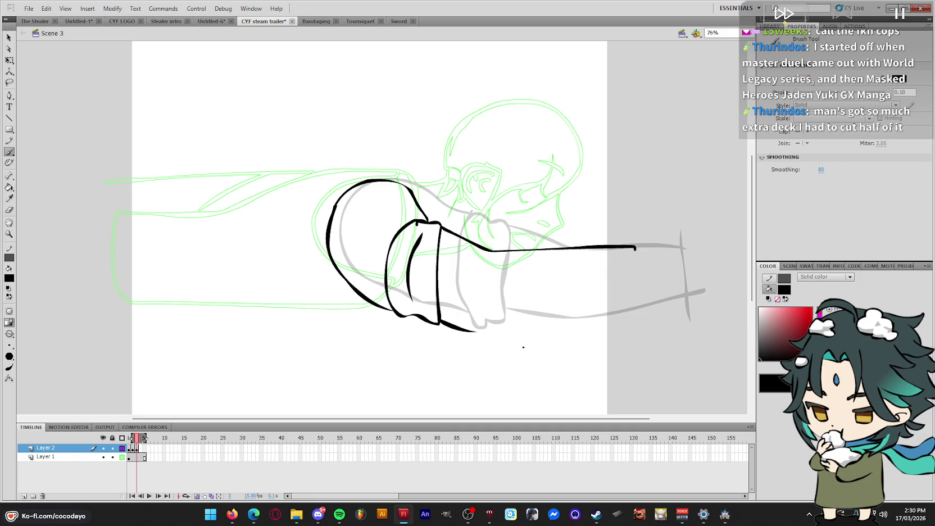
pyautogui.moveTo(523, 322); pyautogui.dragTo(593, 314)
pyautogui.hotkey('ctrl', 'z')
pyautogui.moveTo(466, 332)
pyautogui.mouseDown()
pyautogui.moveTo(639, 299)
pyautogui.moveTo(629, 317)
pyautogui.mouseUp()
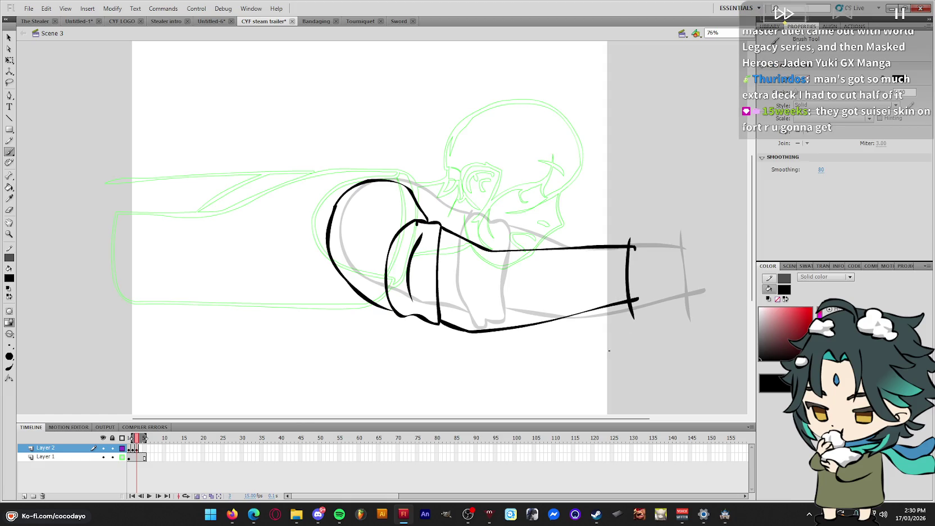
# On frame 3, rotate the arm drawing downward around a repositioned pivot and play back
pyautogui.press(',')
pyautogui.press(',')
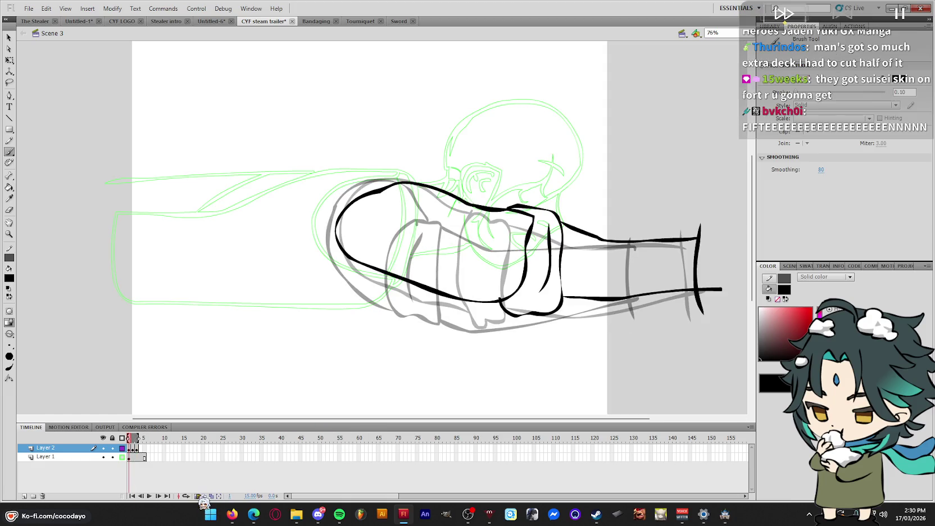
pyautogui.press('.')
pyautogui.press('.')
pyautogui.click(198, 497)
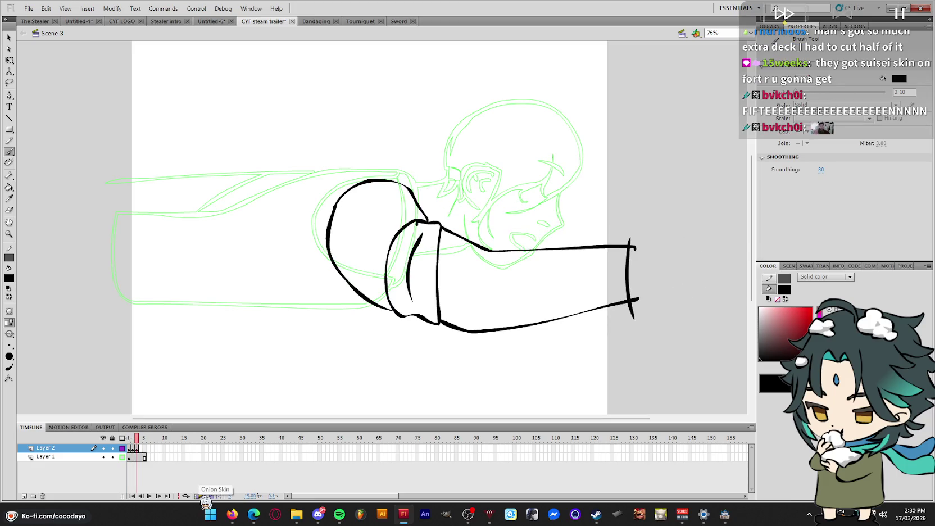
pyautogui.press('q')
pyautogui.click(70, 448)
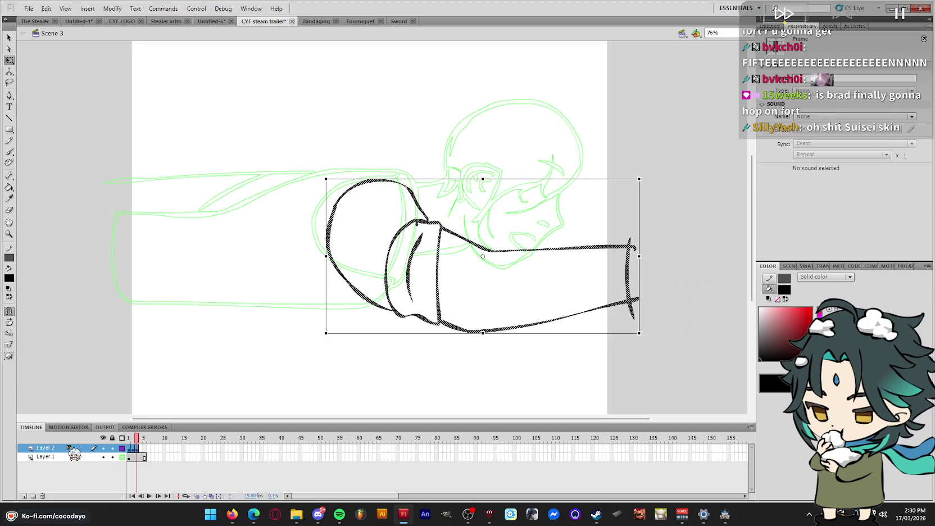
pyautogui.click(478, 253)
pyautogui.moveTo(482, 256); pyautogui.dragTo(380, 193)
pyautogui.moveTo(645, 337)
pyautogui.mouseDown()
pyautogui.moveTo(642, 361)
pyautogui.moveTo(692, 359)
pyautogui.mouseUp()
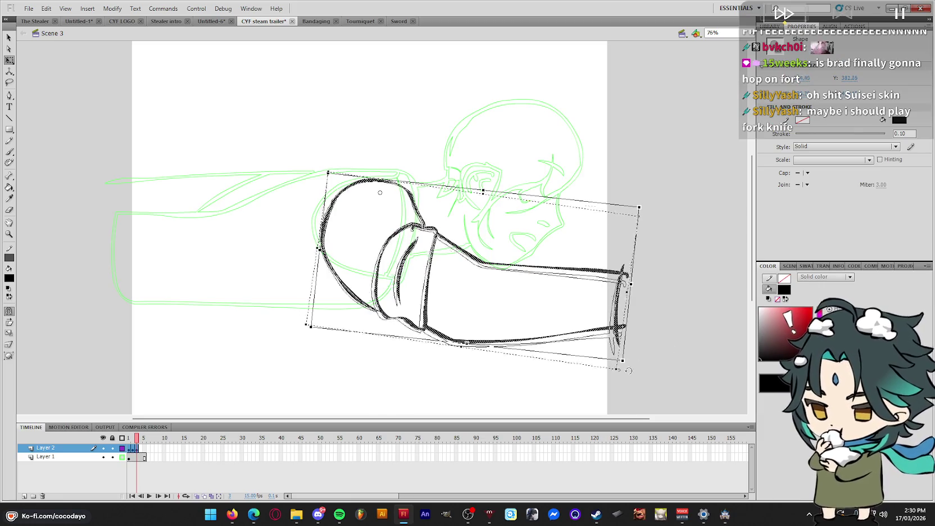
pyautogui.click(693, 359)
pyautogui.press('Return')
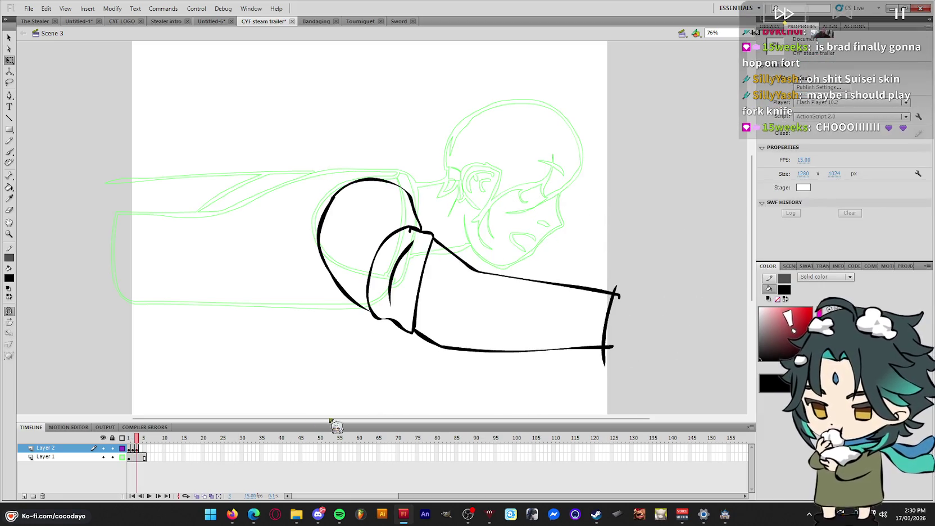
# Rotate the previous frame's arm to a new angle around a pivot near its end, then compare
pyautogui.press(',')
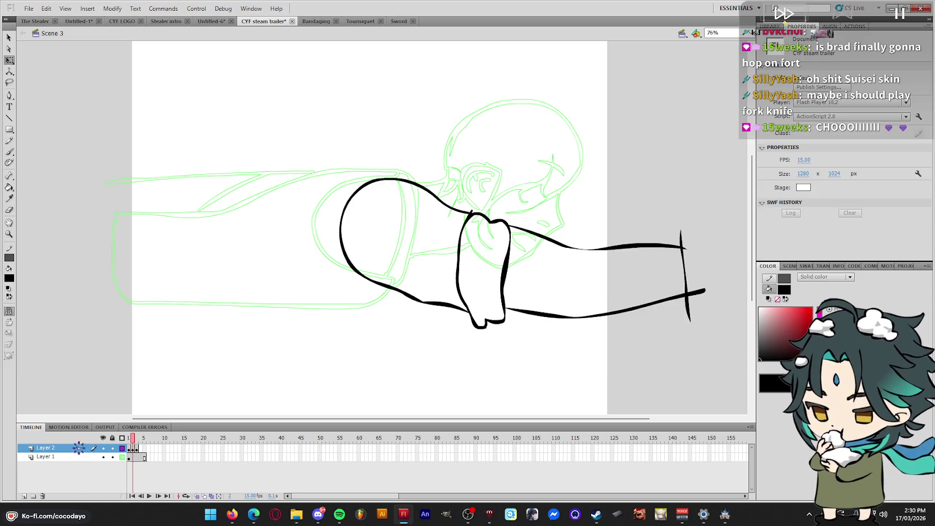
pyautogui.hotkey('ctrl', 'a')
pyautogui.moveTo(522, 253); pyautogui.dragTo(362, 225)
pyautogui.moveTo(699, 174); pyautogui.dragTo(699, 190)
pyautogui.press(',')
pyautogui.press('Return')
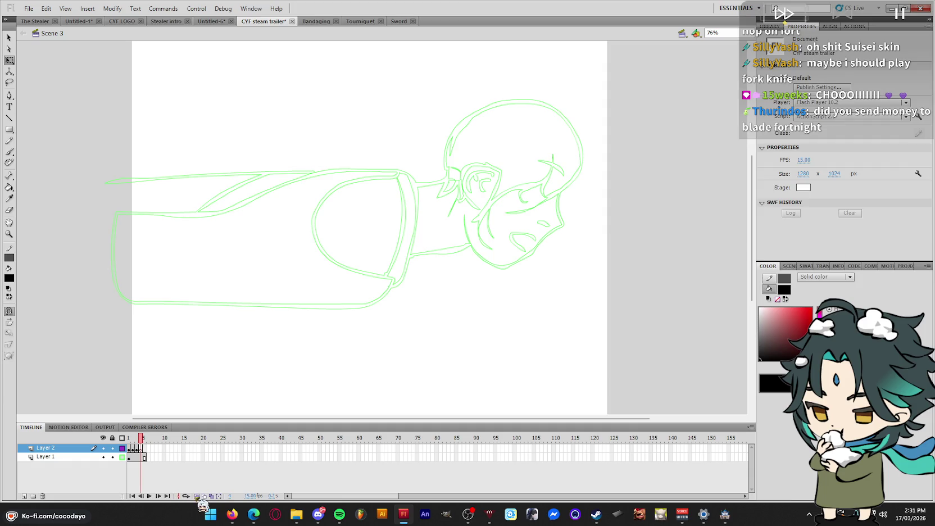
# On frame 4, ink the curved upper arm, its underside and the lower forearm line
pyautogui.press('b')
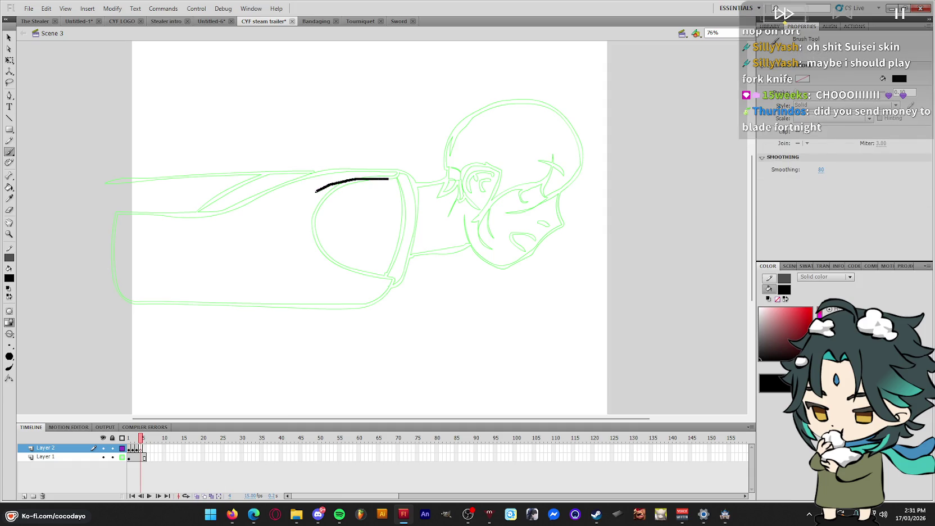
pyautogui.hotkey('ctrl', 'z')
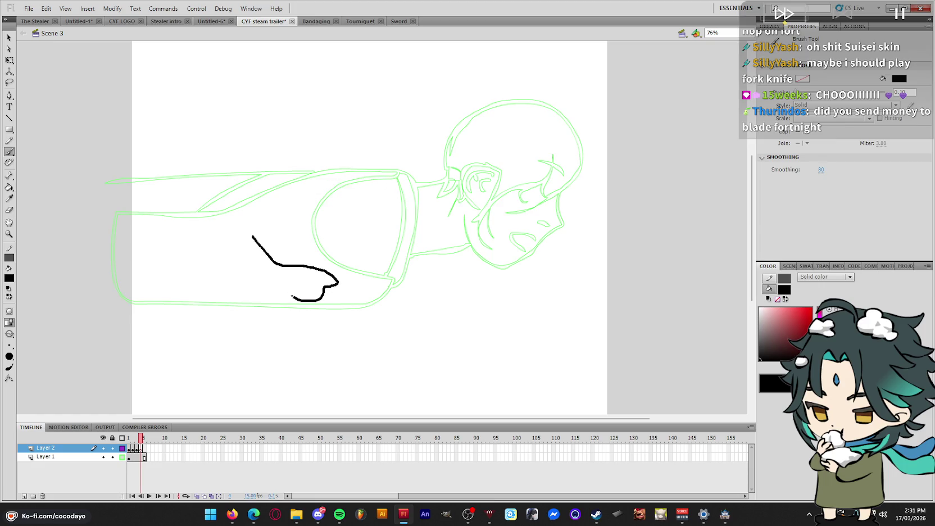
pyautogui.press('q')
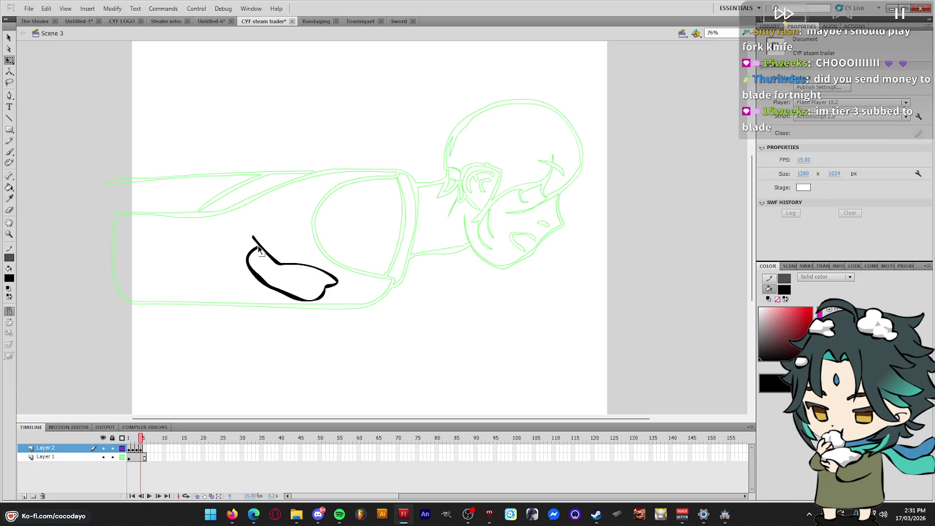
pyautogui.press('b')
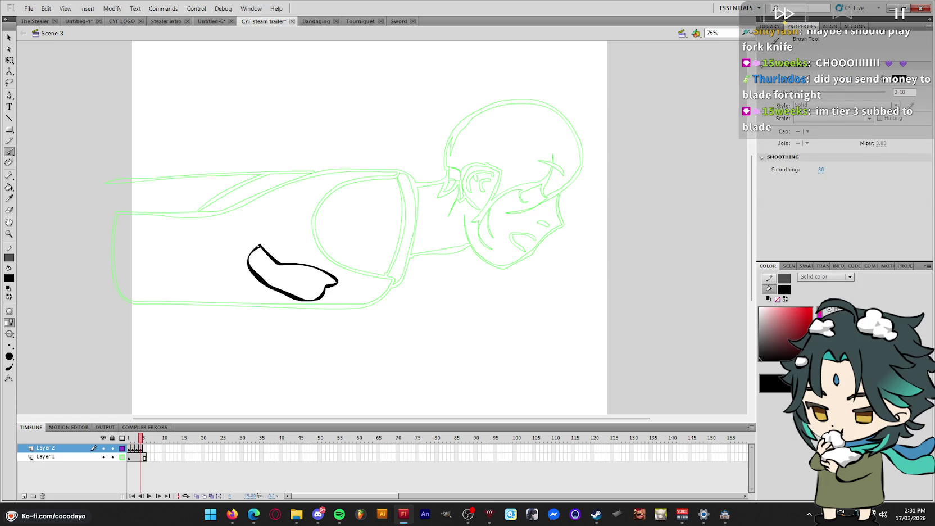
pyautogui.moveTo(400, 177); pyautogui.dragTo(403, 184)
pyautogui.hotkey('ctrl', 'z')
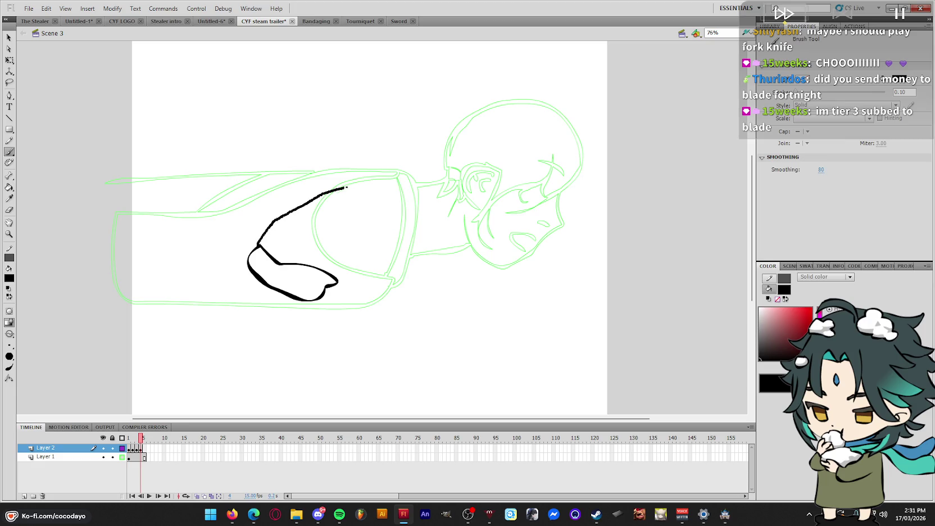
pyautogui.moveTo(336, 279)
pyautogui.mouseDown()
pyautogui.moveTo(325, 280)
pyautogui.moveTo(455, 305)
pyautogui.mouseUp()
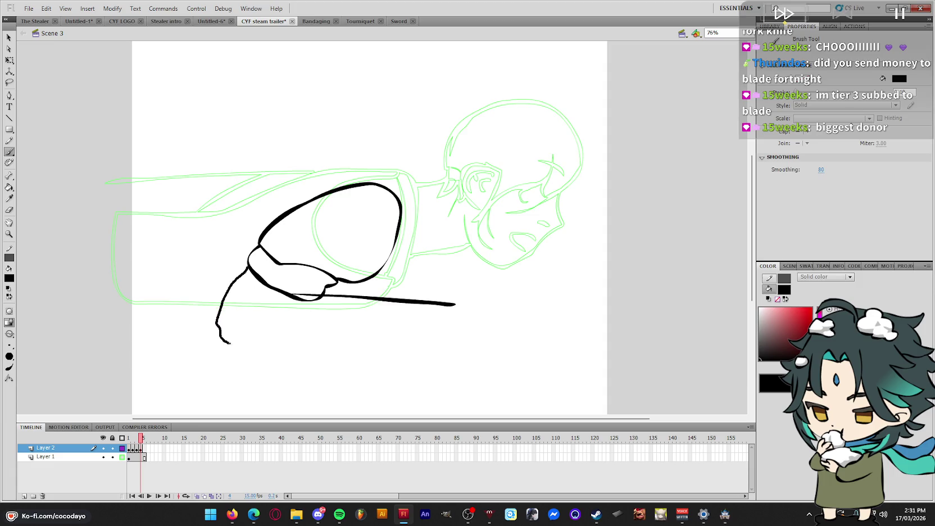
pyautogui.moveTo(462, 348); pyautogui.dragTo(462, 349)
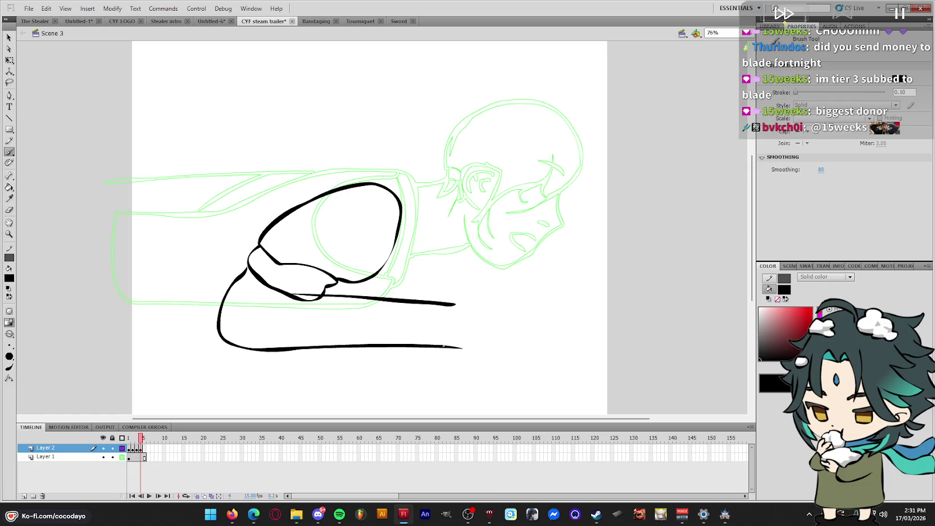
pyautogui.moveTo(443, 346); pyautogui.dragTo(459, 339)
# Reshape the lower forearm curve and ink the hand with fingers bending downward
pyautogui.press('q')
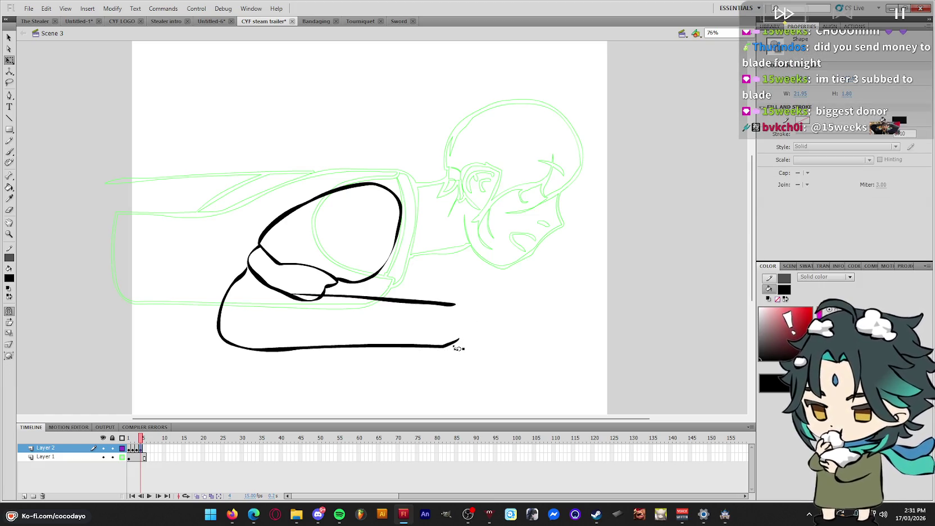
pyautogui.click(457, 348)
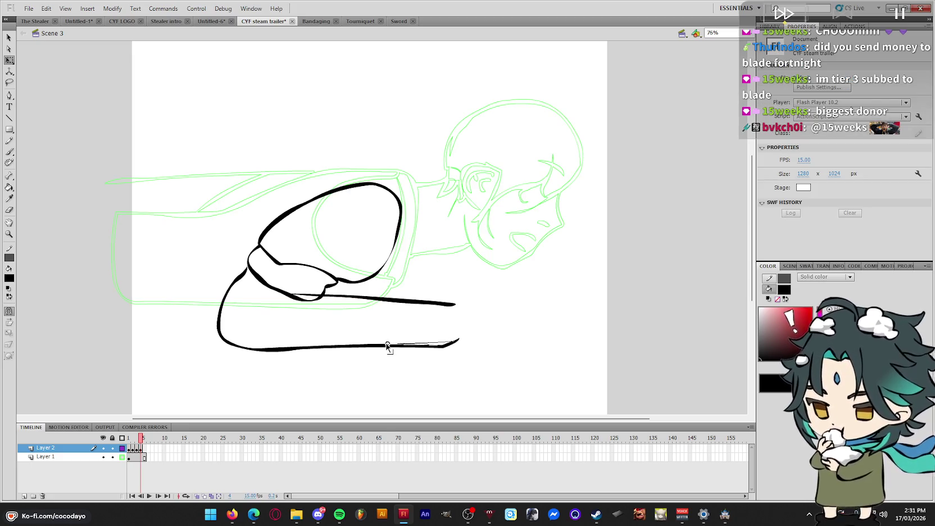
pyautogui.moveTo(387, 345)
pyautogui.mouseDown()
pyautogui.moveTo(442, 352)
pyautogui.moveTo(527, 324)
pyautogui.mouseUp()
pyautogui.press('b')
pyautogui.moveTo(453, 342); pyautogui.dragTo(471, 344)
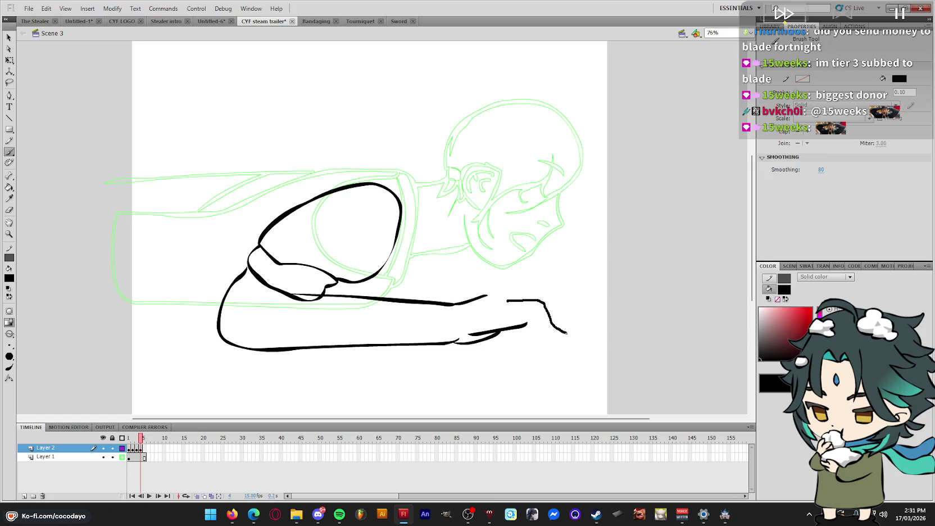
pyautogui.moveTo(566, 343)
pyautogui.mouseDown()
pyautogui.moveTo(550, 346)
pyautogui.moveTo(518, 325)
pyautogui.mouseUp()
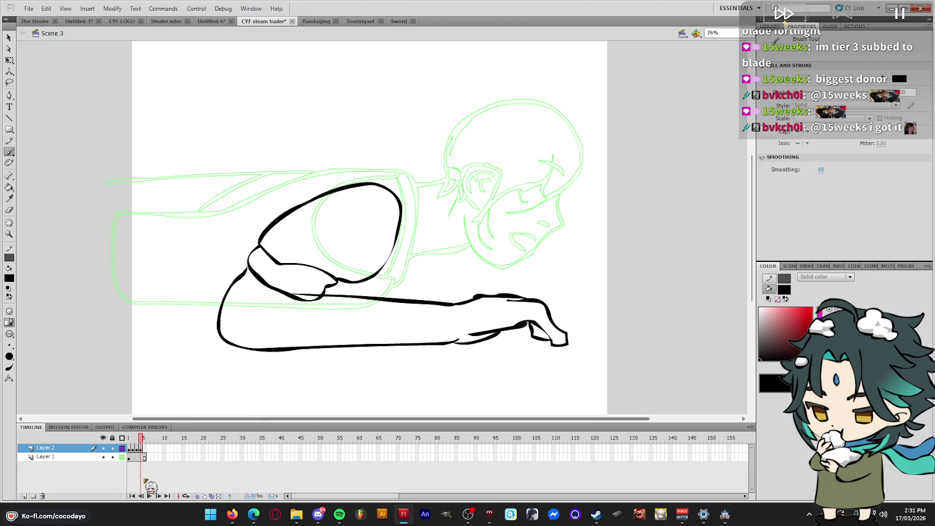
# Preview the reach, add dark finger detail lines to the hand, and preview again
pyautogui.press('q')
pyautogui.press('Return')
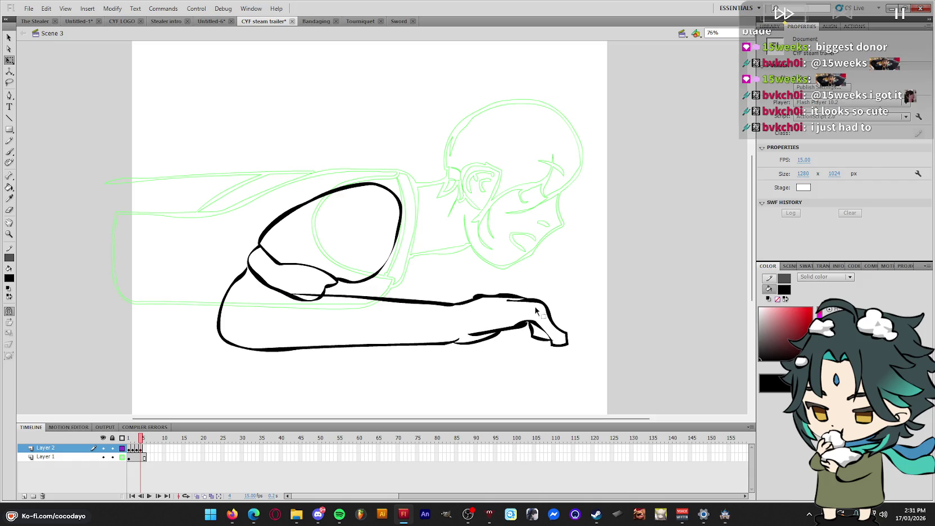
pyautogui.press('b')
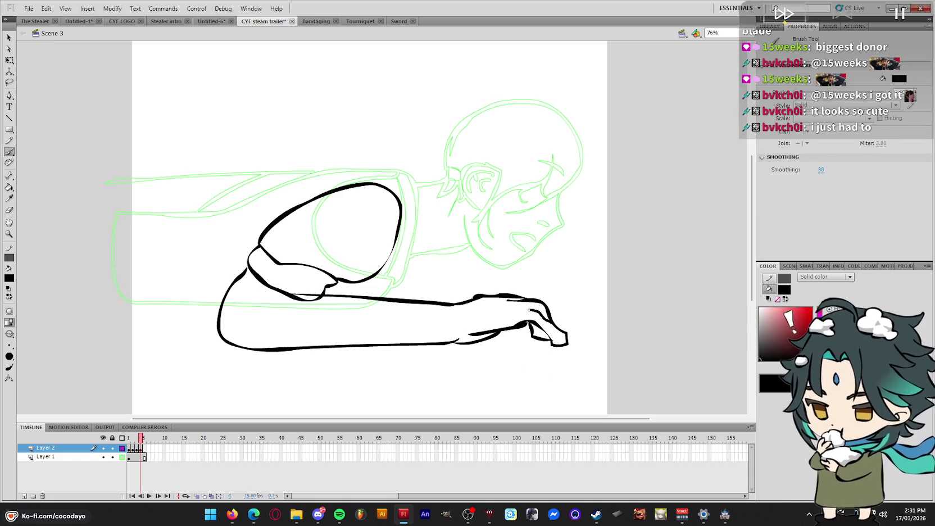
pyautogui.moveTo(565, 344); pyautogui.dragTo(529, 309)
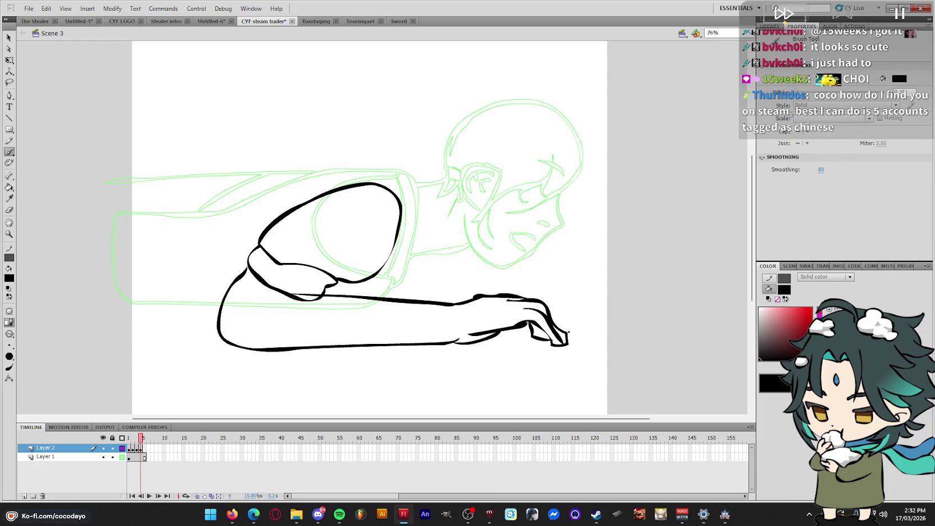
pyautogui.press('q')
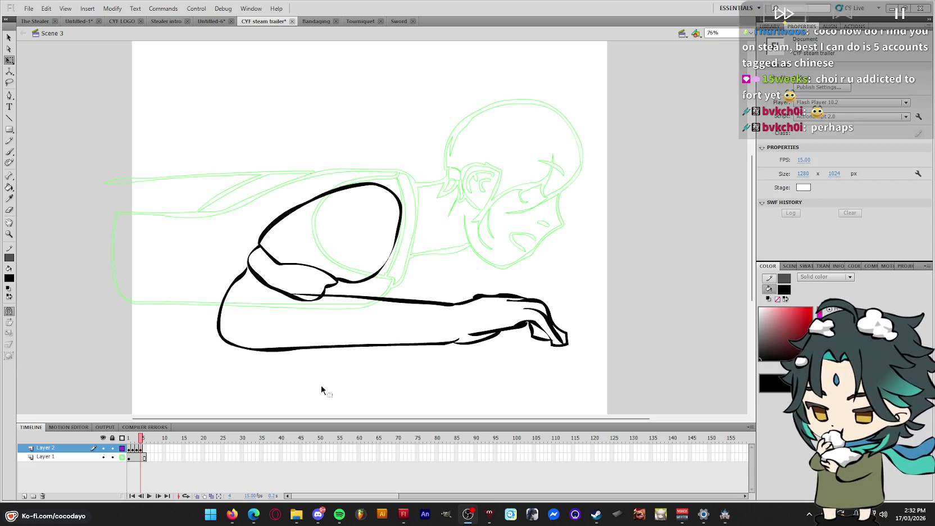
pyautogui.click(538, 336)
pyautogui.moveTo(533, 328); pyautogui.dragTo(534, 339)
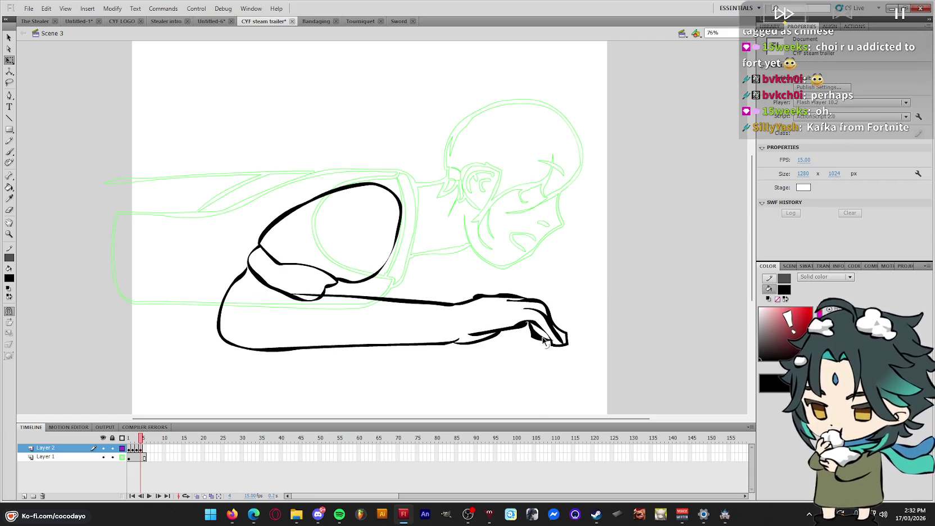
pyautogui.press('b')
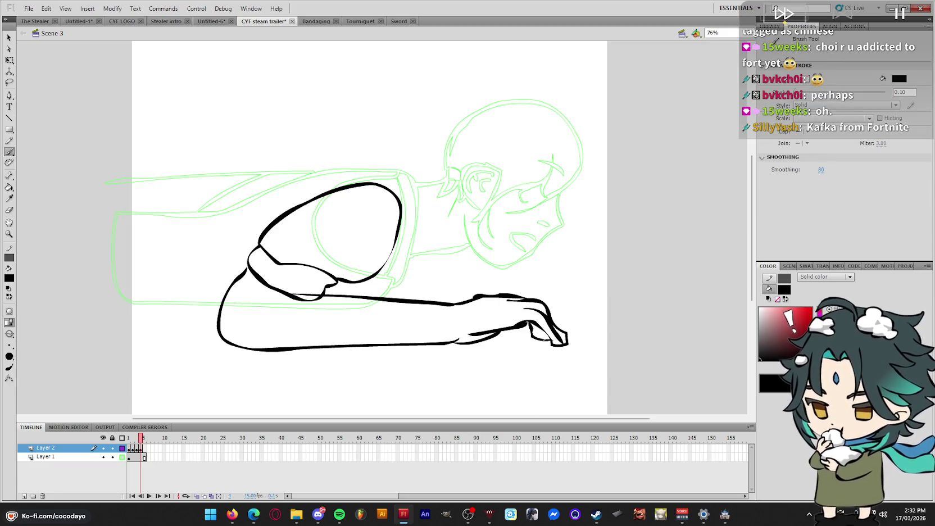
pyautogui.press('q')
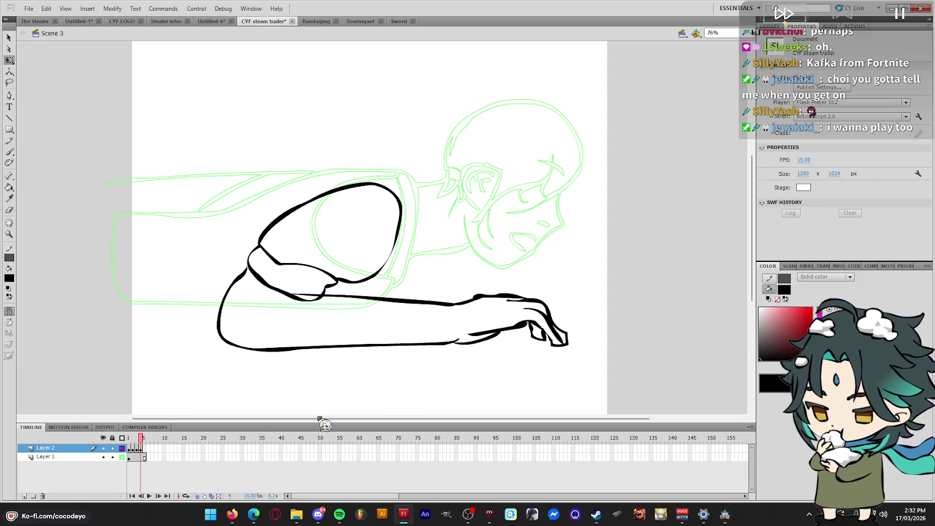
pyautogui.press('Return')
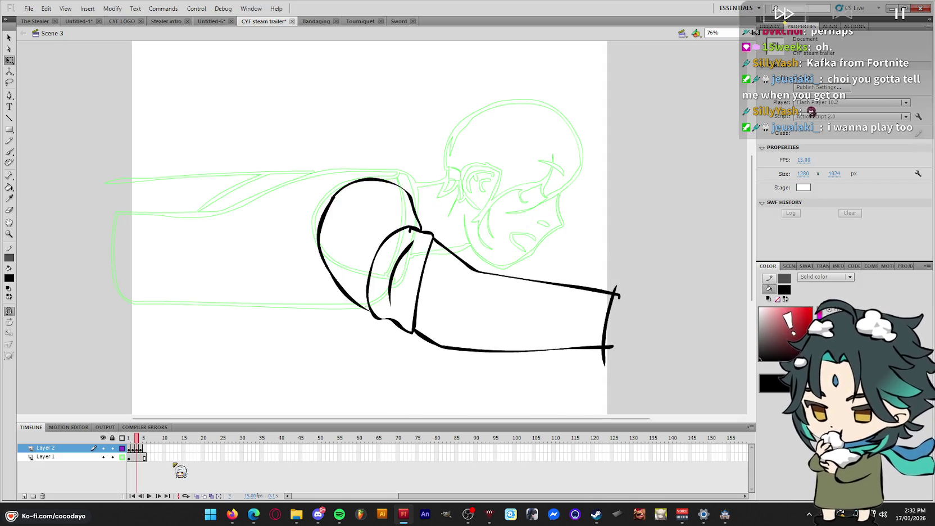
# On frame 5, hide the onion-skin ghosts and extend the lower arm line right
pyautogui.moveTo(676, 232); pyautogui.dragTo(567, 389)
pyautogui.press('b')
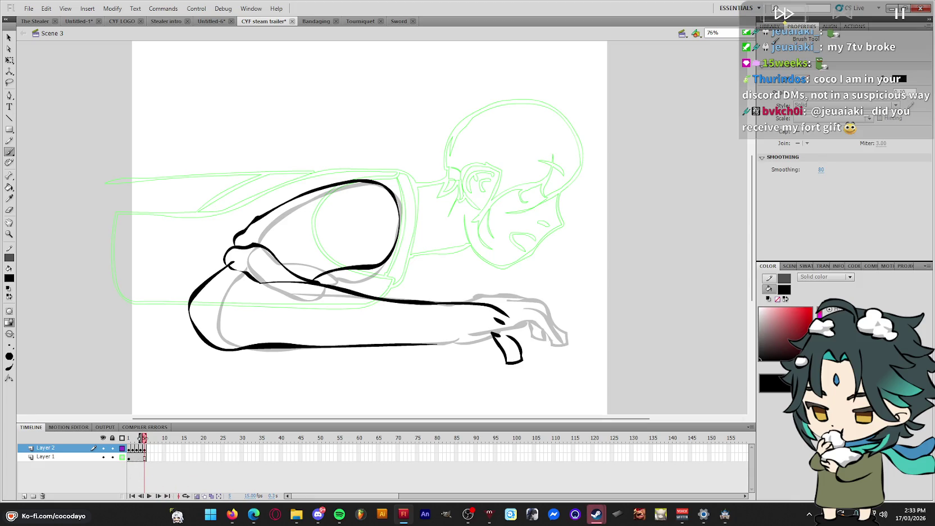
pyautogui.click(196, 496)
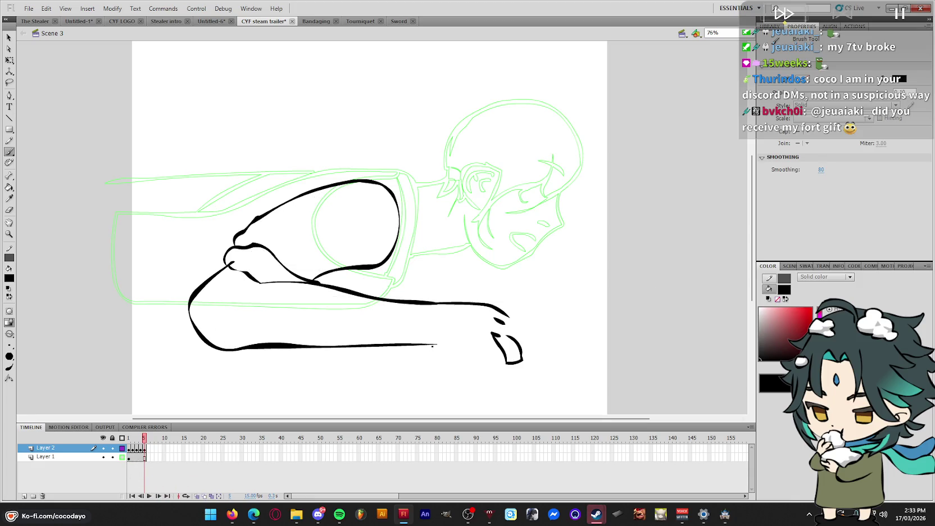
pyautogui.moveTo(435, 342); pyautogui.dragTo(518, 364)
pyautogui.press('q')
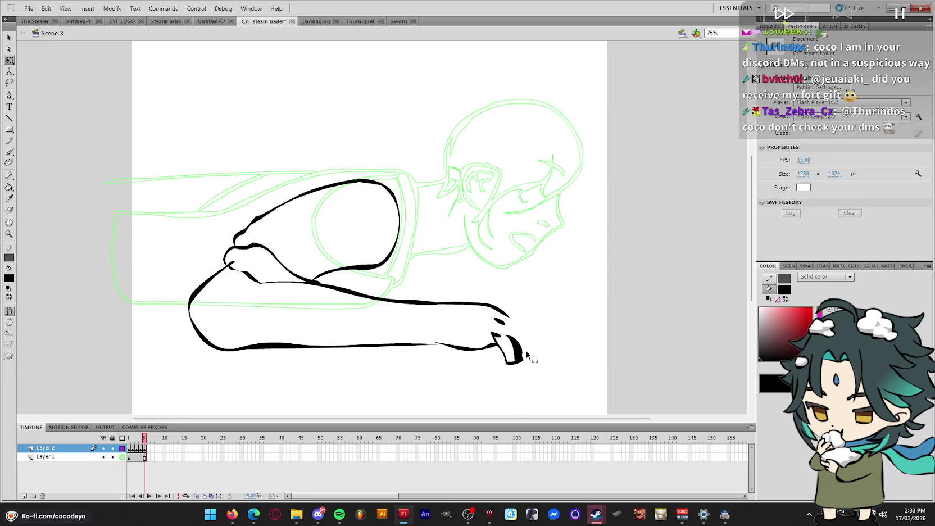
# Select the hand strokes, then switch to the Steam chat message box
pyautogui.moveTo(564, 318); pyautogui.dragTo(507, 375)
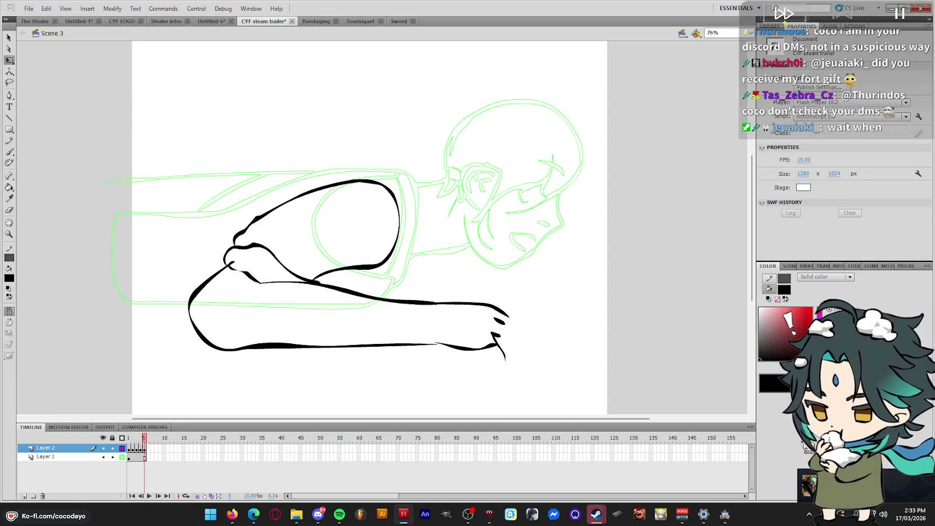
pyautogui.hotkey('alt', 'Tab')
pyautogui.click(396, 376)
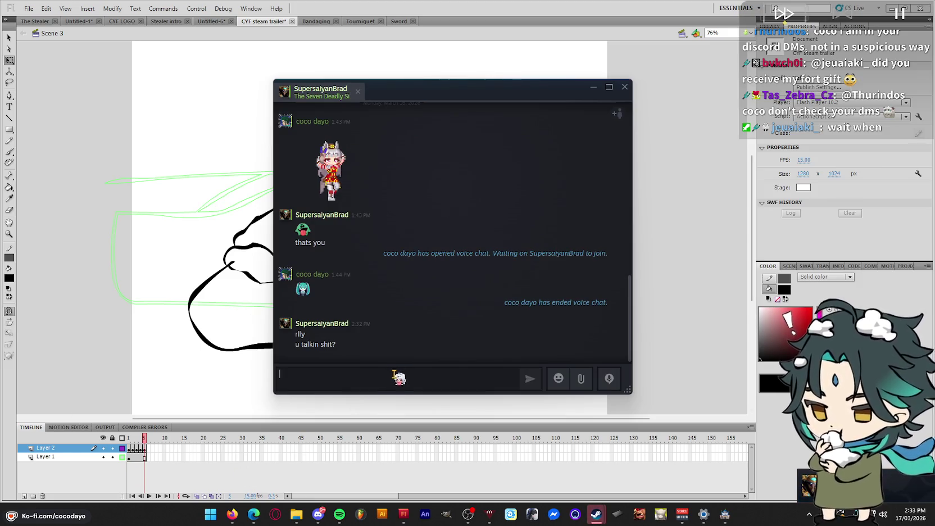
# Send '???????????????????' to the friend and start a voice chat
pyautogui.write('???????????????????')
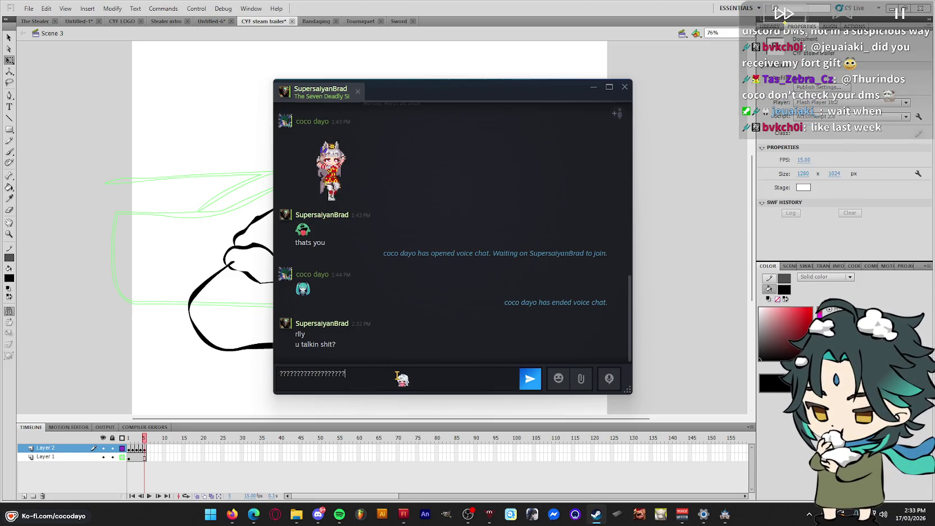
pyautogui.press('Return')
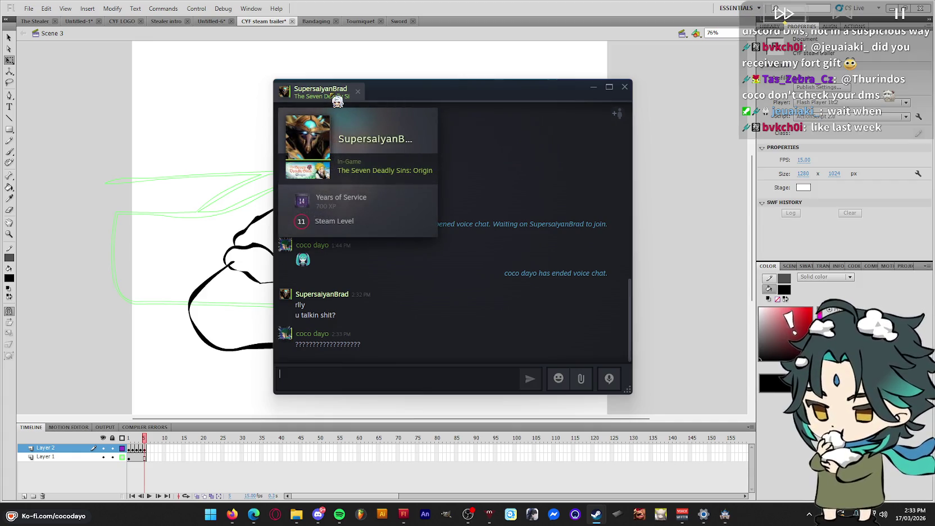
pyautogui.rightClick(331, 93)
pyautogui.click(370, 114)
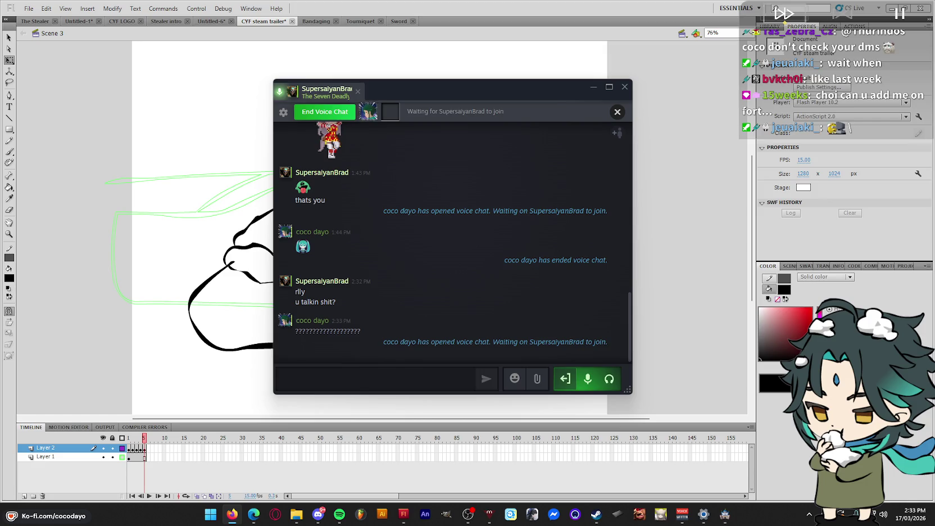
# Open the friend's Steam profile from the chat tab's options menu
pyautogui.hotkey('alt', 'Tab')
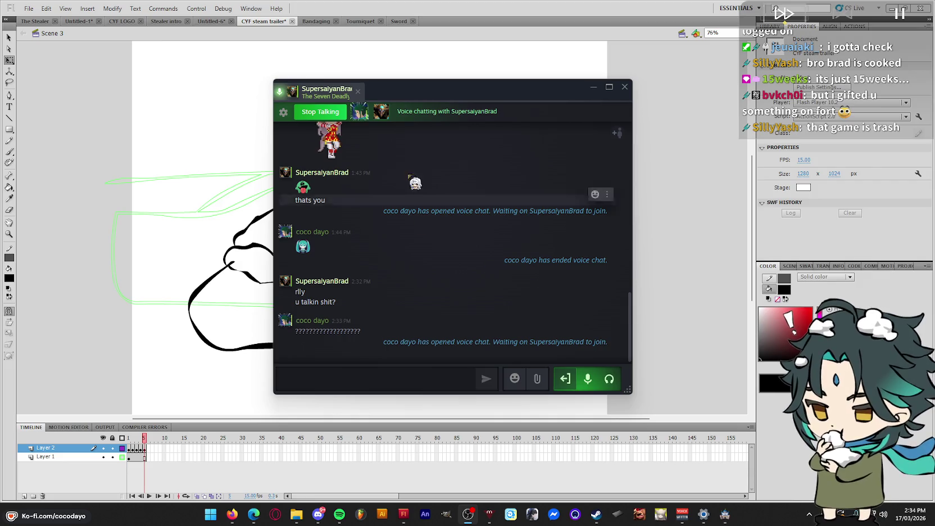
pyautogui.moveTo(326, 92)
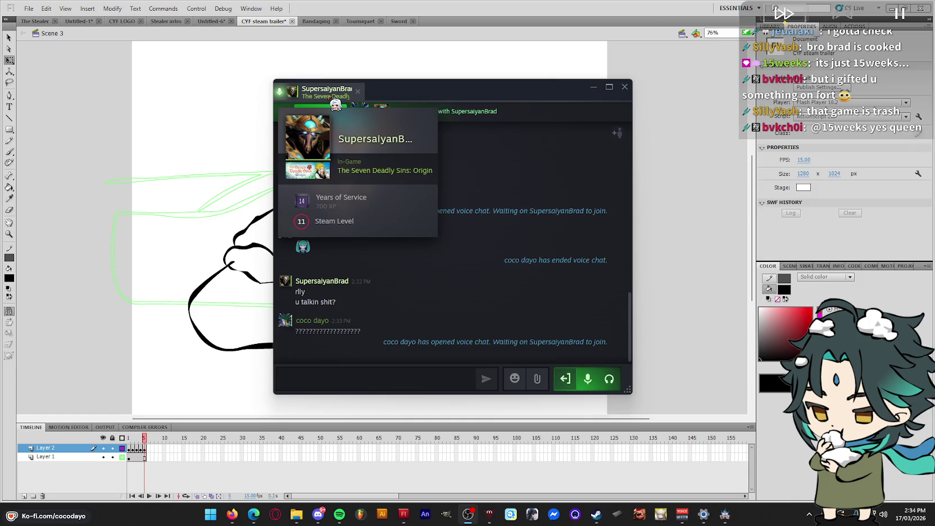
pyautogui.rightClick(330, 98)
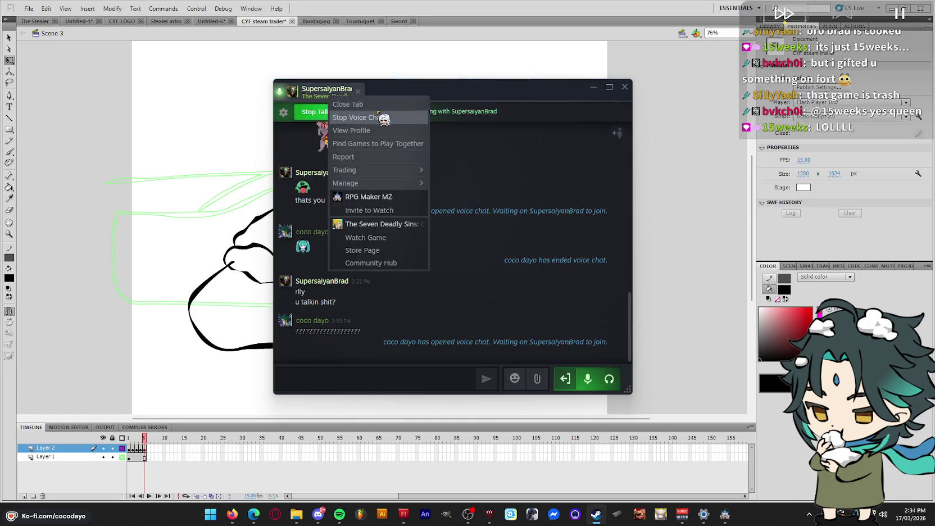
pyautogui.click(397, 138)
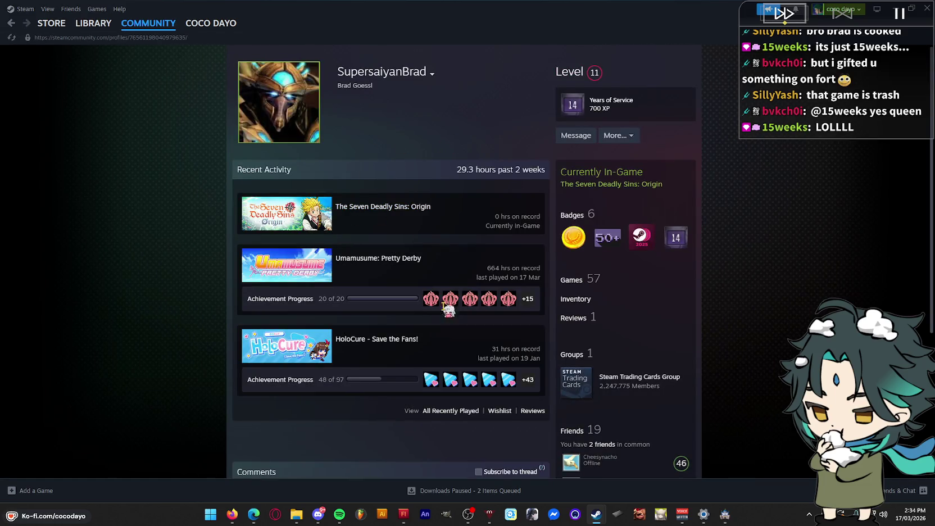
# Browse the friend's profile, then open The Seven Deadly Sins: Origin hub and its store page
pyautogui.scroll(-1, 769, 237)
pyautogui.scroll(-3, 769, 238)
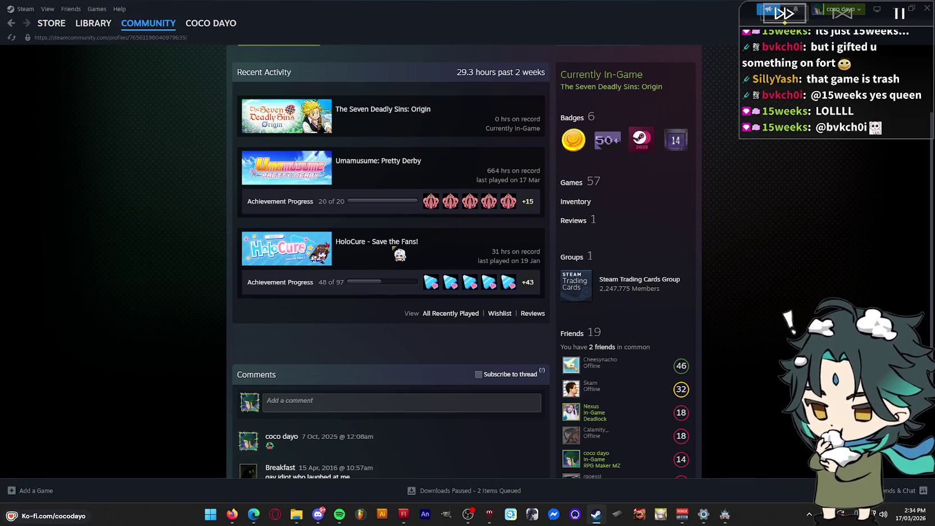
pyautogui.scroll(-3, 400, 246)
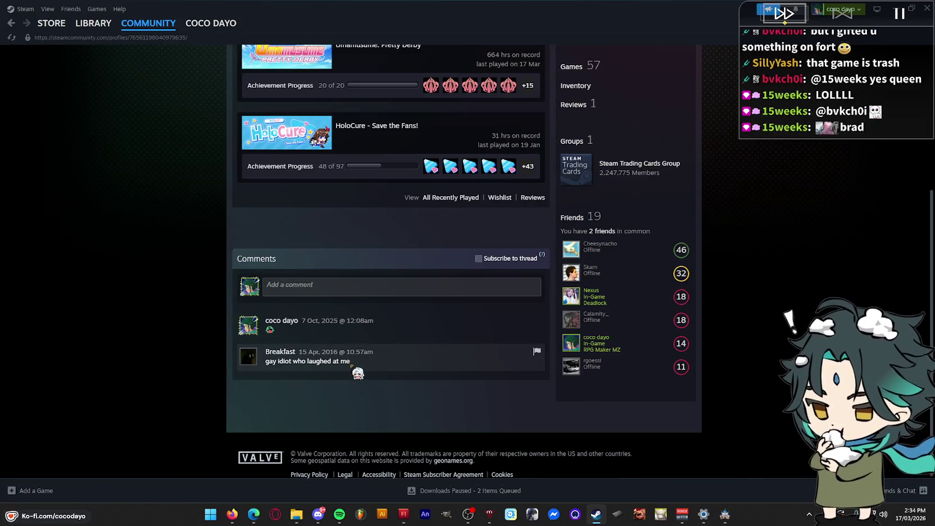
pyautogui.moveTo(366, 373); pyautogui.dragTo(256, 376)
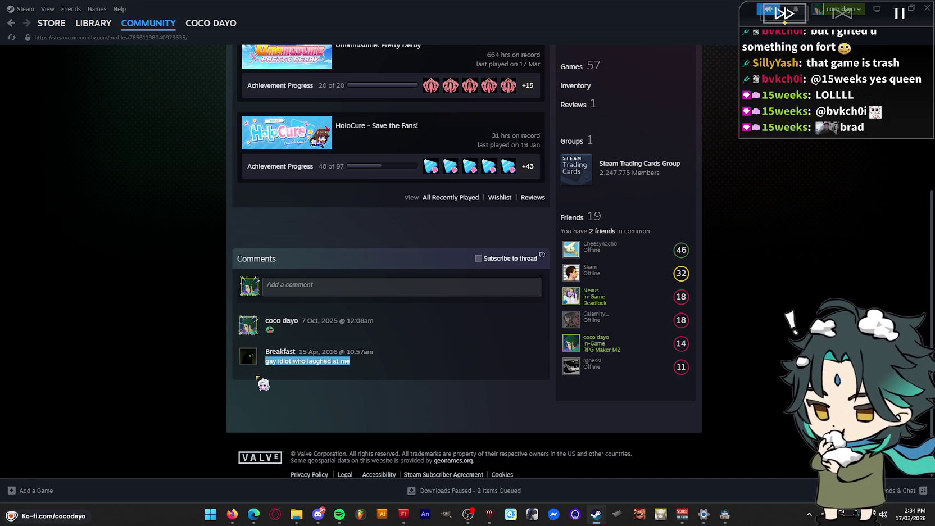
pyautogui.click(310, 370)
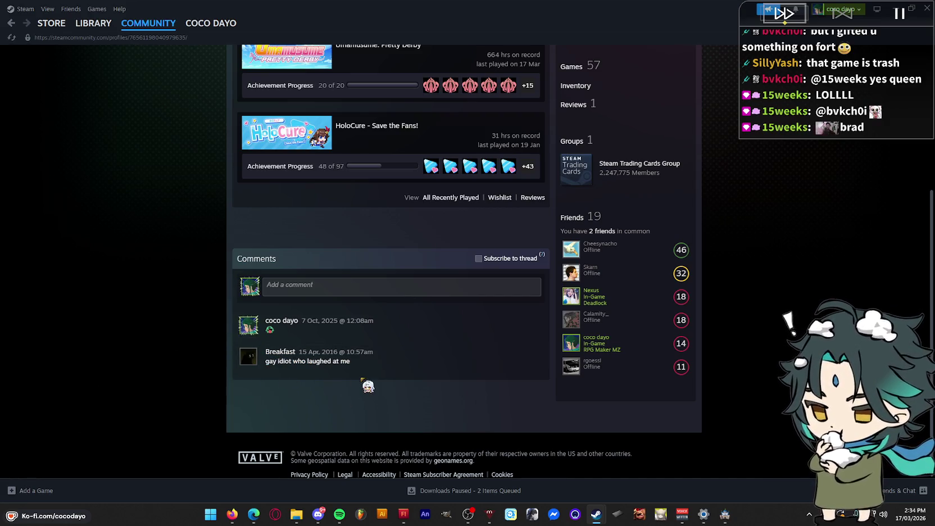
pyautogui.scroll(5, 368, 388)
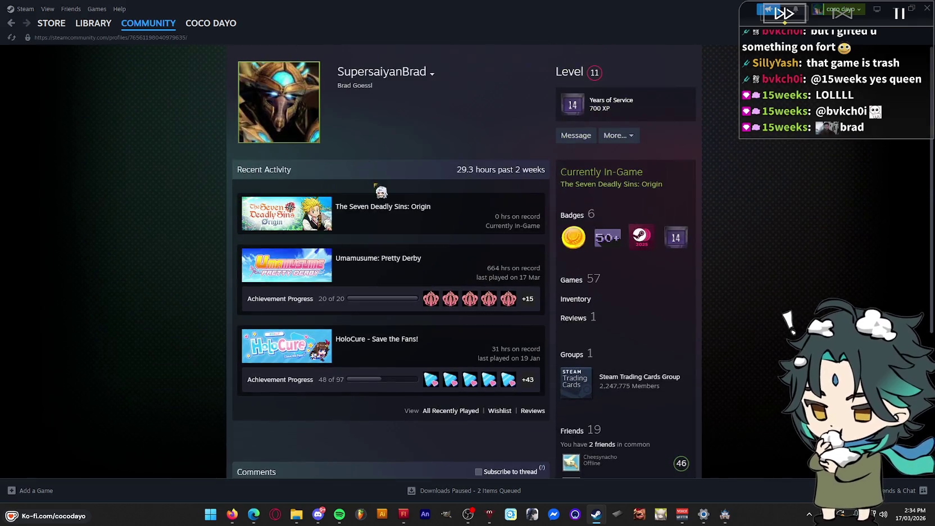
pyautogui.click(352, 208)
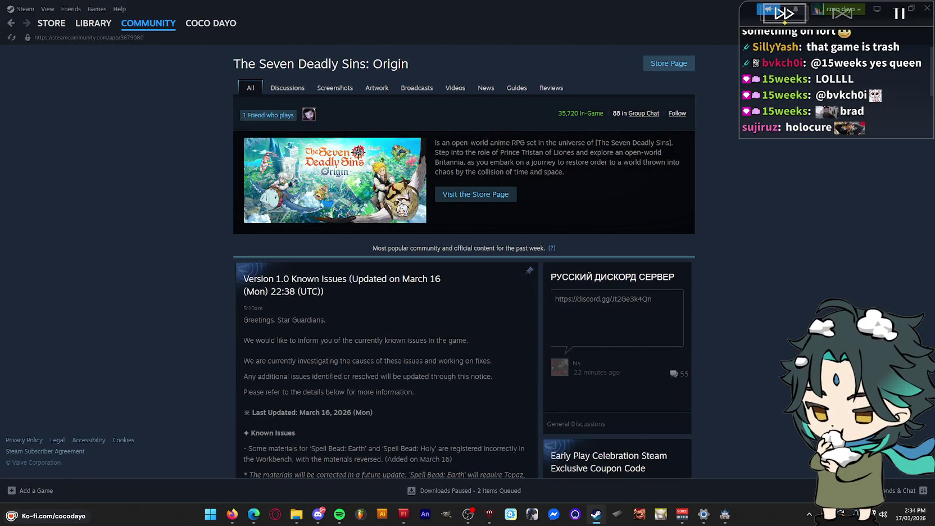
pyautogui.click(481, 195)
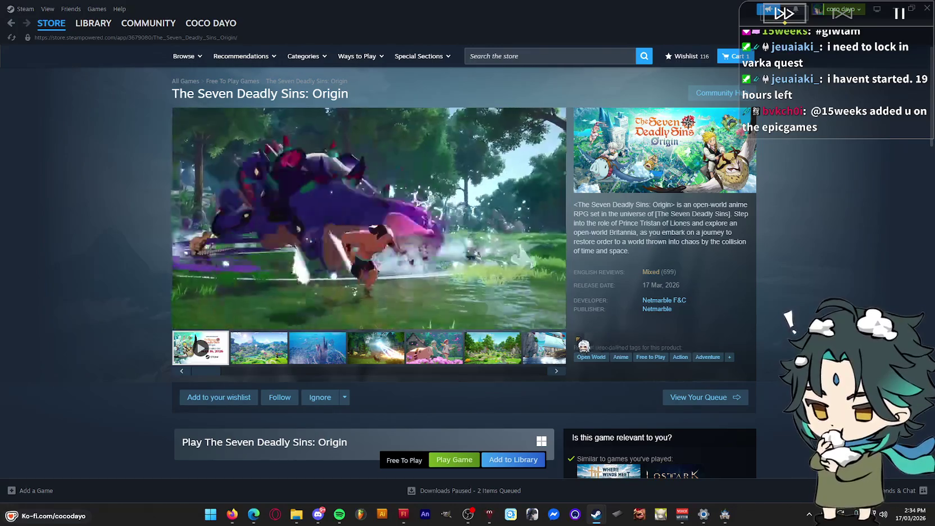
# Play The Seven Deadly Sins: Origin trailer, pause it at 0:41, and view it fullscreen
pyautogui.click(540, 319)
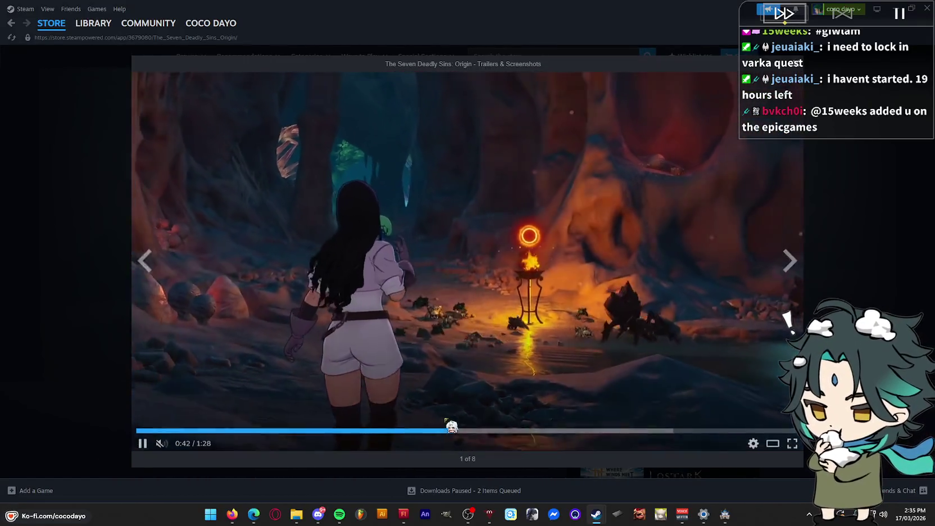
pyautogui.press('space')
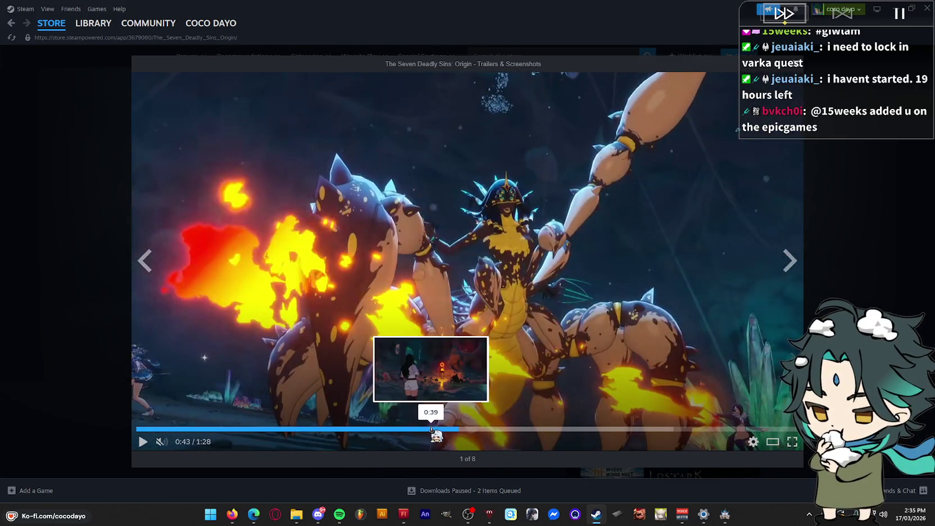
pyautogui.click(436, 429)
pyautogui.click(142, 442)
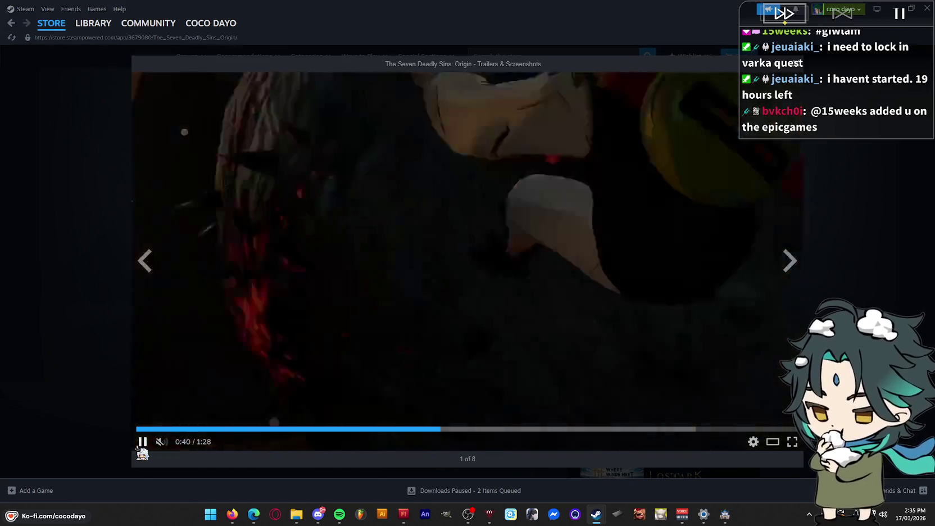
pyautogui.click(140, 444)
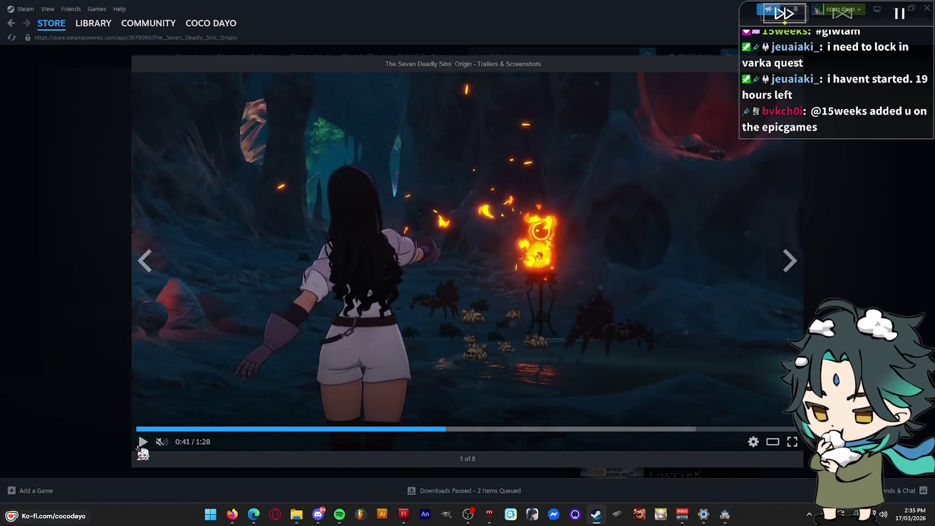
pyautogui.click(793, 442)
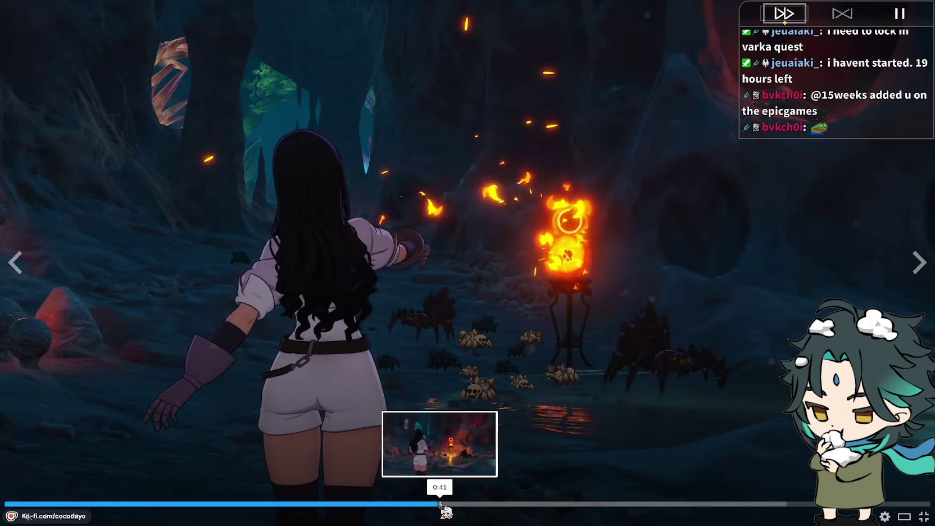
# Play the Seven Deadly Sins: Origin trailer from about 0:42 to its end, then exit fullscreen
pyautogui.click(443, 504)
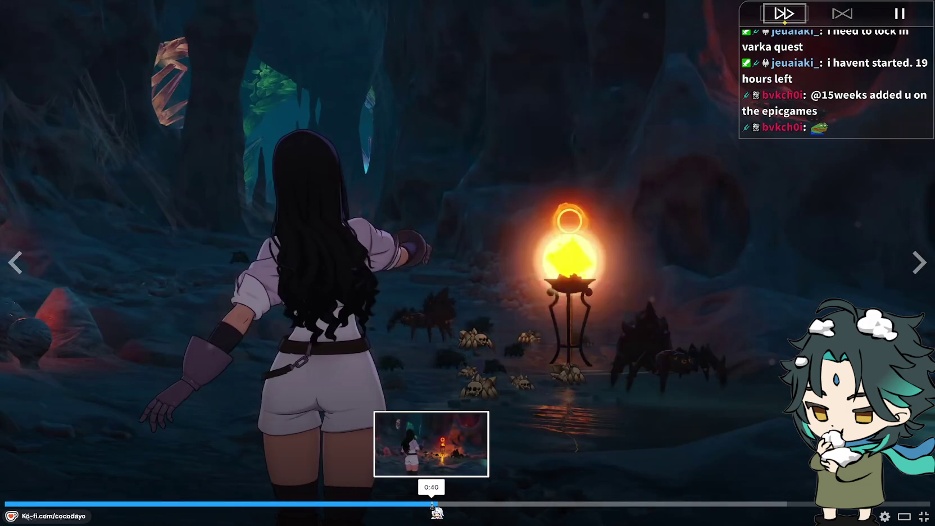
pyautogui.click(11, 522)
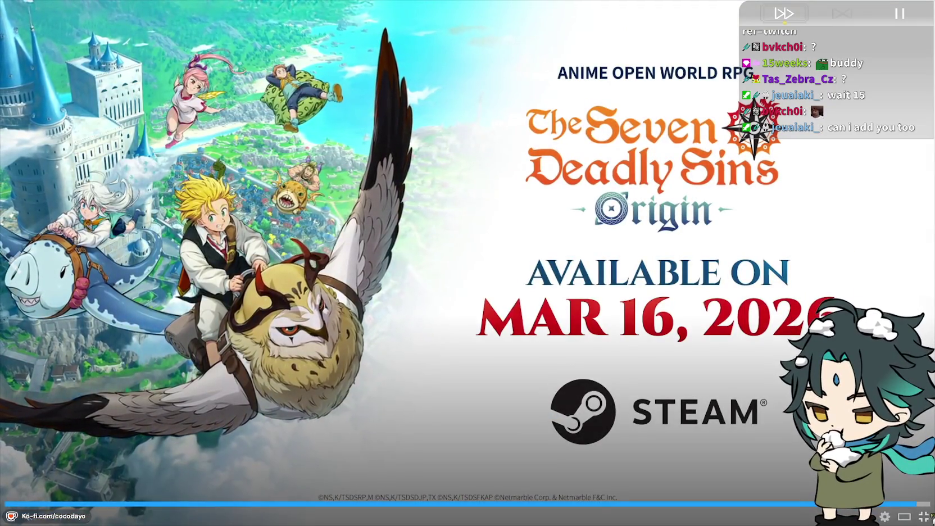
pyautogui.click(911, 519)
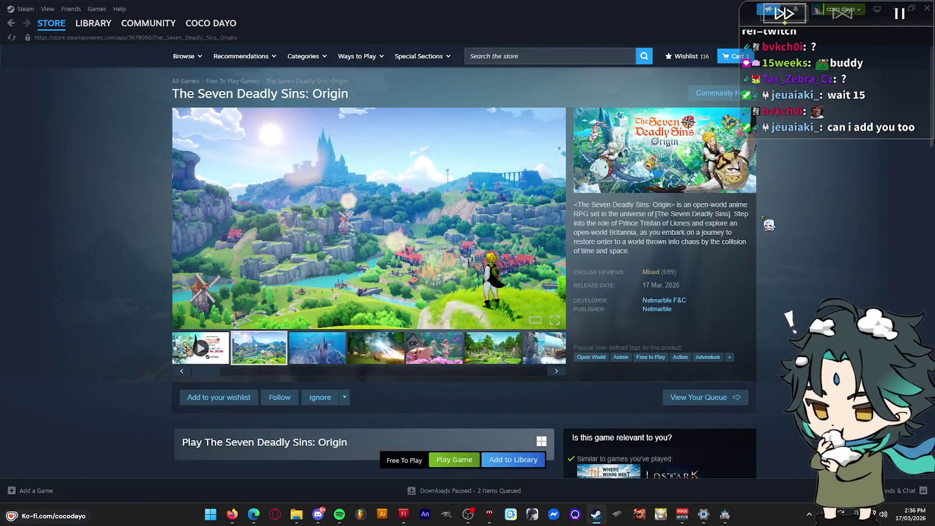
pyautogui.moveTo(200, 347)
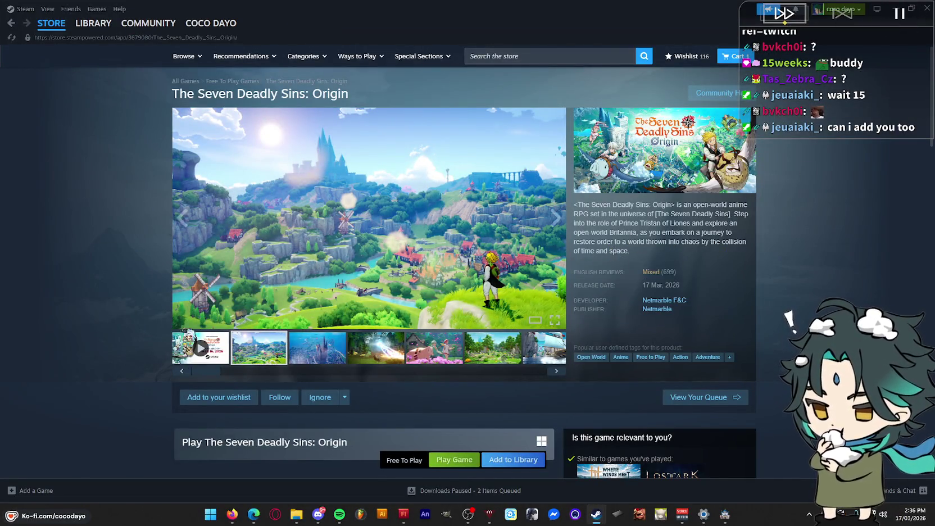
pyautogui.click(94, 23)
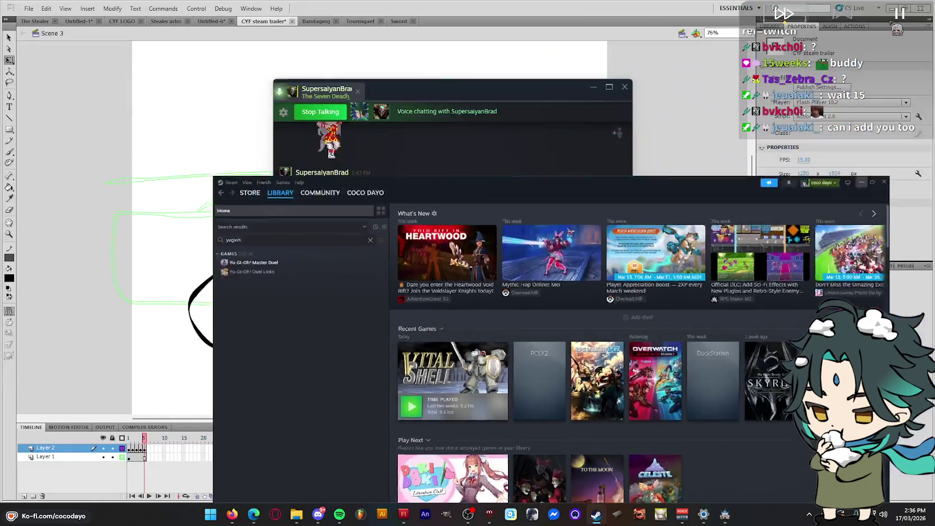
# Return to the Steam store front and open the Square Enix publisher sale
pyautogui.click(860, 182)
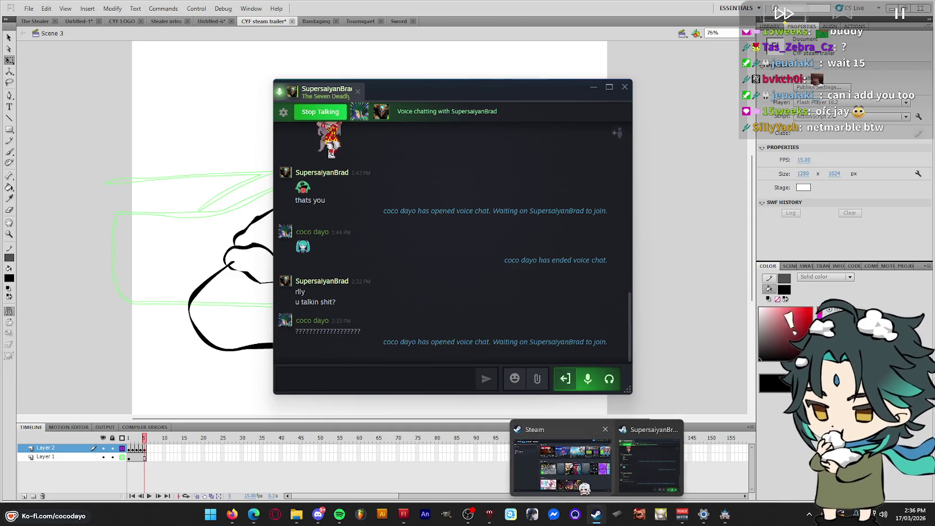
pyautogui.moveTo(595, 514)
pyautogui.click(562, 466)
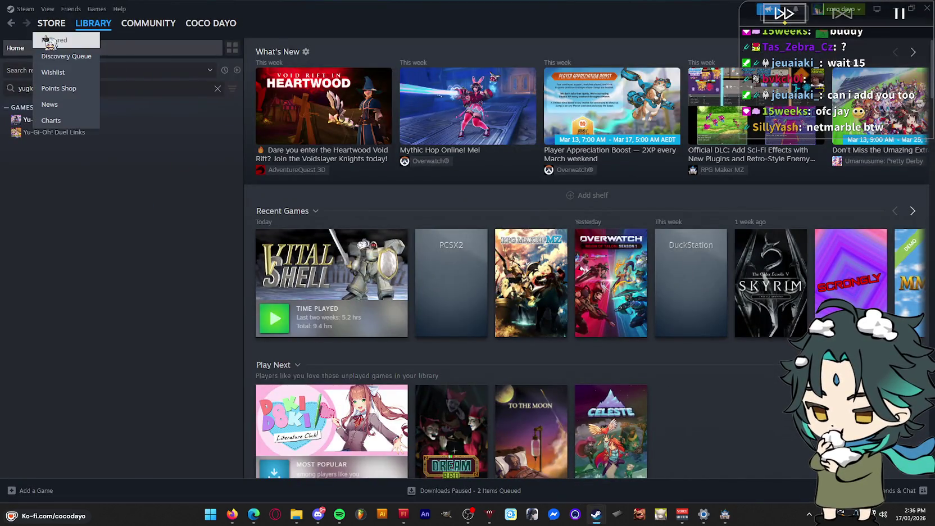
pyautogui.click(52, 23)
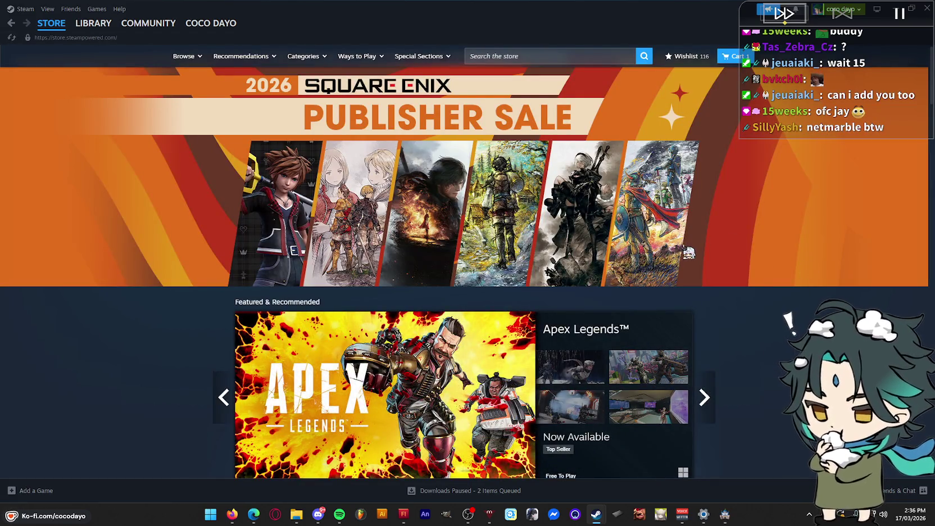
pyautogui.scroll(-2, 688, 253)
pyautogui.scroll(2, 691, 236)
pyautogui.click(577, 164)
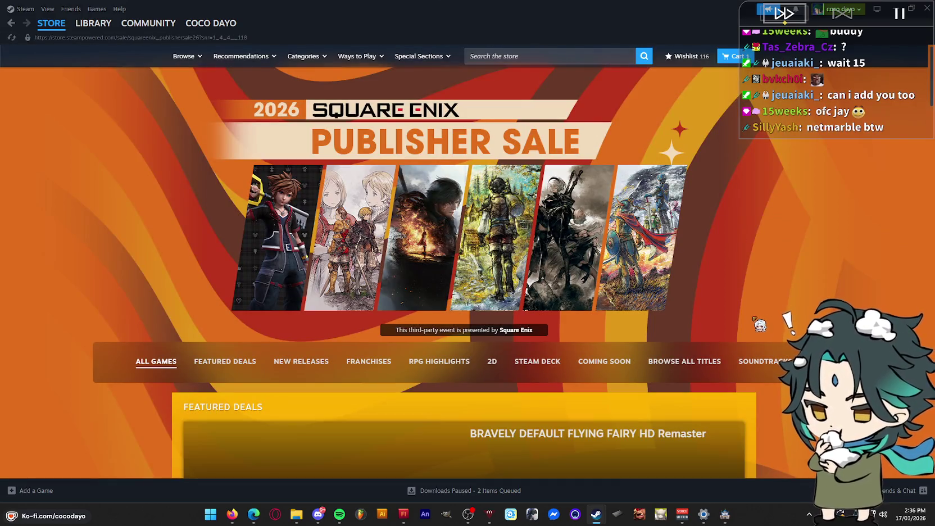
# Browse the Square Enix sale listings and open the Final Fantasy IV (3D Remake) page
pyautogui.scroll(-3, 753, 334)
pyautogui.scroll(-2, 751, 339)
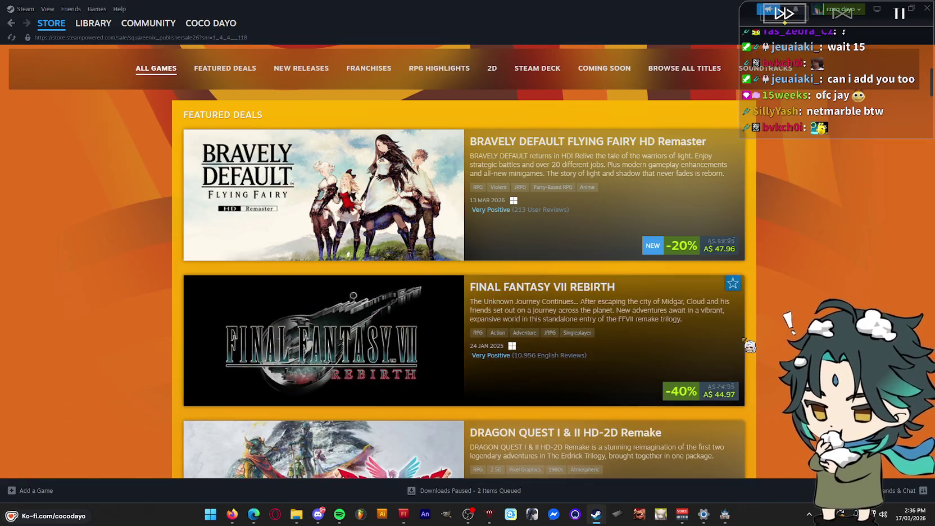
pyautogui.scroll(-2, 776, 340)
pyautogui.scroll(-3, 775, 340)
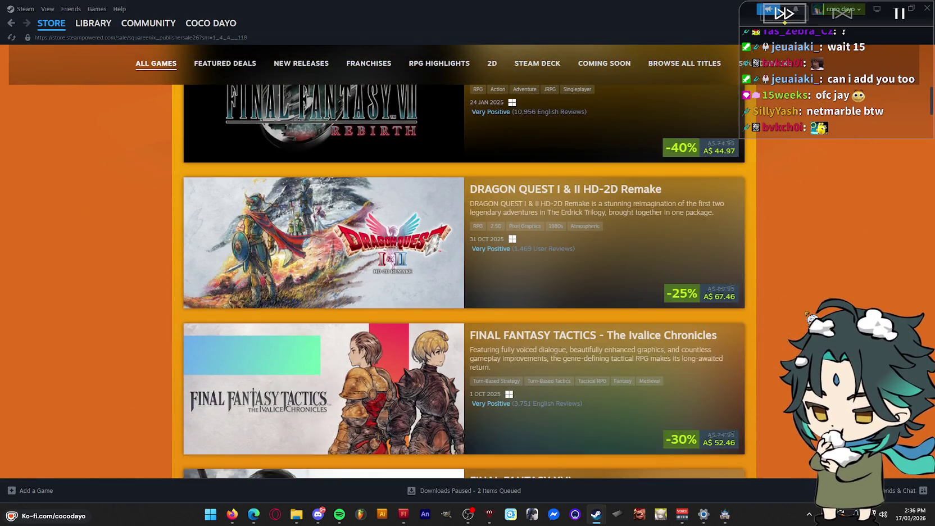
pyautogui.scroll(-3, 775, 340)
pyautogui.scroll(-4, 807, 312)
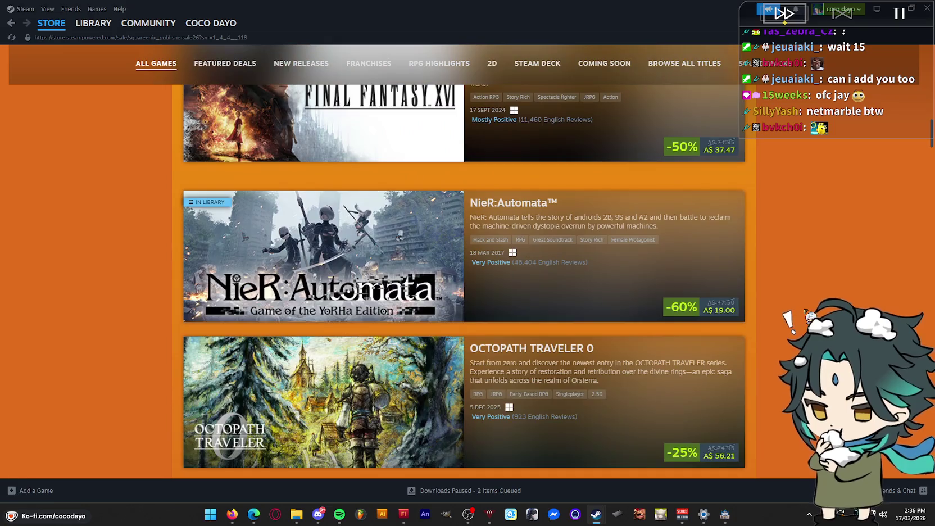
pyautogui.scroll(-5, 806, 312)
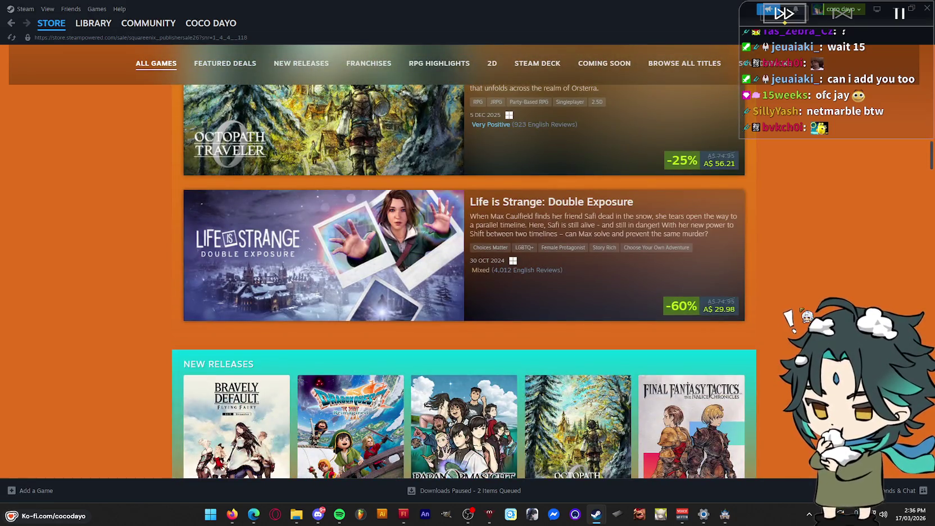
pyautogui.scroll(-4, 804, 313)
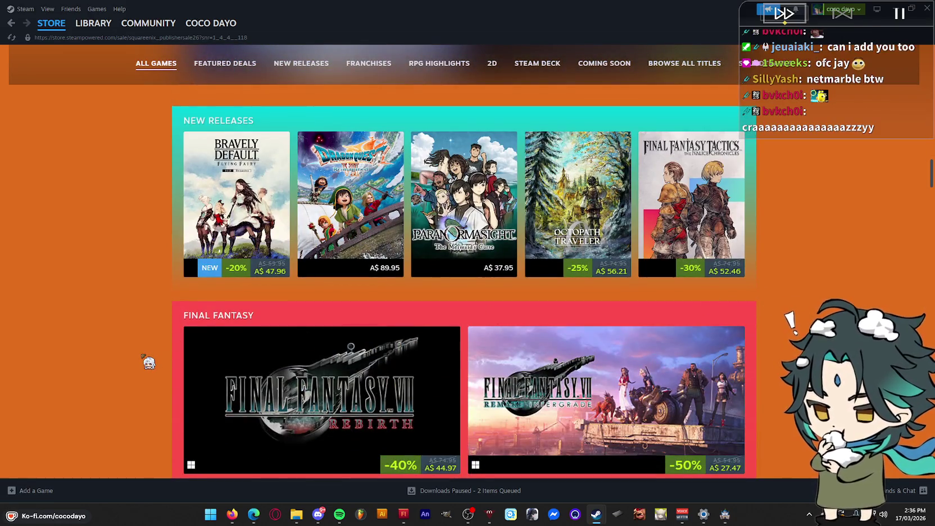
pyautogui.scroll(-6, 148, 362)
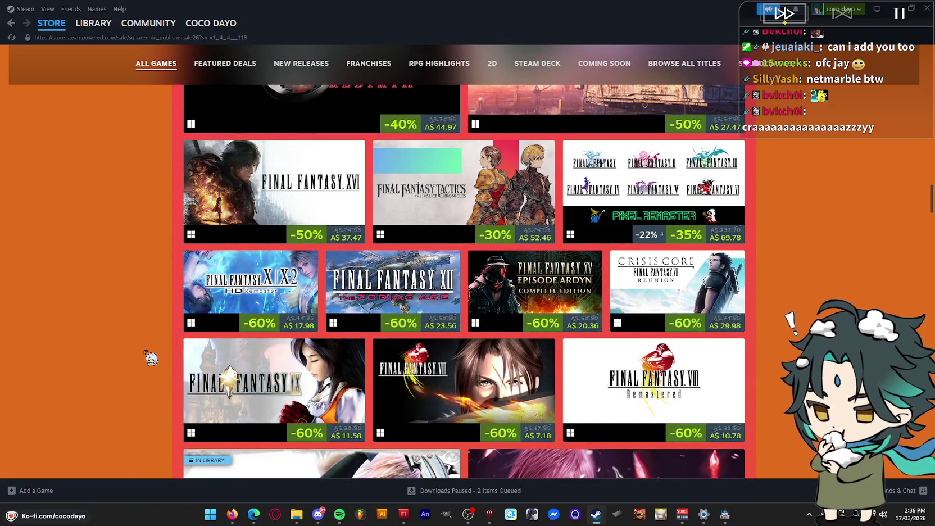
pyautogui.scroll(2, 157, 355)
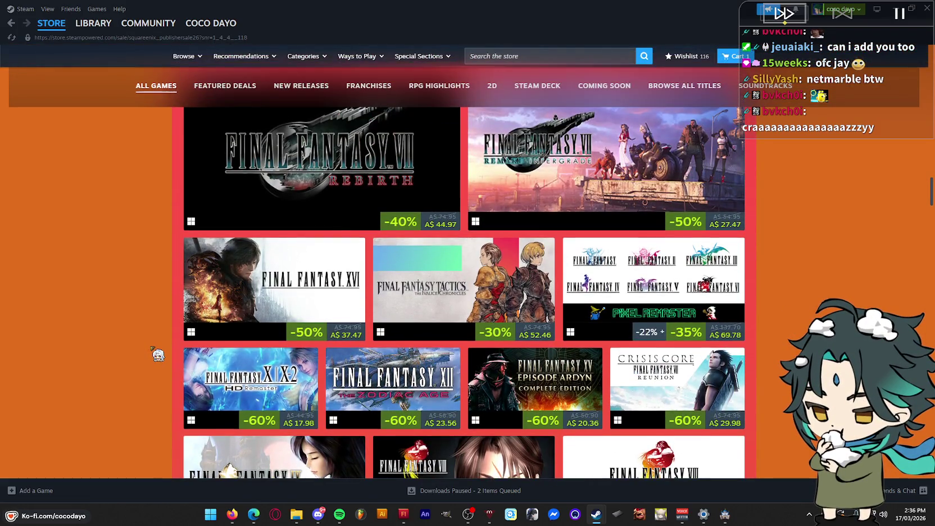
pyautogui.scroll(1, 158, 354)
pyautogui.scroll(-2, 158, 354)
pyautogui.scroll(-4, 158, 354)
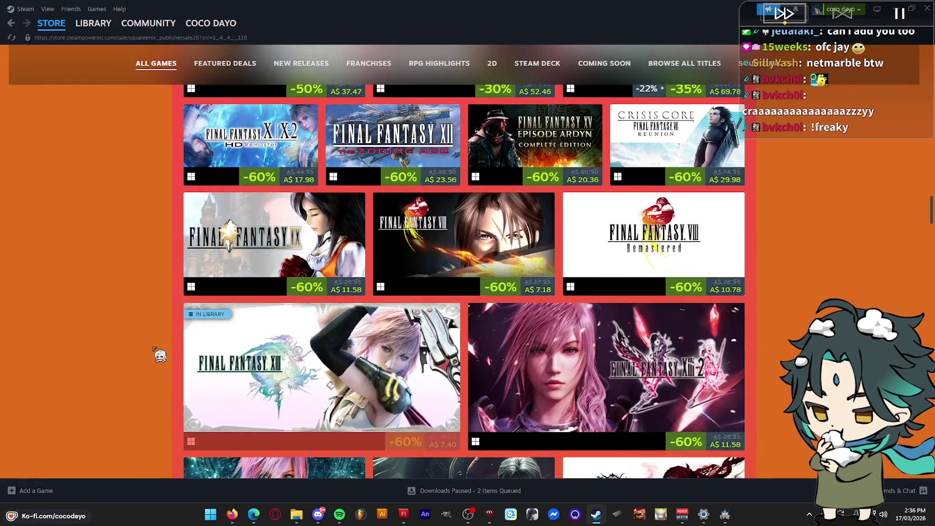
pyautogui.scroll(-2, 159, 356)
pyautogui.scroll(-1, 161, 360)
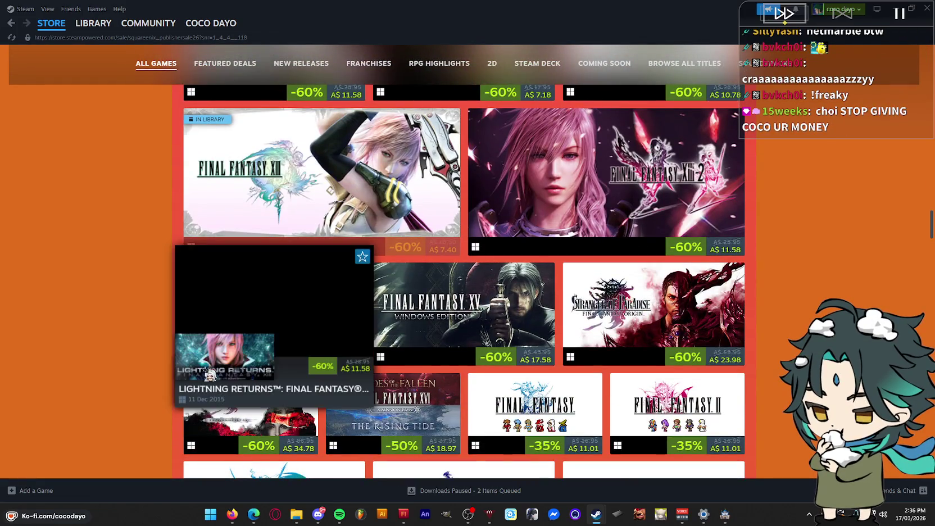
pyautogui.scroll(-3, 777, 358)
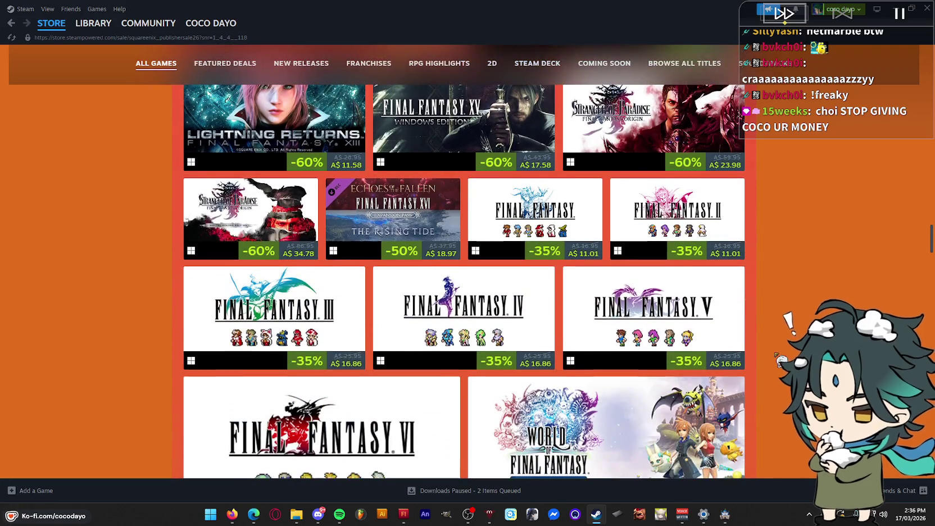
pyautogui.scroll(-3, 777, 357)
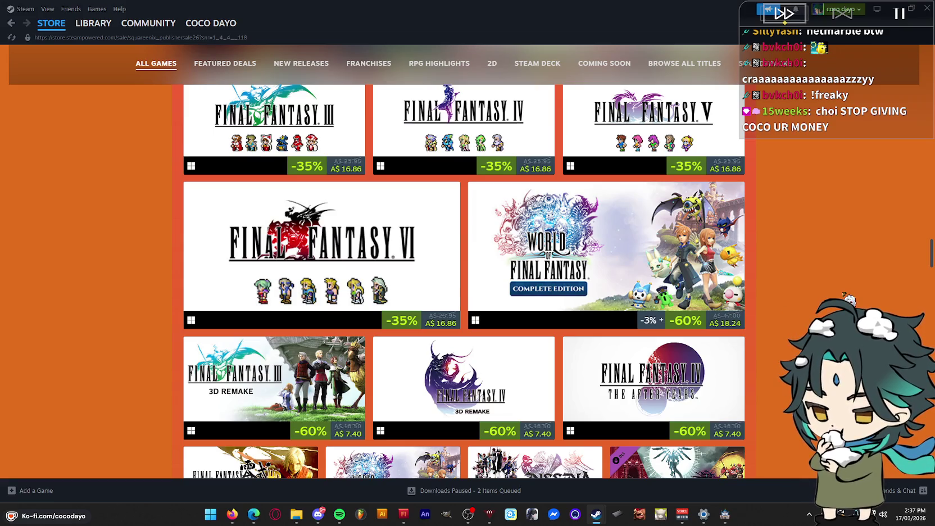
pyautogui.scroll(2, 777, 357)
pyautogui.scroll(3, 483, 386)
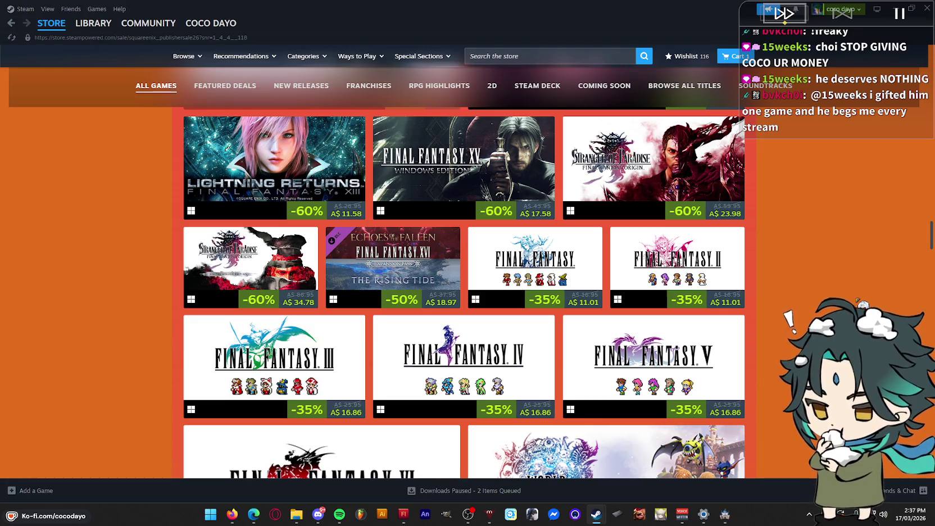
pyautogui.scroll(-4, 464, 281)
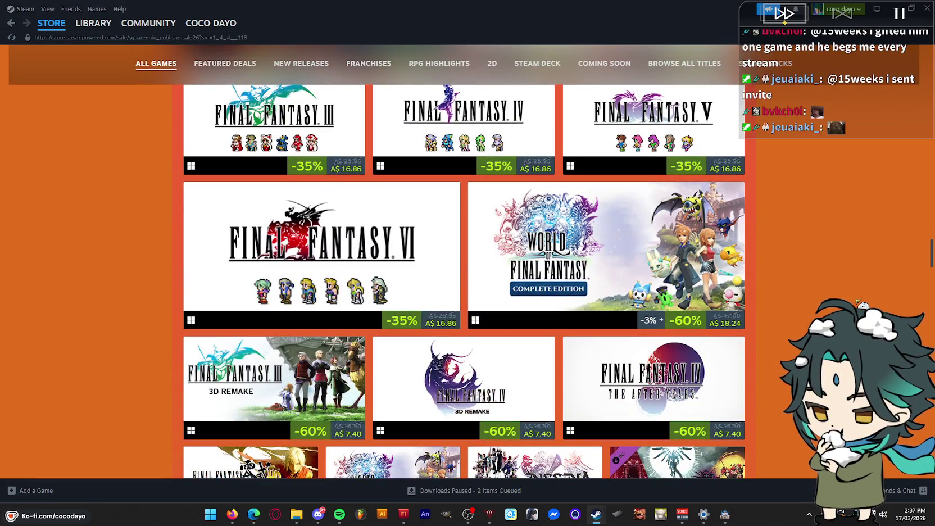
pyautogui.scroll(-1, 464, 281)
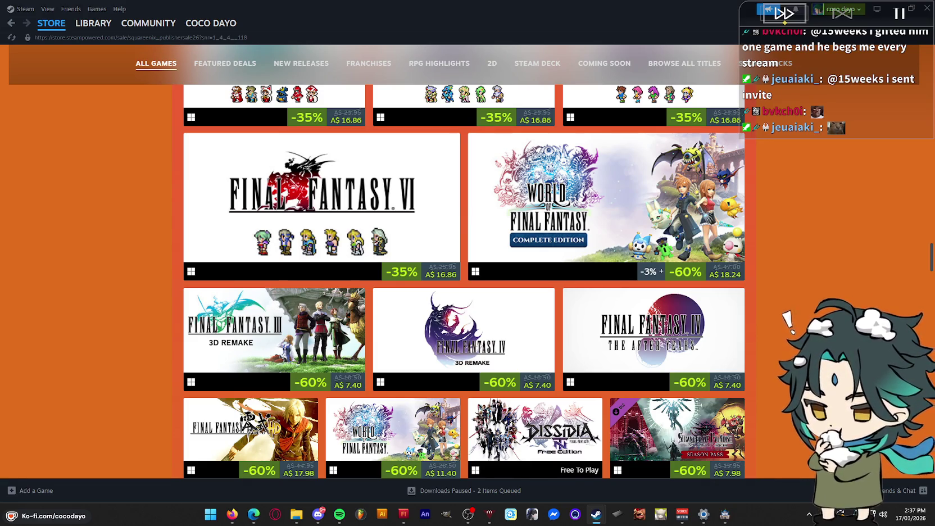
pyautogui.scroll(-2, 464, 281)
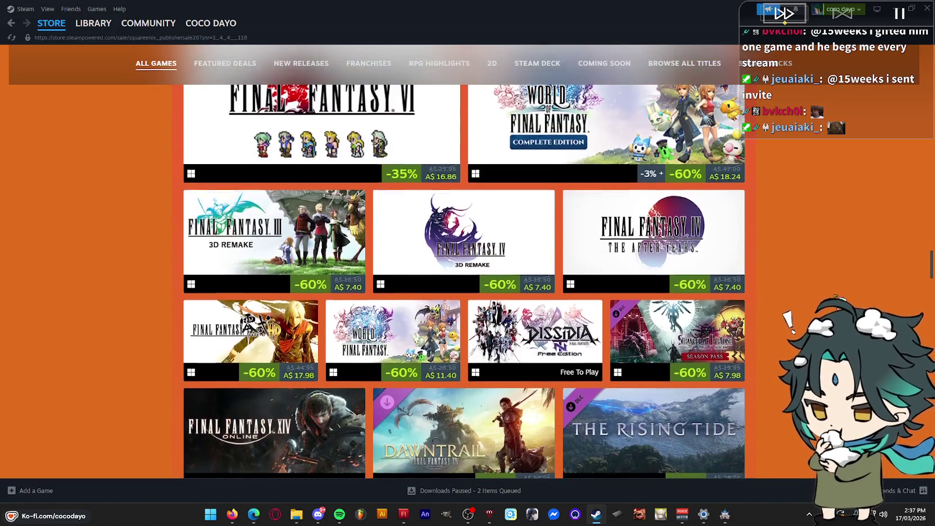
pyautogui.scroll(-4, 465, 281)
pyautogui.scroll(2, 465, 281)
pyautogui.scroll(1, 464, 281)
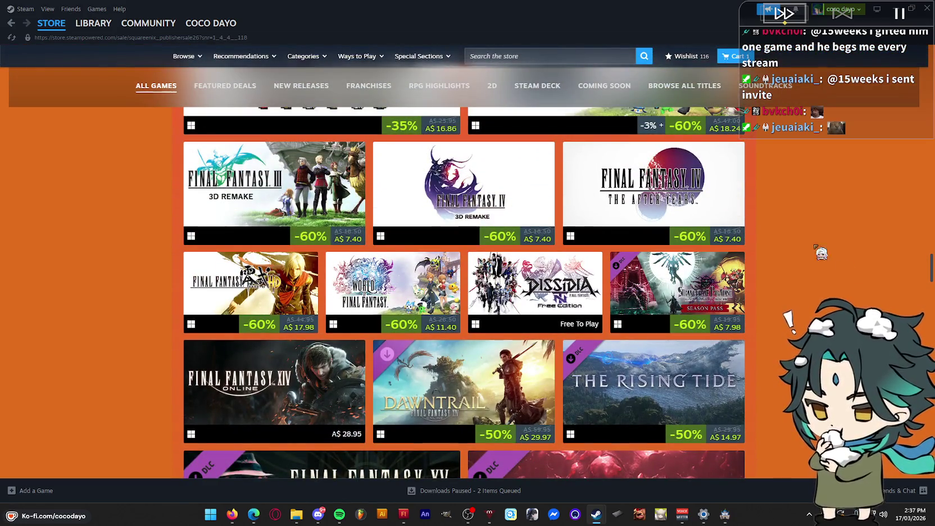
pyautogui.moveTo(463, 233)
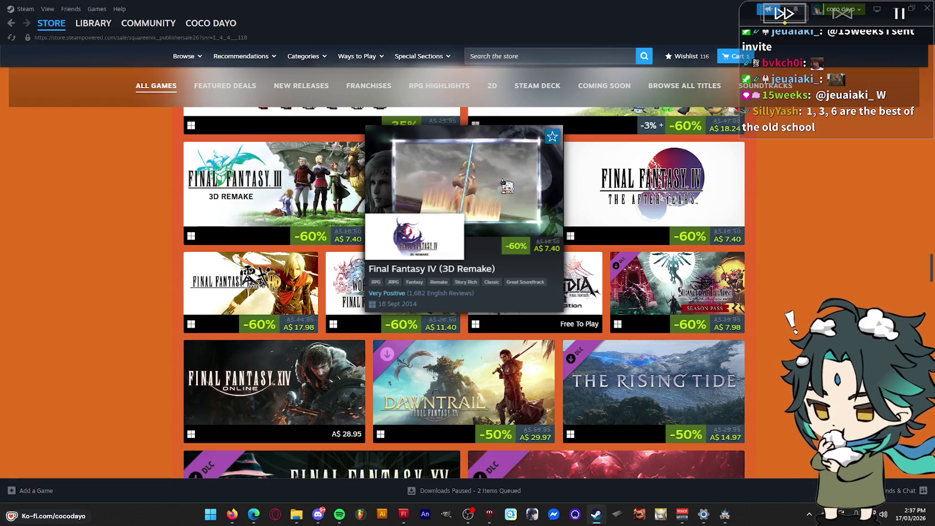
pyautogui.click(510, 187)
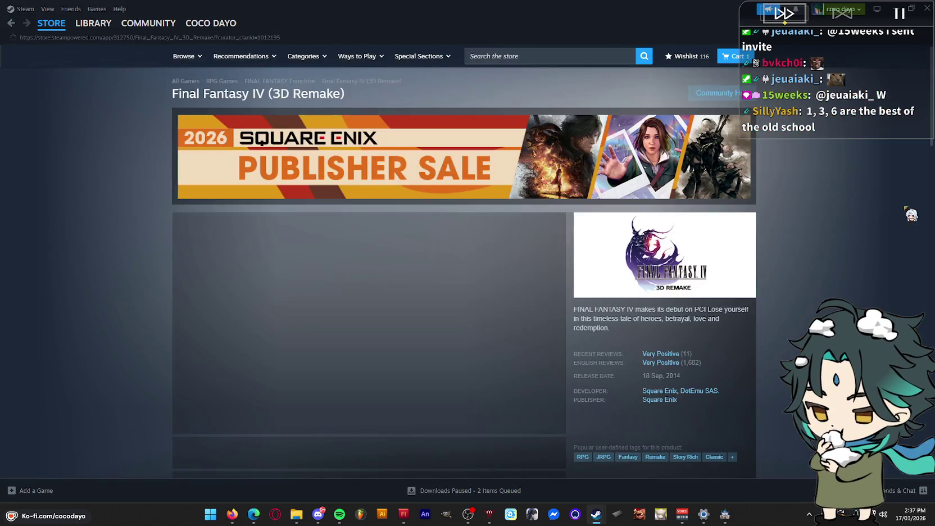
# Look over the Final Fantasy IV page, then go back to the sale listings
pyautogui.scroll(-2, 768, 285)
pyautogui.scroll(-1, 768, 284)
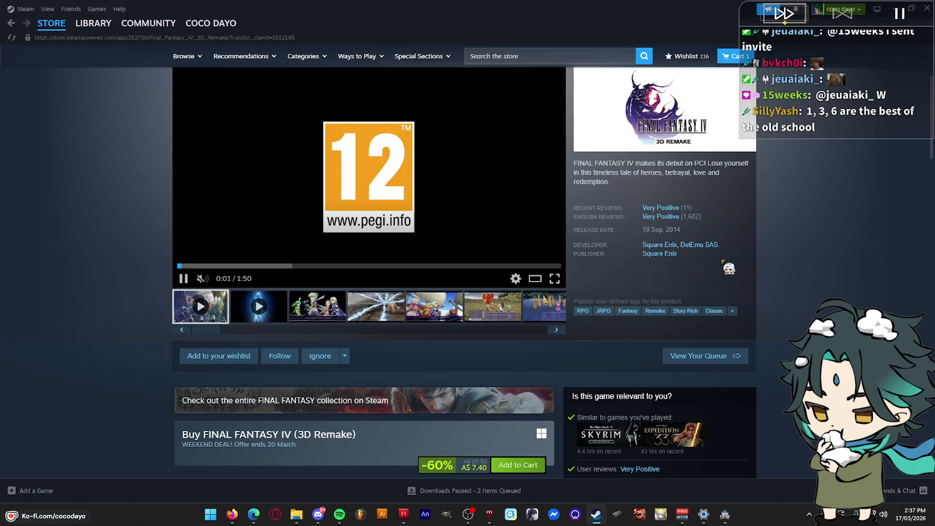
pyautogui.scroll(2, 287, 299)
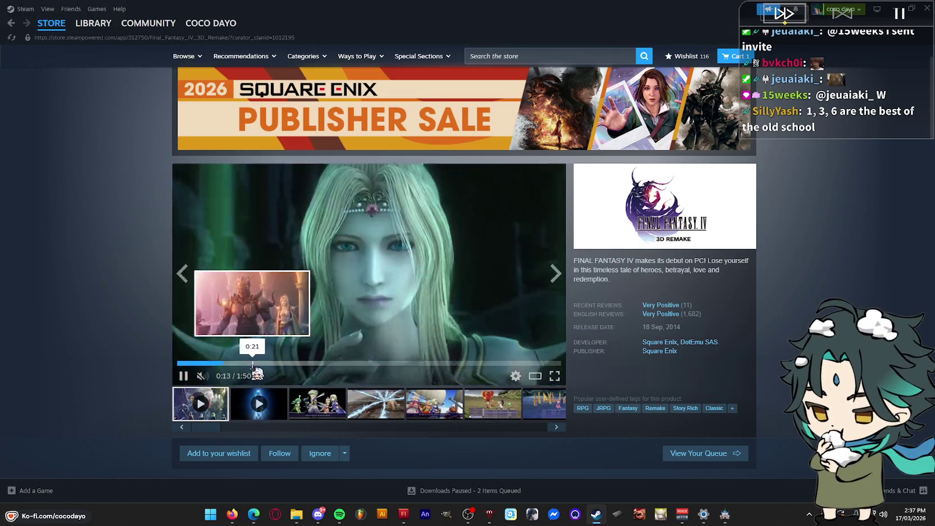
pyautogui.hotkey('alt', 'Left')
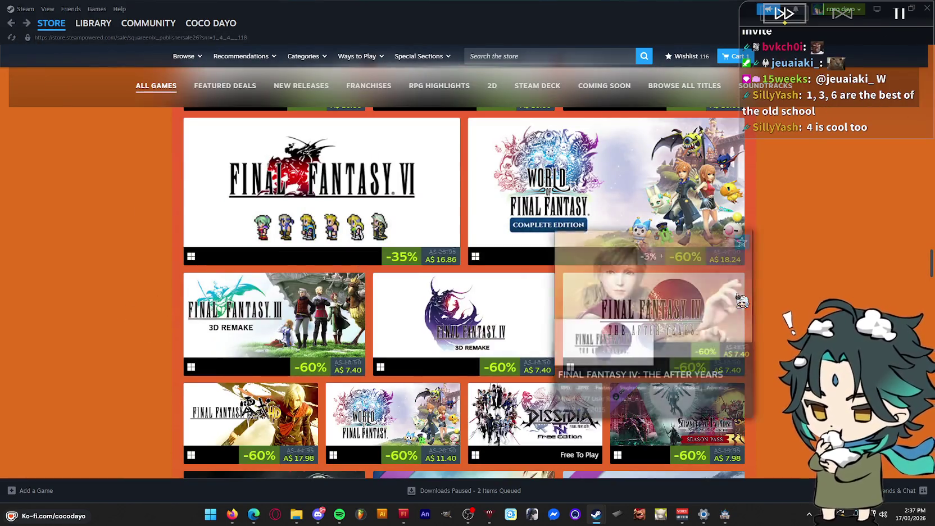
pyautogui.scroll(3, 384, 388)
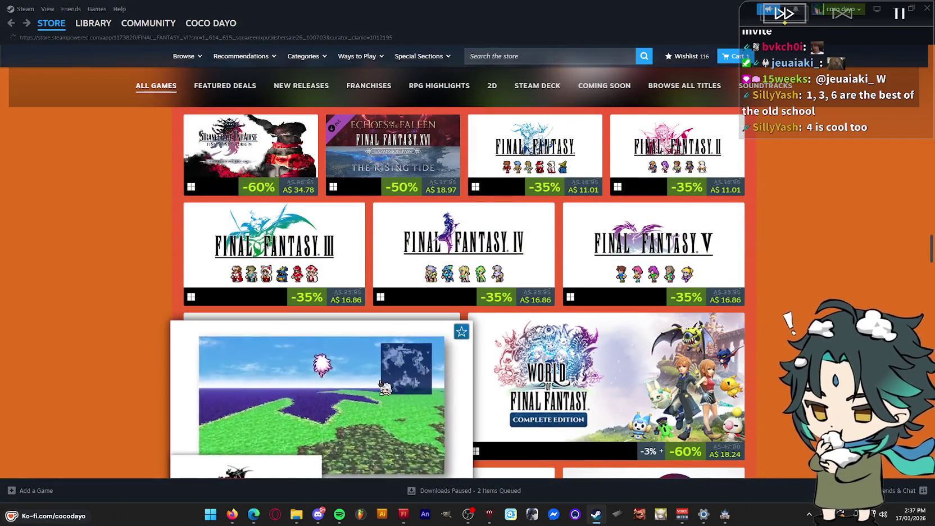
pyautogui.click(384, 387)
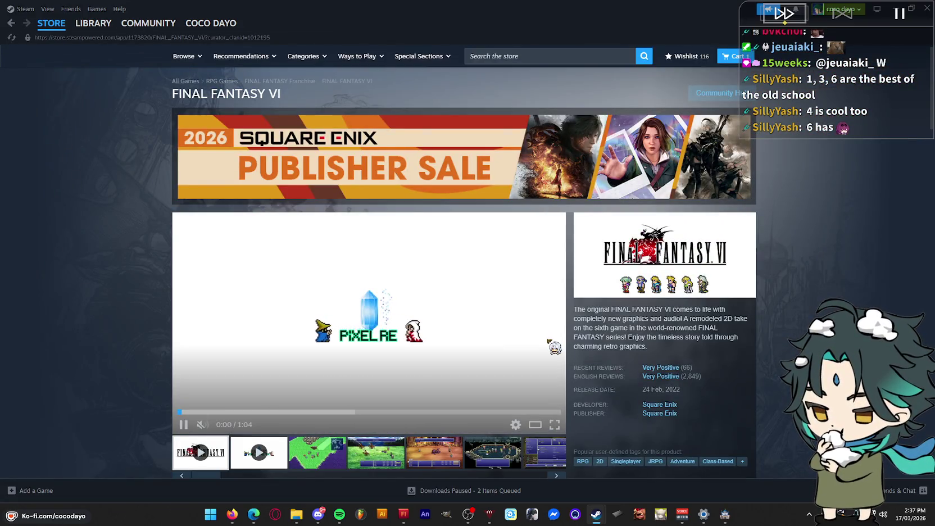
pyautogui.scroll(-1, 505, 337)
pyautogui.click(373, 406)
pyautogui.click(457, 403)
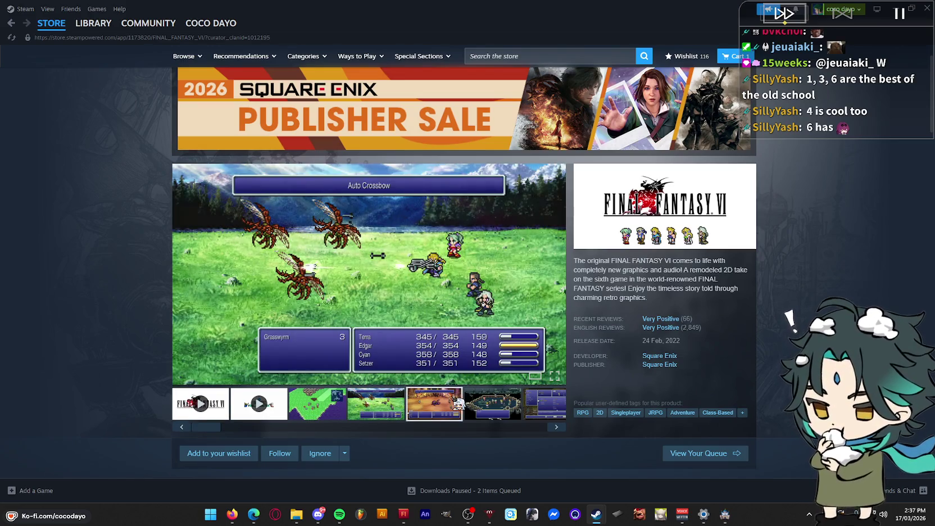
pyautogui.click(514, 410)
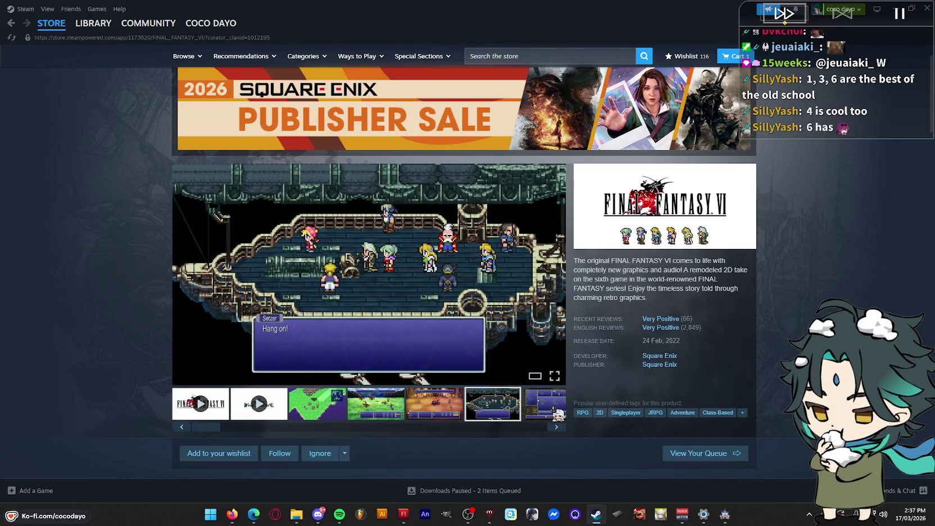
pyautogui.click(556, 413)
pyautogui.click(399, 412)
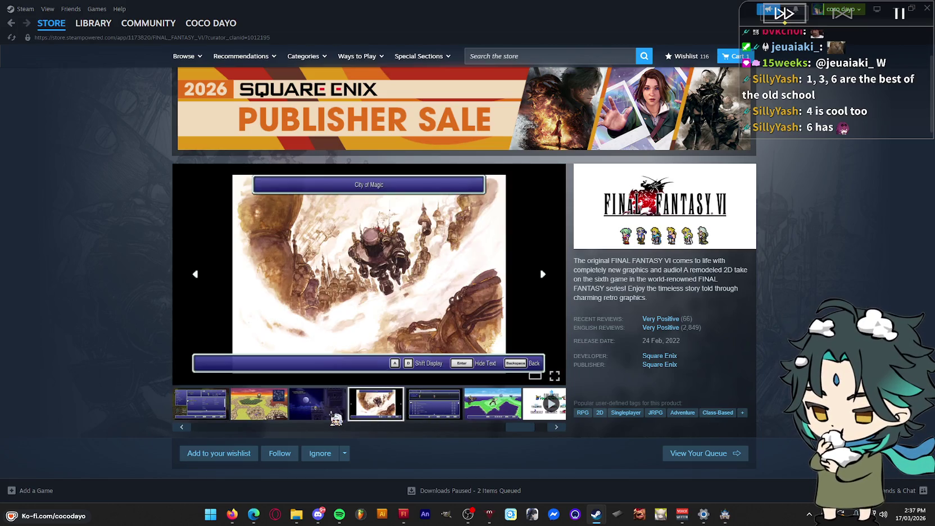
pyautogui.click(333, 417)
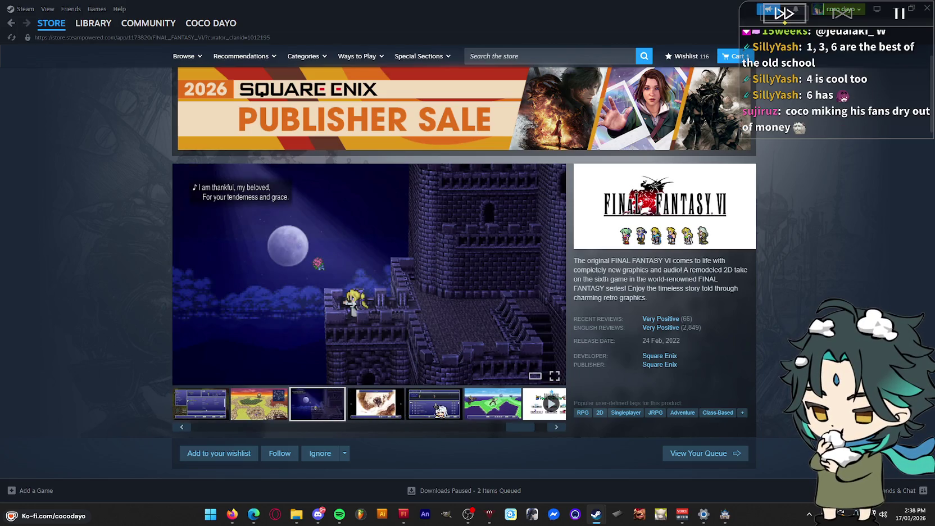
pyautogui.click(435, 406)
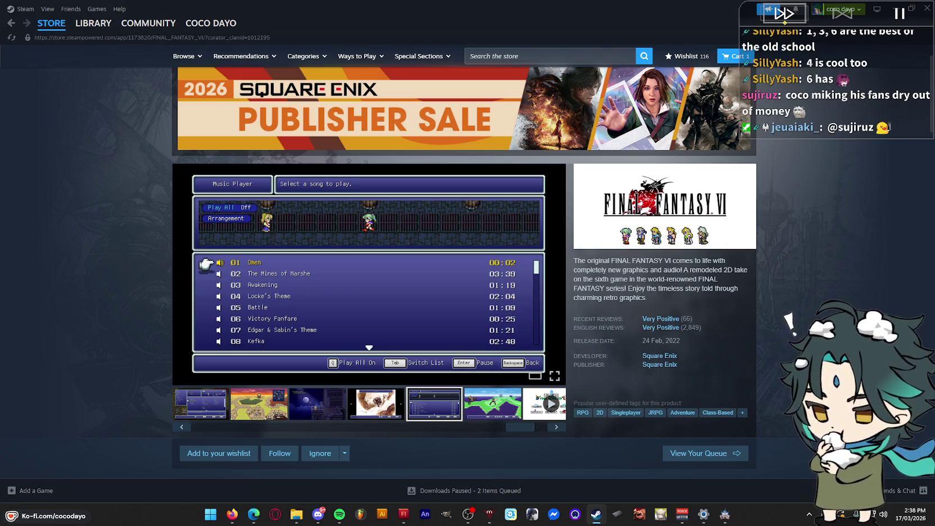
pyautogui.scroll(-6, 347, 313)
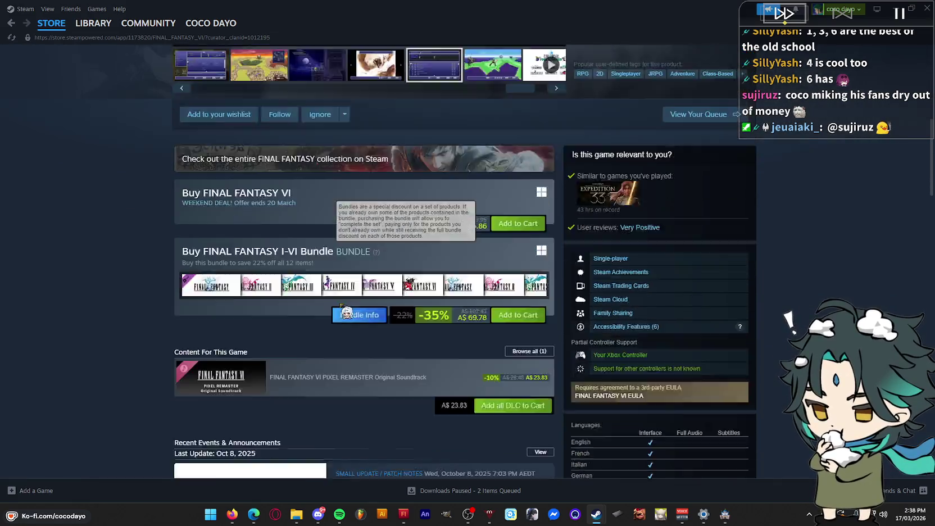
pyautogui.scroll(-4, 347, 313)
pyautogui.scroll(-5, 345, 309)
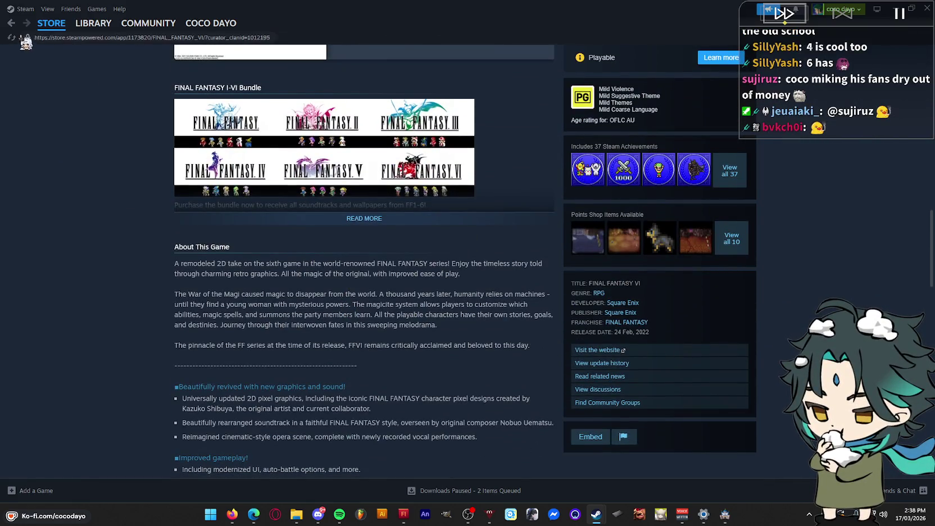
pyautogui.click(11, 23)
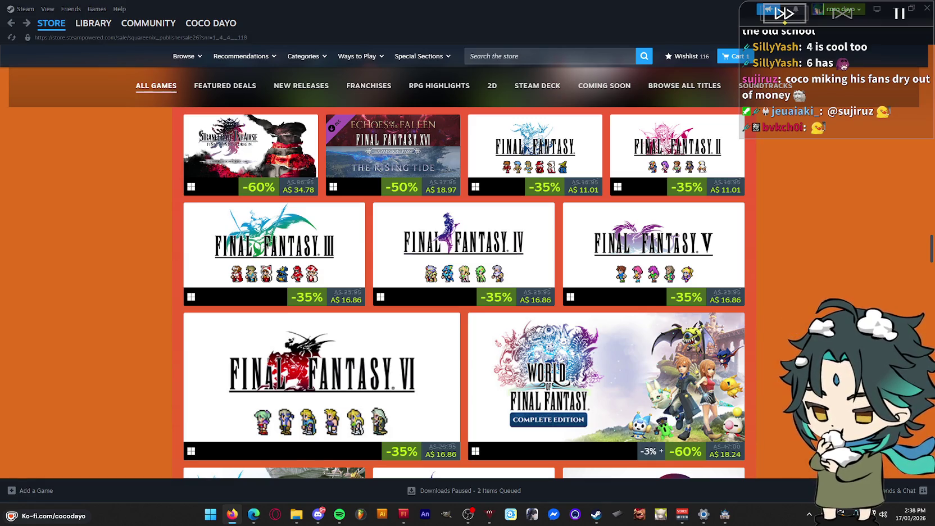
pyautogui.hotkey('alt', 'Tab')
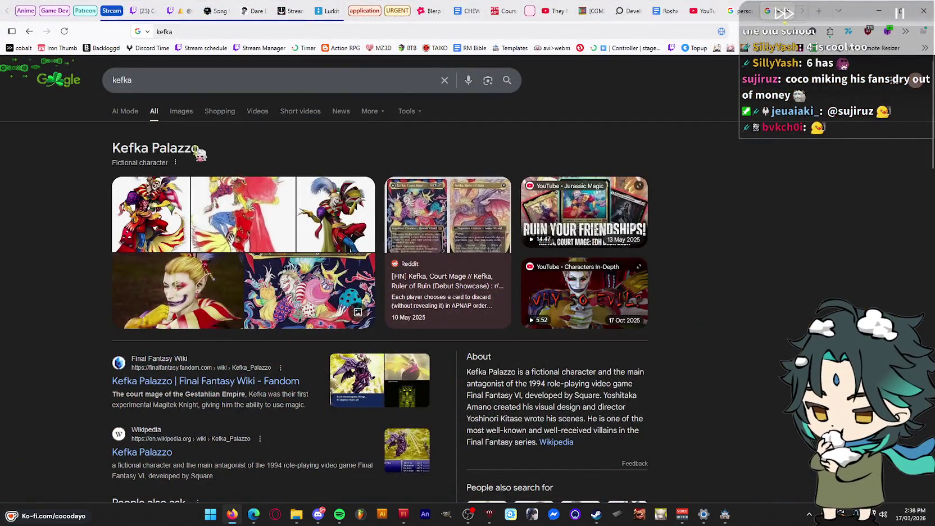
# Preview the Kefka backstory image in Google Images, then select the kefka query to replace it
pyautogui.click(181, 112)
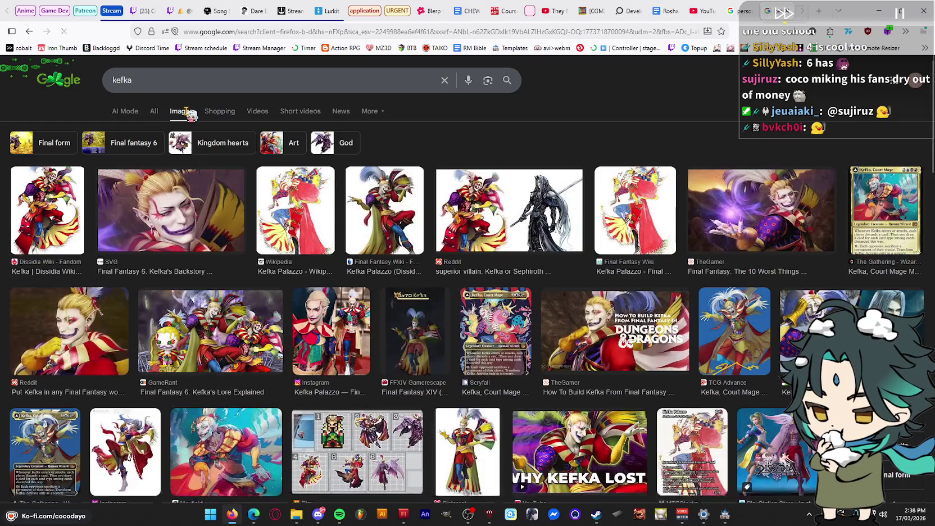
pyautogui.click(201, 232)
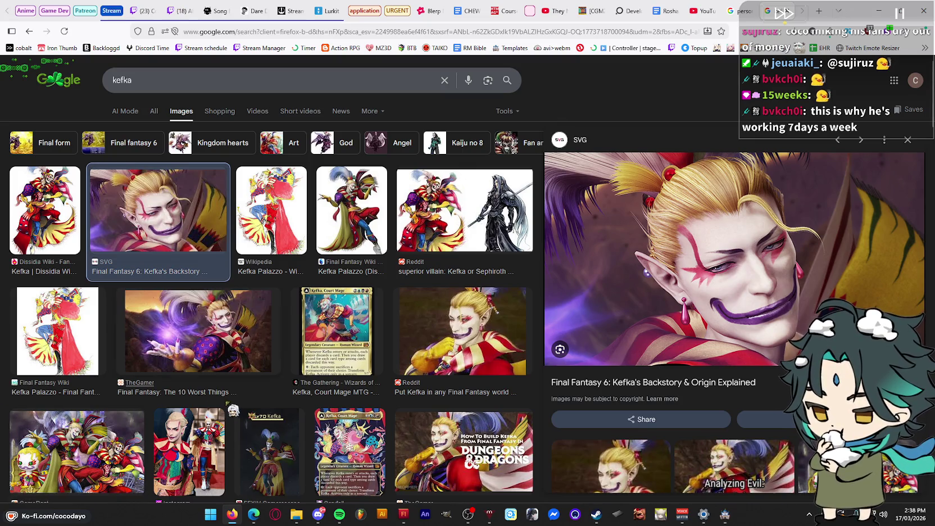
pyautogui.scroll(-4, 332, 361)
pyautogui.scroll(-6, 368, 345)
pyautogui.scroll(-5, 367, 344)
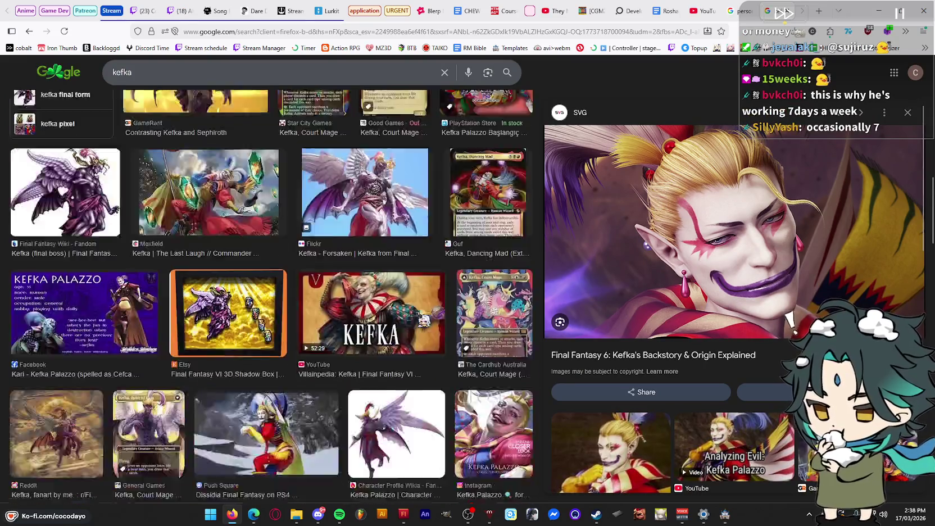
pyautogui.scroll(-2, 511, 302)
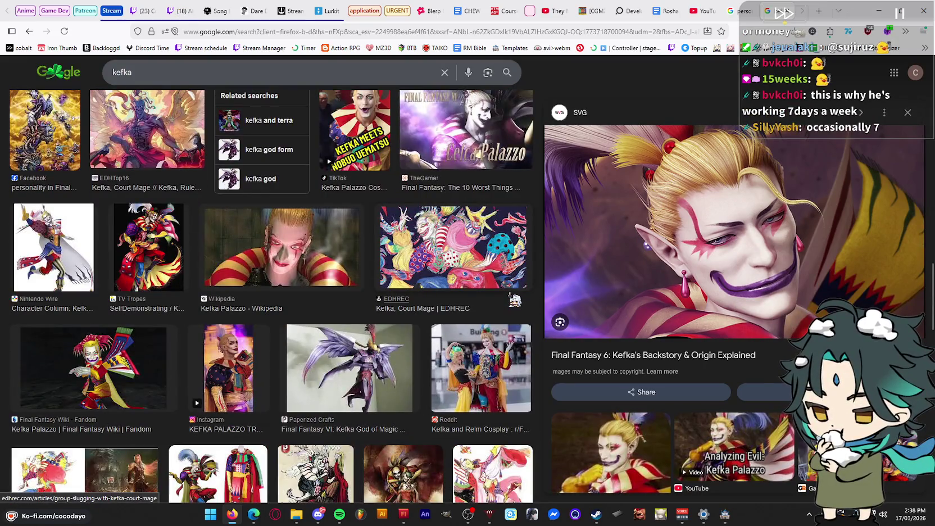
pyautogui.scroll(5, 492, 314)
pyautogui.scroll(4, 203, 227)
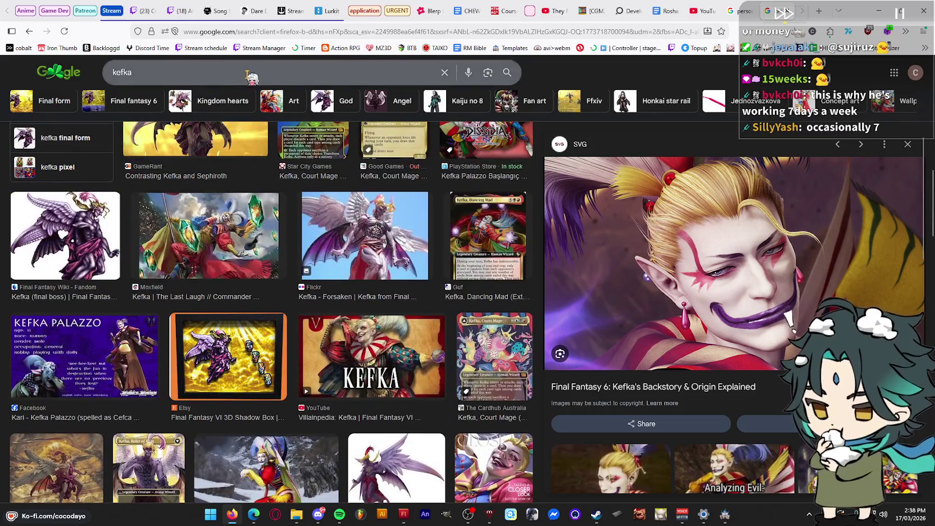
pyautogui.click(427, 71)
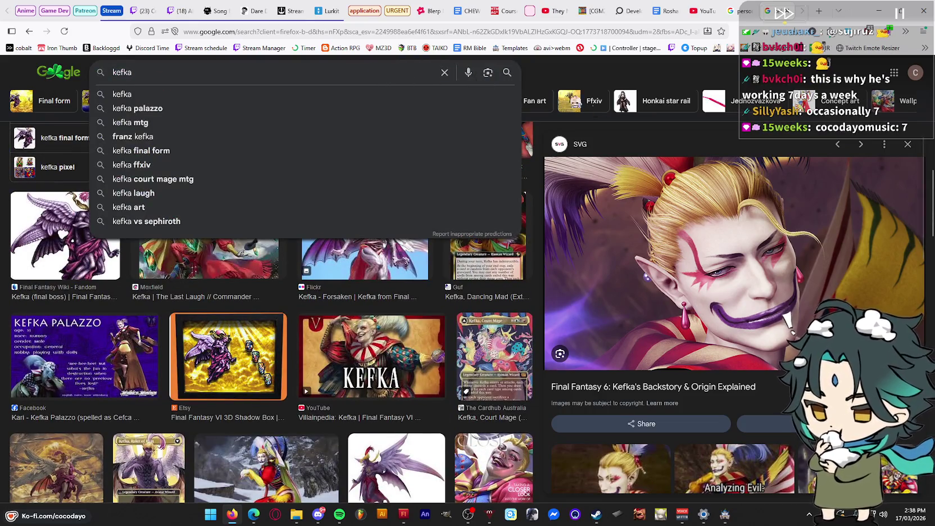
pyautogui.hotkey('ctrl', 'a')
# Search images for 'skyward blade villain', preview the Ghirahim image, then close the tab
pyautogui.write('skyward blade villain')
pyautogui.press('Return')
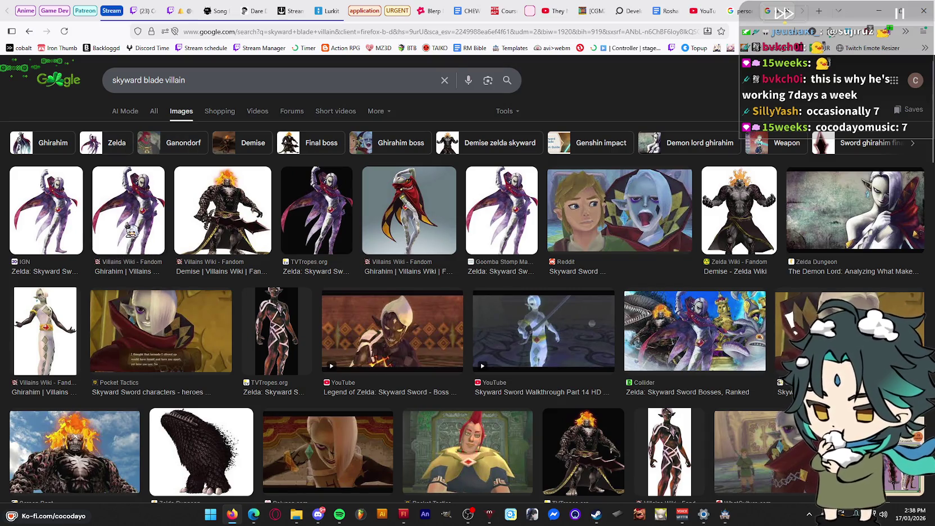
pyautogui.click(133, 235)
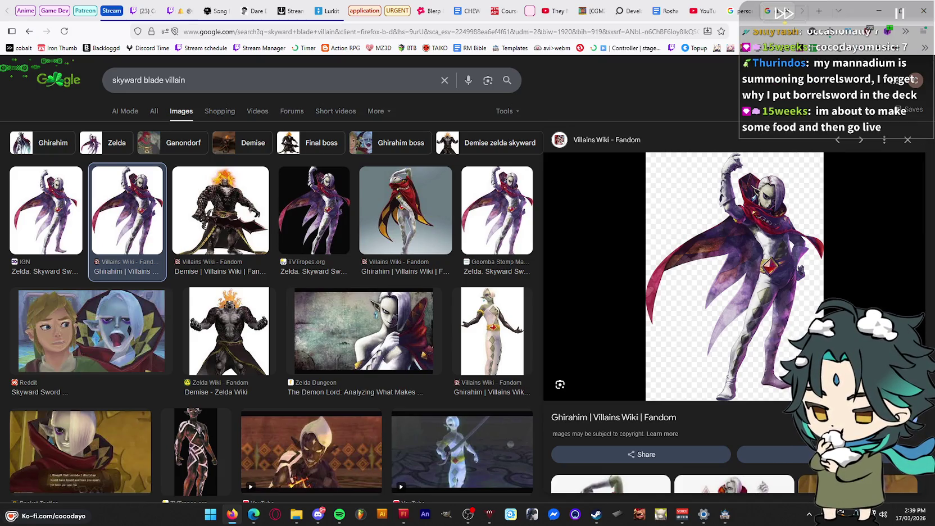
pyautogui.scroll(-5, 753, 264)
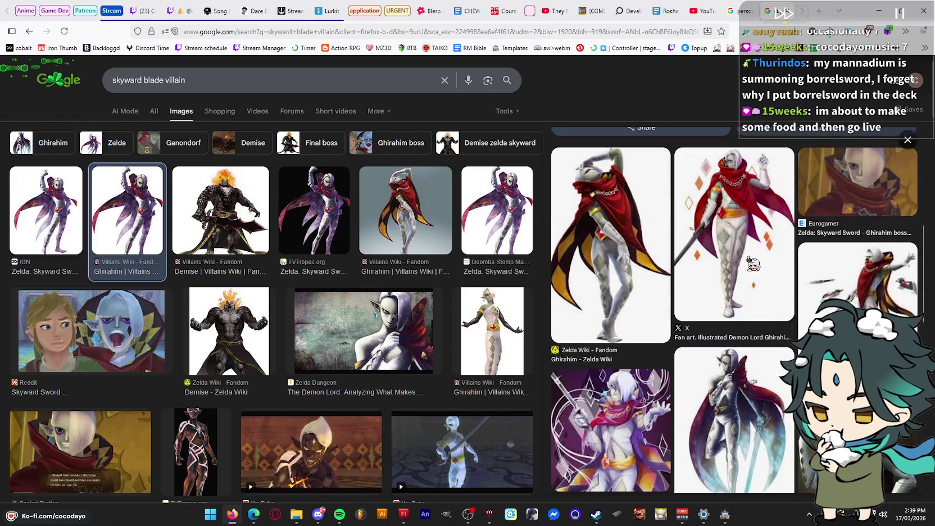
pyautogui.scroll(5, 761, 263)
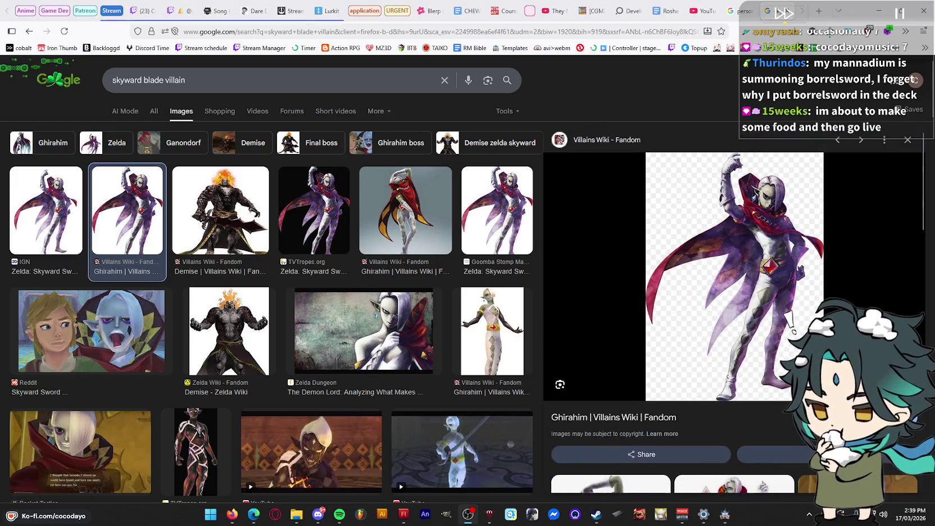
pyautogui.press('Escape')
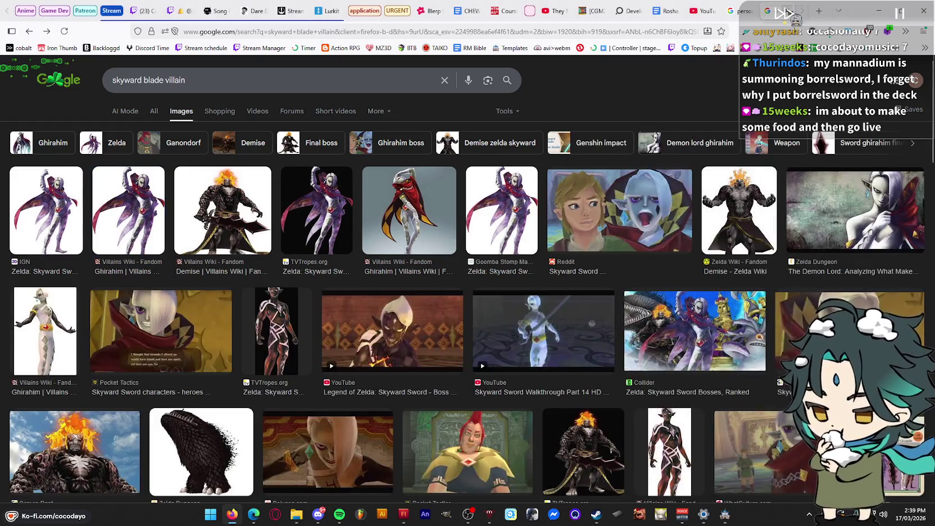
pyautogui.hotkey('ctrl', 'w')
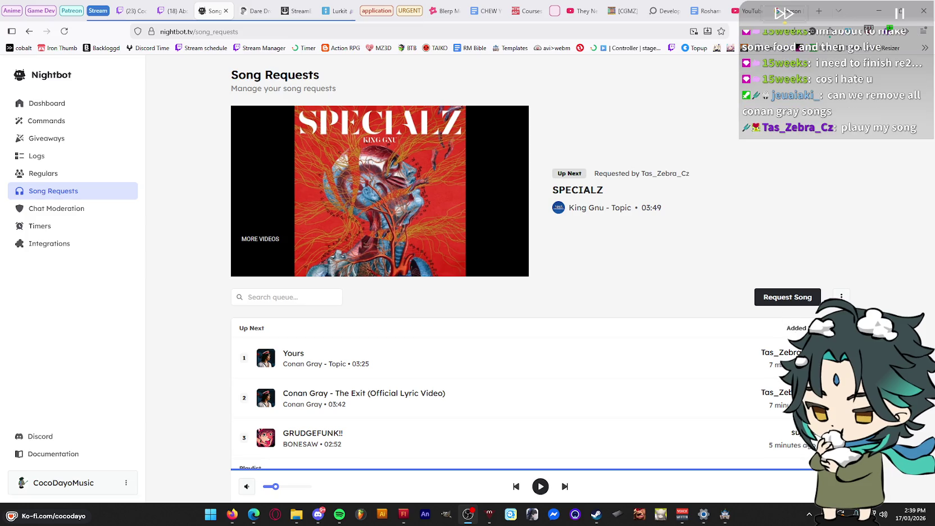
pyautogui.moveTo(431, 358)
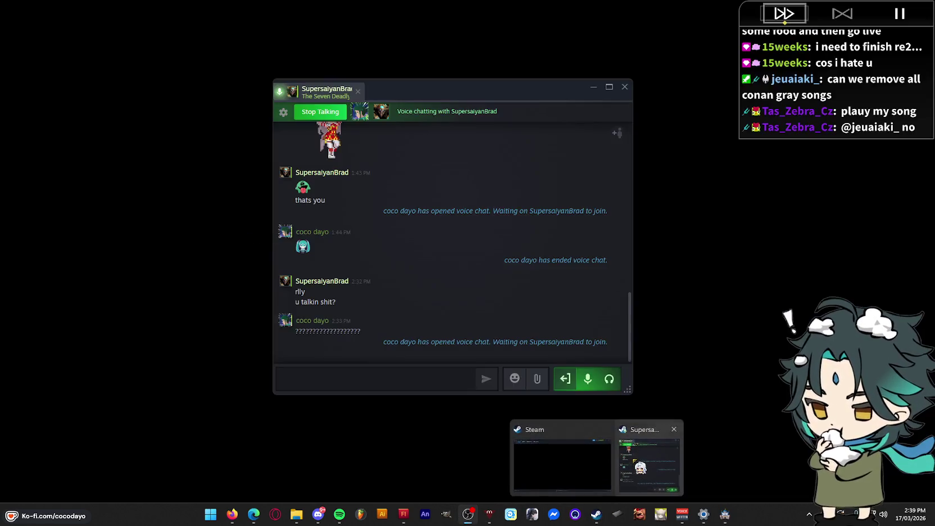
# Send the :aurip: emoticon in the Steam chat
pyautogui.click(633, 462)
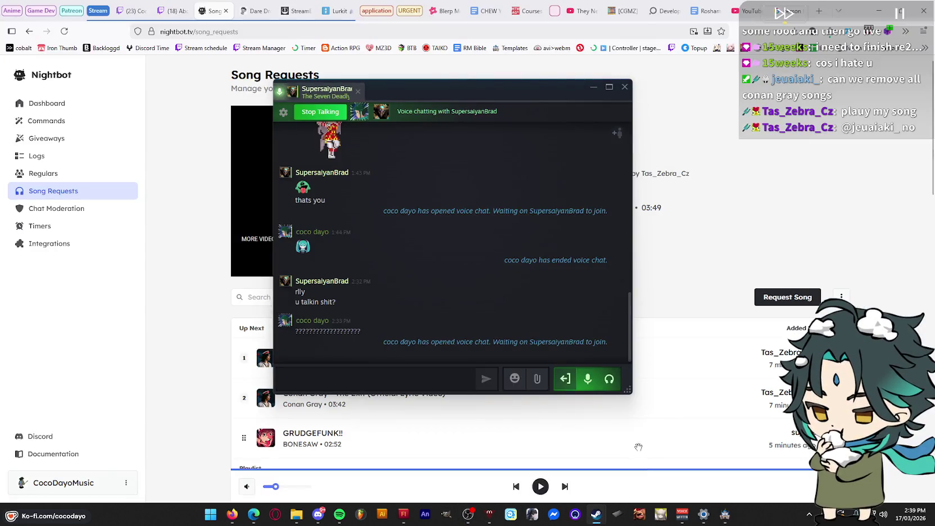
pyautogui.click(515, 378)
pyautogui.click(509, 239)
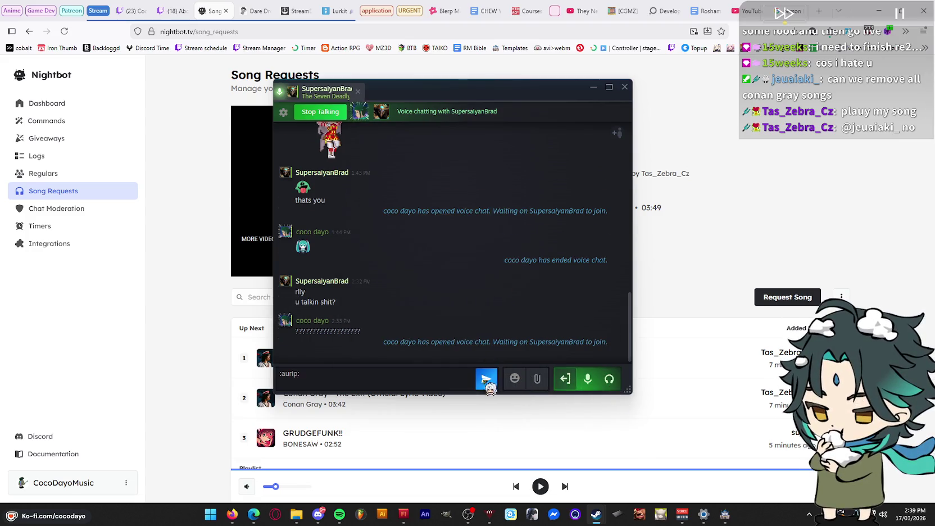
pyautogui.click(486, 379)
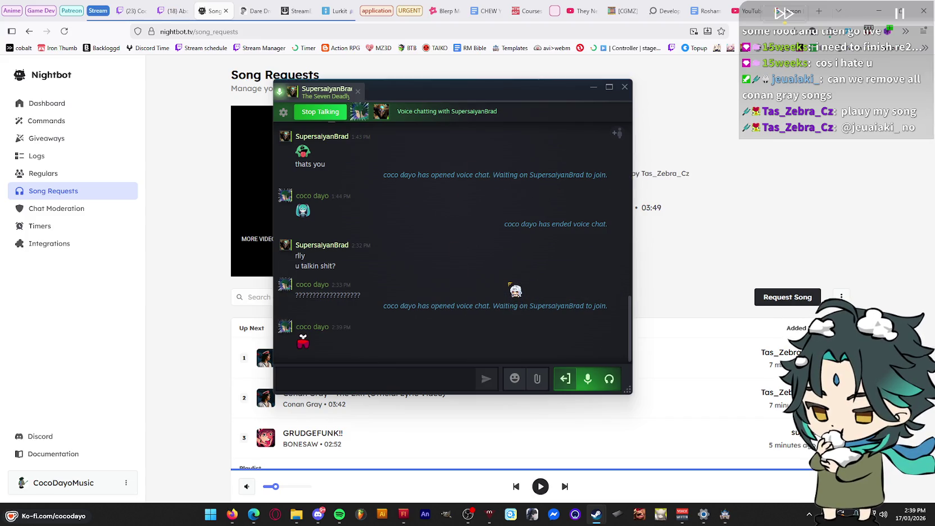
# End the voice chat, close the chat window, and start the SPECIALZ song request
pyautogui.moveTo(377, 137)
pyautogui.click(565, 378)
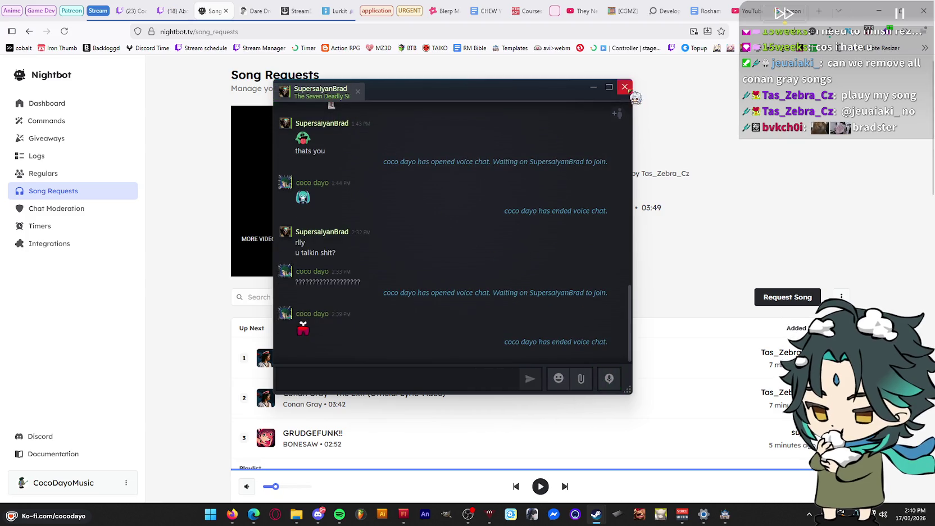
pyautogui.click(624, 87)
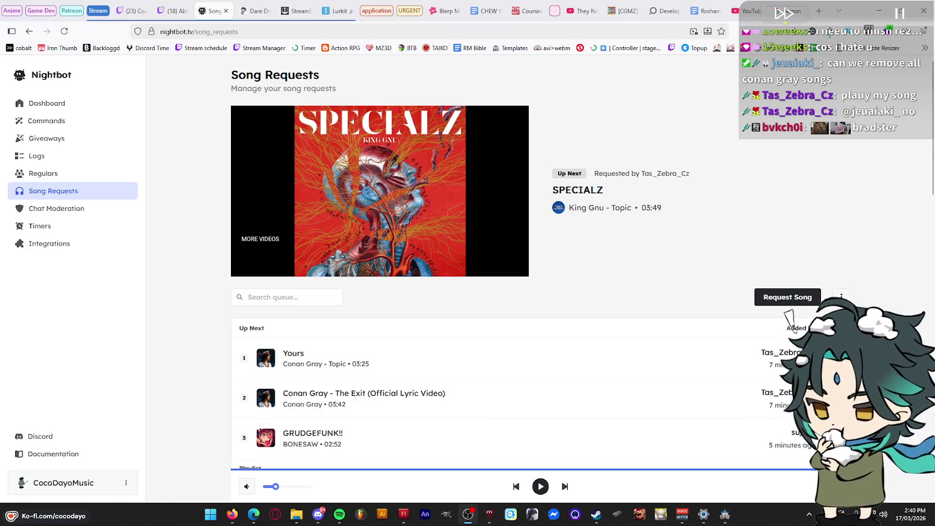
pyautogui.press('space')
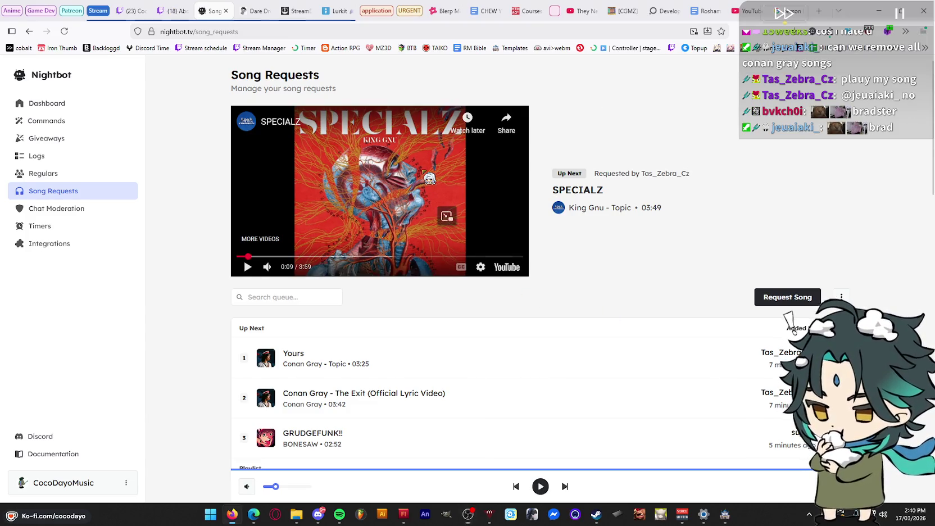
pyautogui.click(881, 15)
# Scroll the Square Enix sale page past Dragon Quest and Kingdom Hearts to RPG Highlights
pyautogui.scroll(-4, 765, 128)
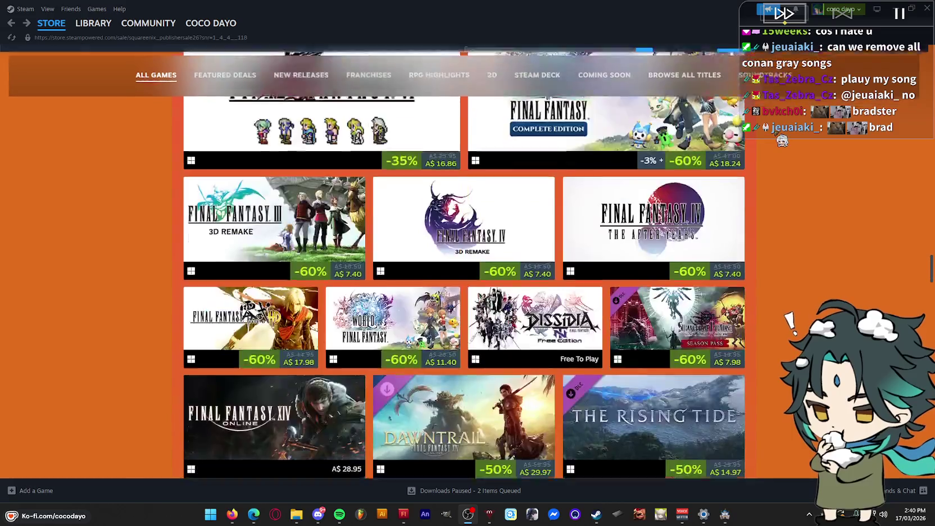
pyautogui.scroll(-3, 779, 146)
pyautogui.scroll(-3, 776, 149)
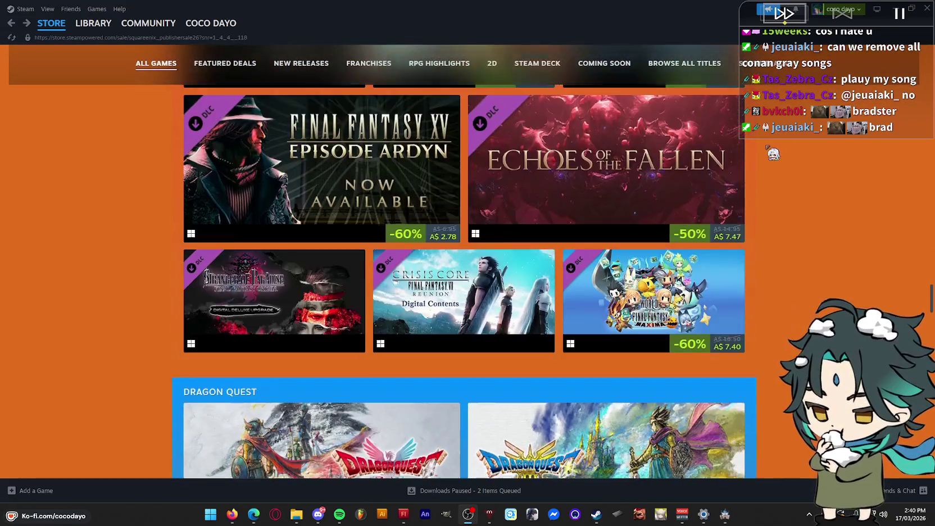
pyautogui.scroll(-3, 773, 152)
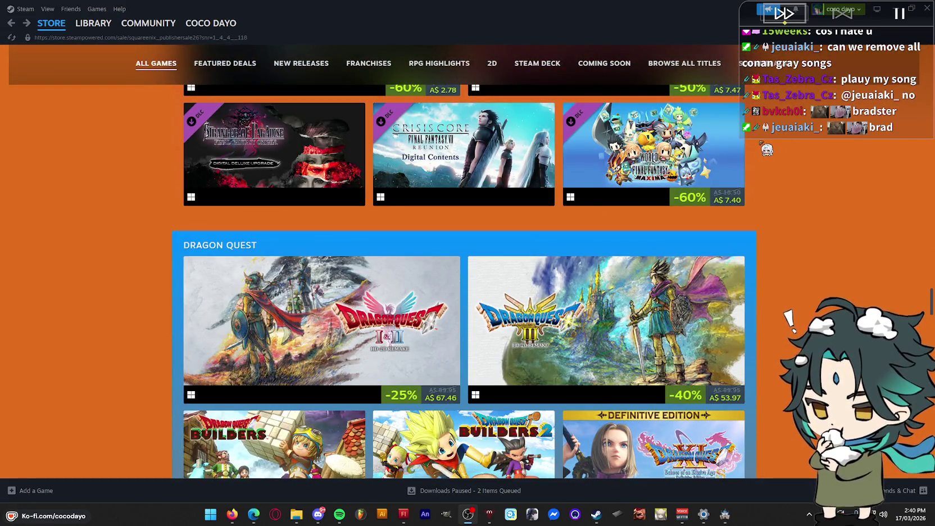
pyautogui.scroll(-2, 767, 150)
pyautogui.scroll(-3, 803, 230)
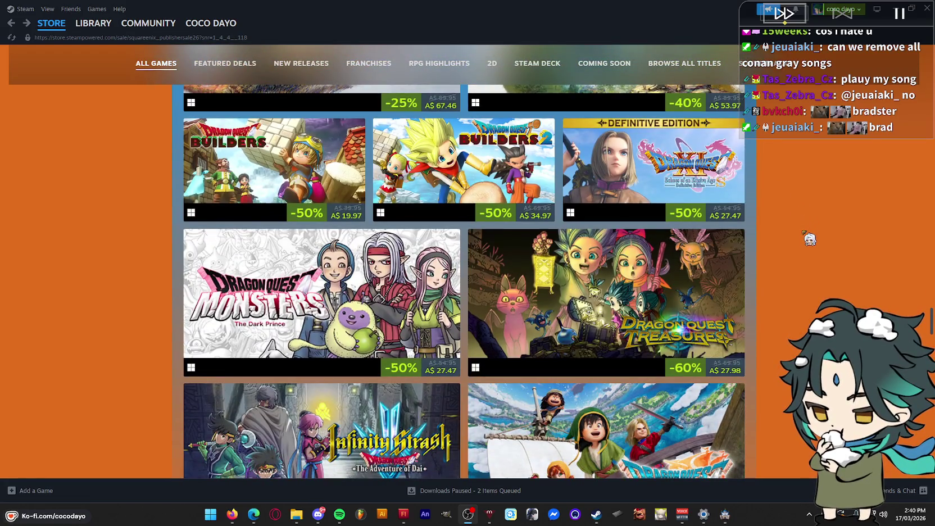
pyautogui.scroll(-2, 809, 239)
pyautogui.scroll(-2, 810, 239)
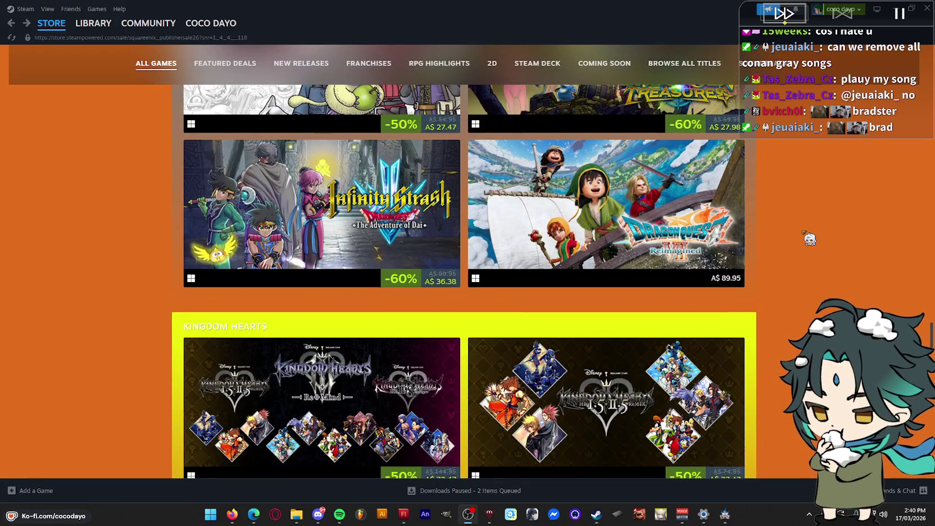
pyautogui.scroll(-2, 809, 239)
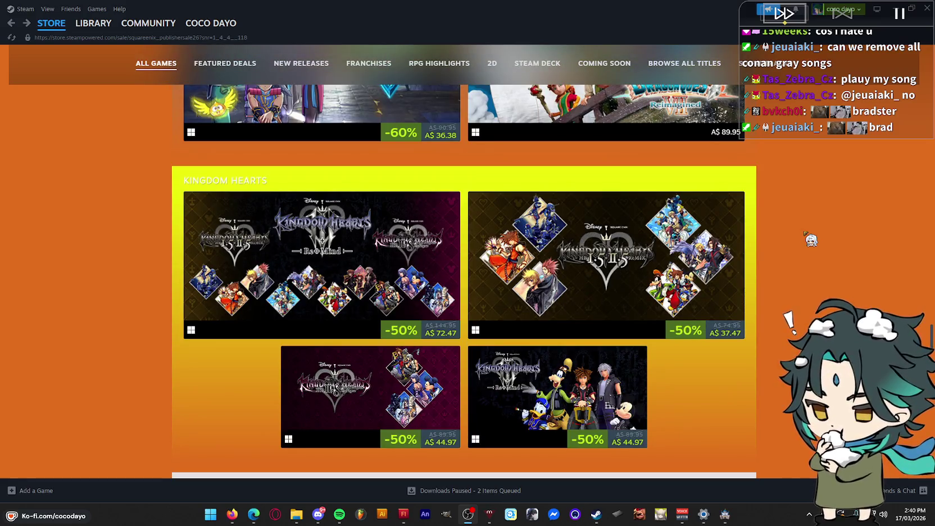
pyautogui.scroll(-5, 809, 239)
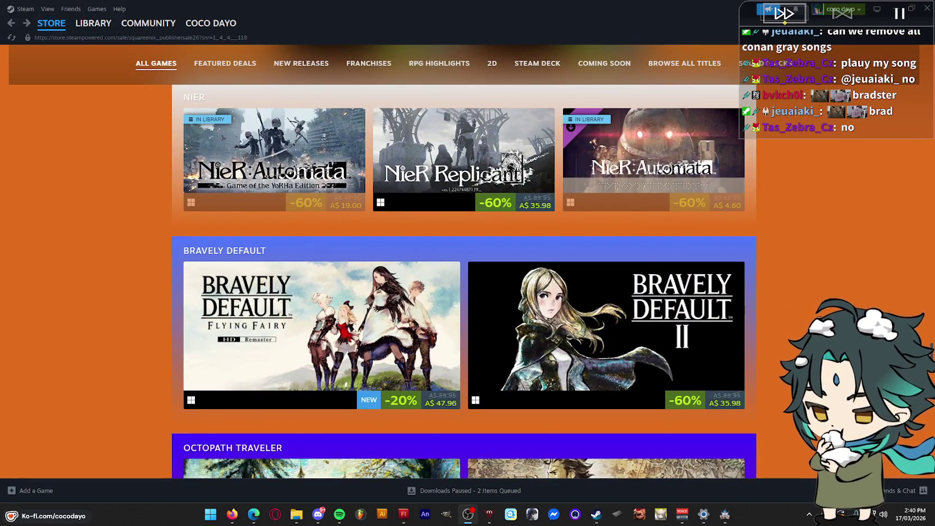
pyautogui.scroll(-4, 464, 281)
pyautogui.scroll(-1, 464, 281)
pyautogui.scroll(-1, 464, 281)
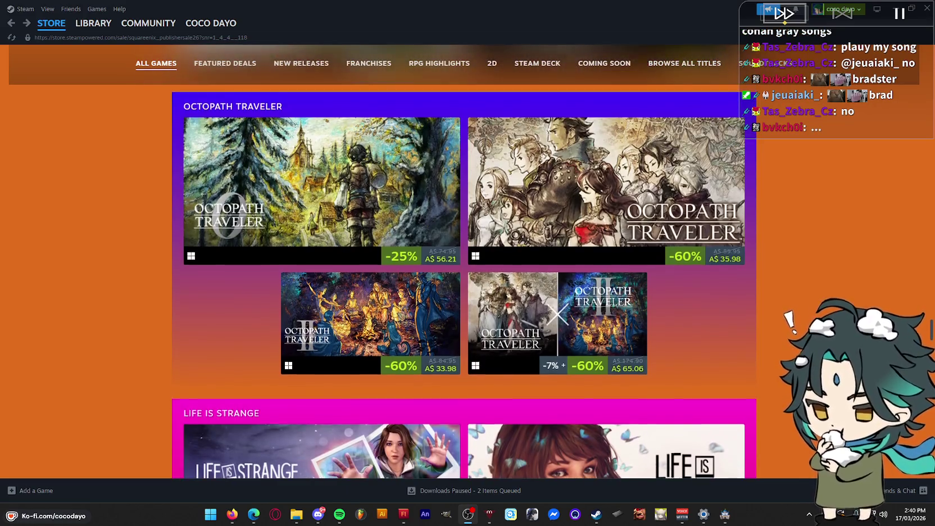
pyautogui.scroll(-3, 464, 281)
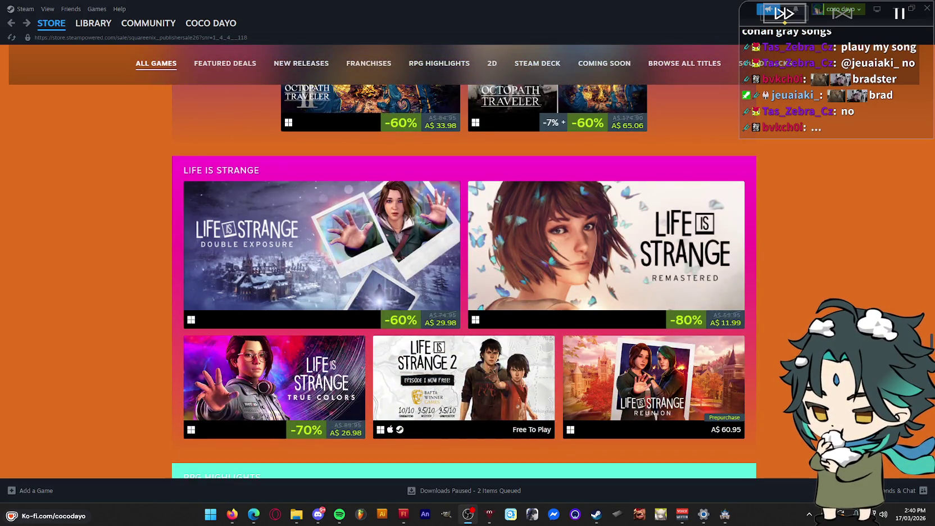
pyautogui.scroll(-3, 464, 280)
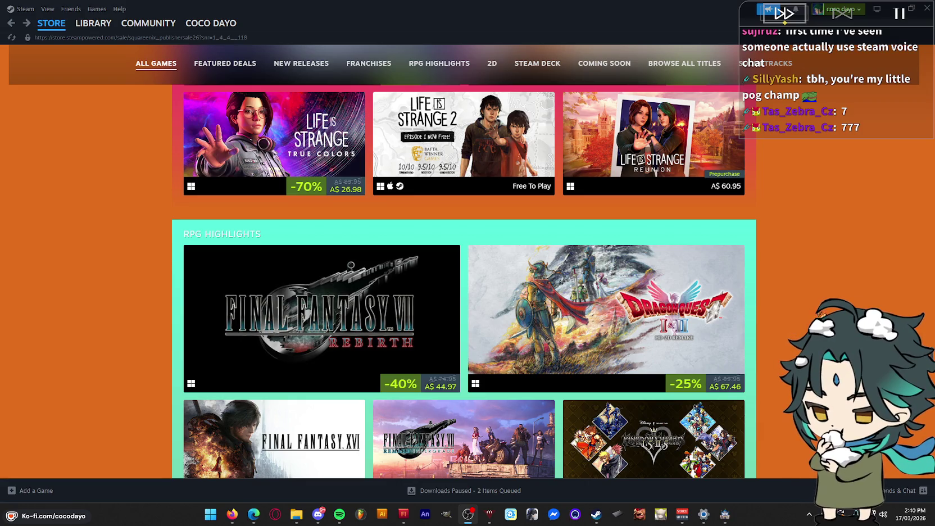
pyautogui.hotkey('alt', 'Tab')
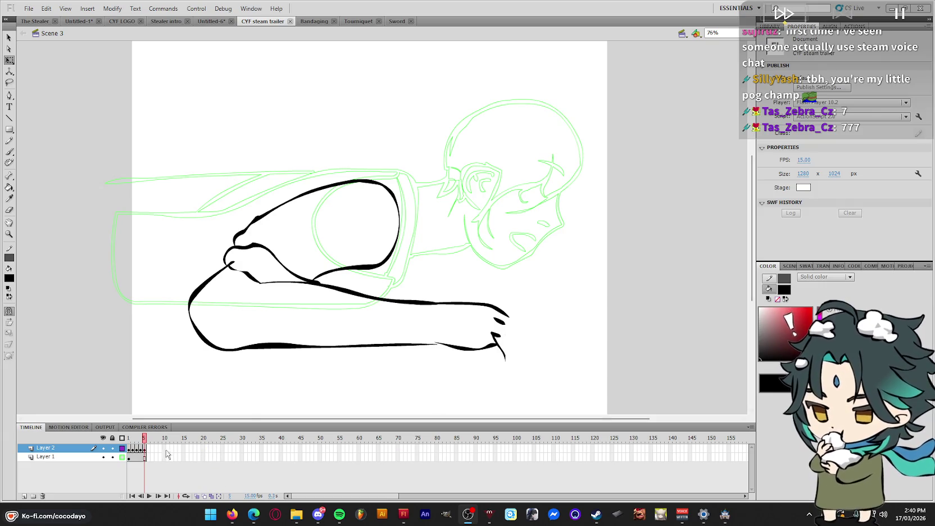
# Brush thicker outlines under the fingers and along the hand's right edge, then preview playback
pyautogui.click(506, 360)
pyautogui.press('b')
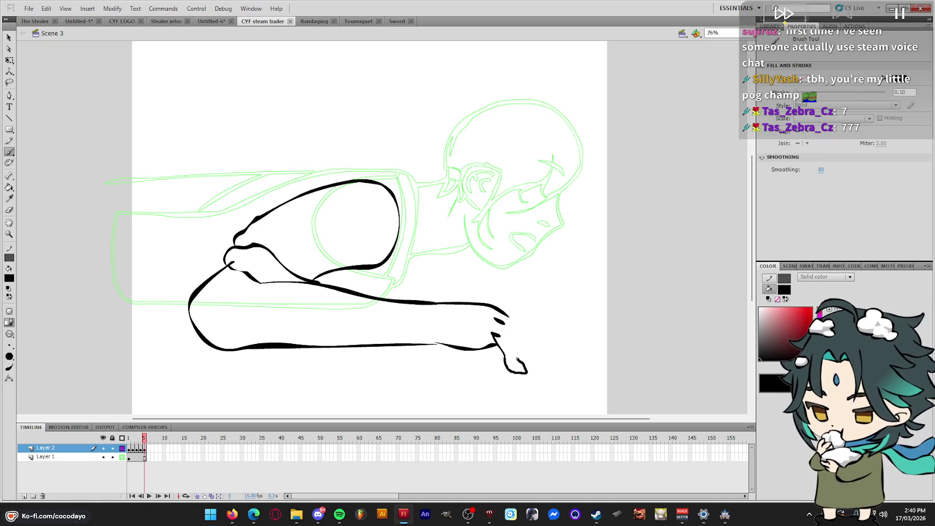
pyautogui.moveTo(508, 340)
pyautogui.mouseDown()
pyautogui.moveTo(511, 368)
pyautogui.moveTo(524, 363)
pyautogui.mouseUp()
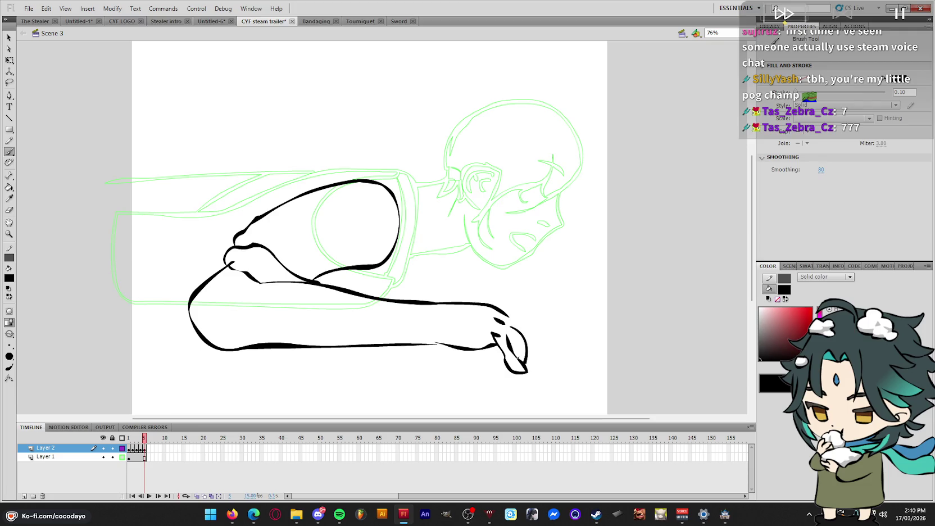
pyautogui.moveTo(532, 326)
pyautogui.mouseDown()
pyautogui.moveTo(528, 344)
pyautogui.moveTo(493, 303)
pyautogui.mouseUp()
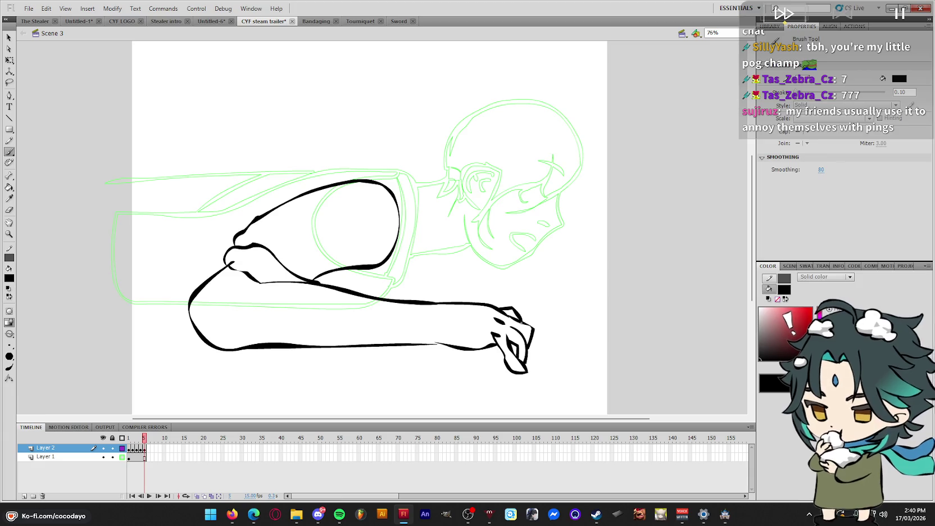
pyautogui.press('q')
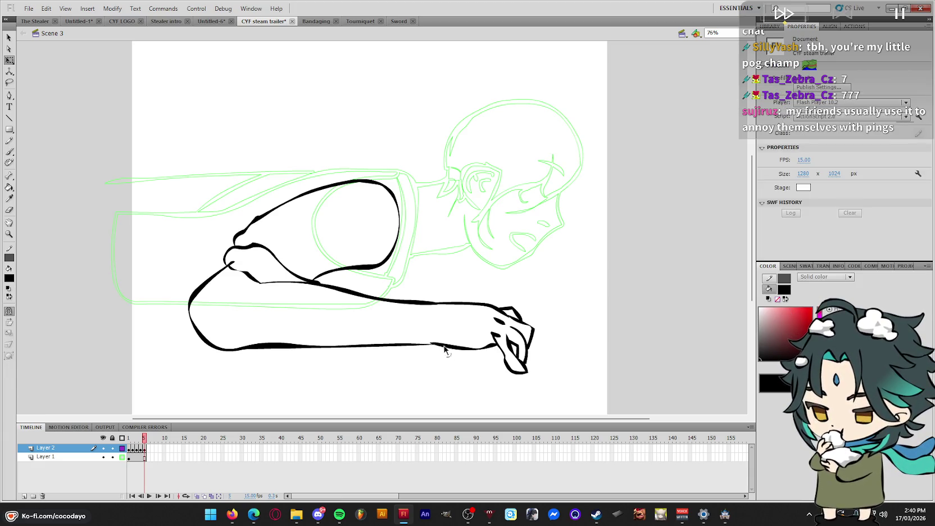
pyautogui.press('Return')
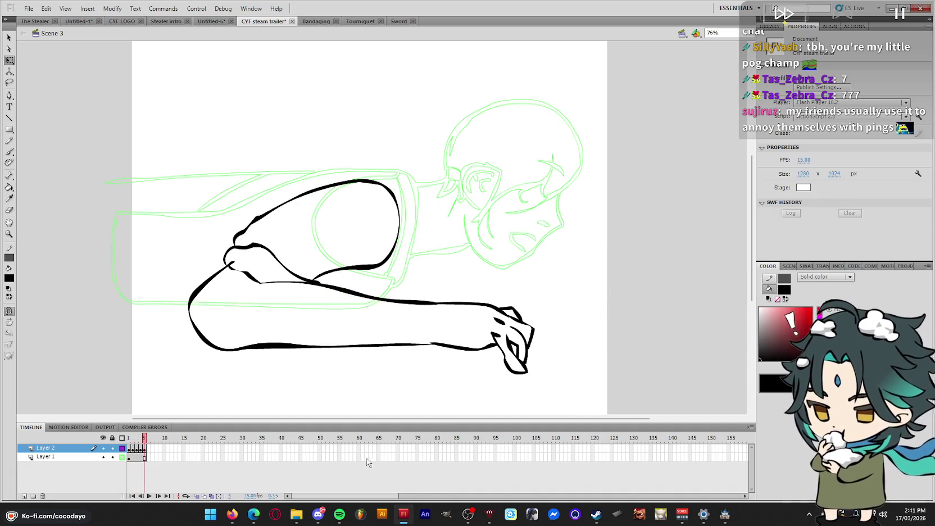
pyautogui.click(148, 448)
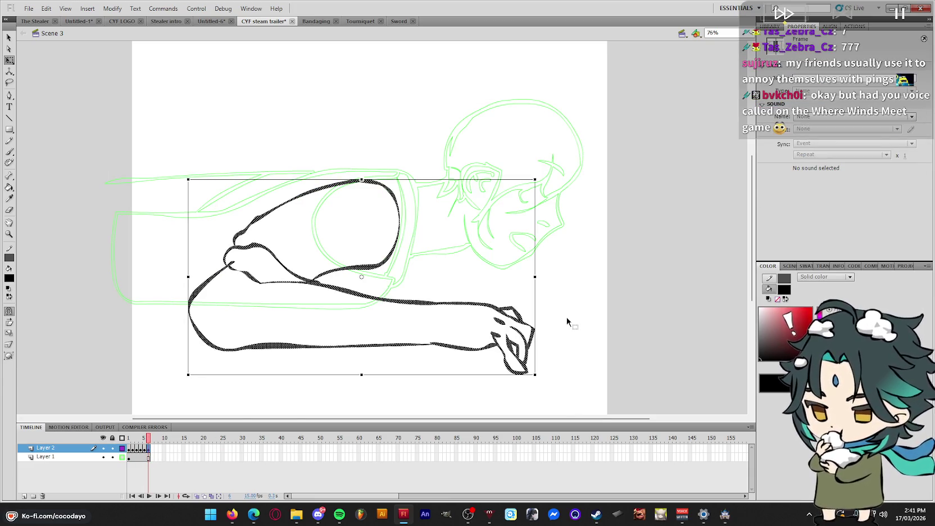
# Clear frame 6, turn on onion skinning, and ink the arm's back and lower contours
pyautogui.press('Delete')
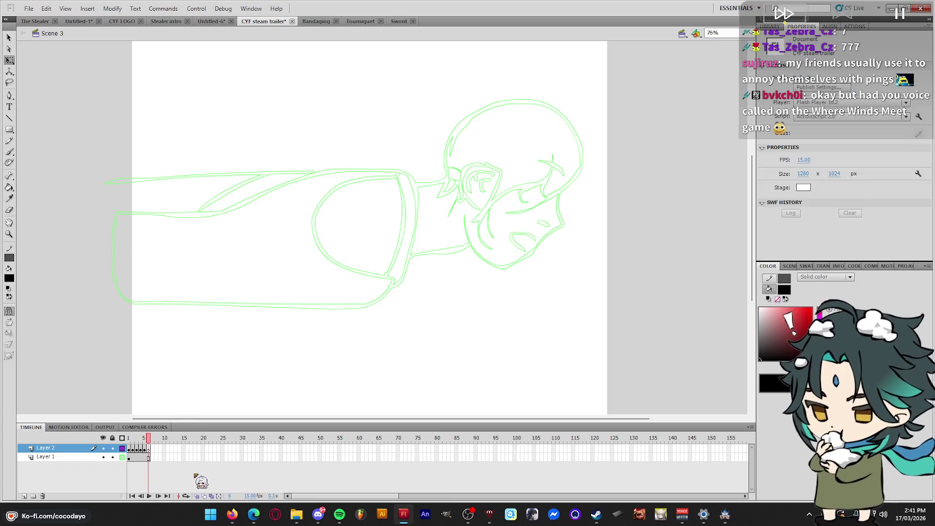
pyautogui.click(197, 495)
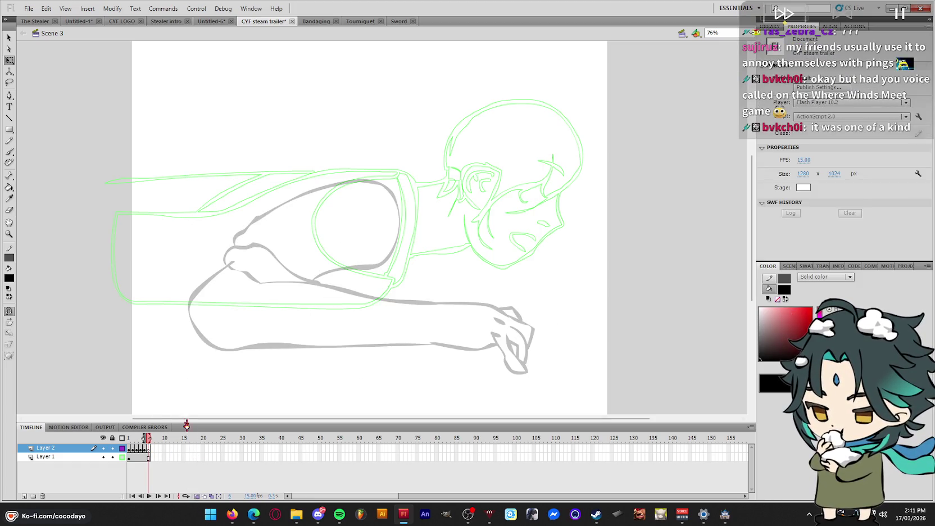
pyautogui.moveTo(144, 438); pyautogui.dragTo(140, 437)
pyautogui.press('b')
pyautogui.moveTo(362, 180); pyautogui.dragTo(340, 189)
pyautogui.moveTo(259, 245); pyautogui.dragTo(260, 245)
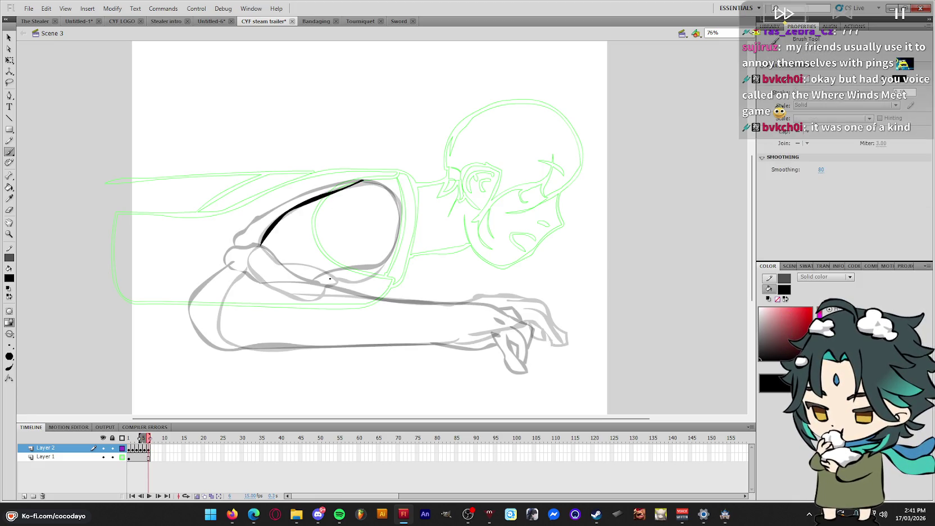
pyautogui.hotkey('ctrl', 'z')
pyautogui.moveTo(317, 277)
pyautogui.mouseDown()
pyautogui.moveTo(251, 245)
pyautogui.moveTo(242, 275)
pyautogui.moveTo(386, 303)
pyautogui.moveTo(509, 277)
pyautogui.mouseUp()
pyautogui.moveTo(329, 270); pyautogui.dragTo(493, 251)
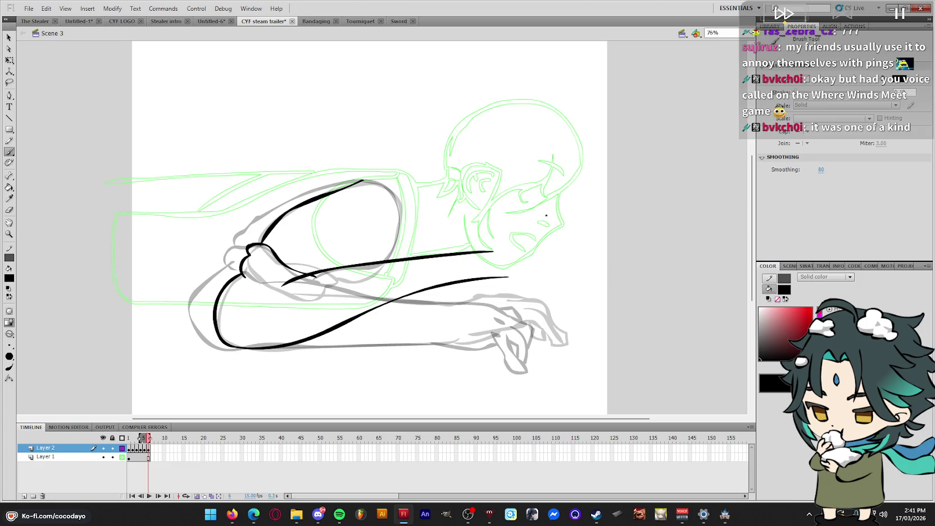
# Delete the overshooting stroke ends and ink the knee stroke and lower forearm edge
pyautogui.press('q')
pyautogui.moveTo(553, 210); pyautogui.dragTo(468, 284)
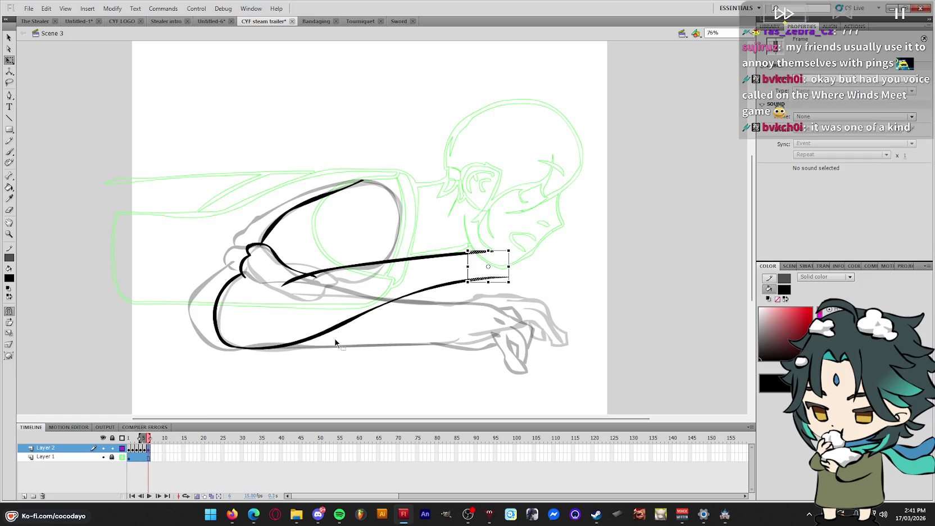
pyautogui.press('Delete')
pyautogui.press('b')
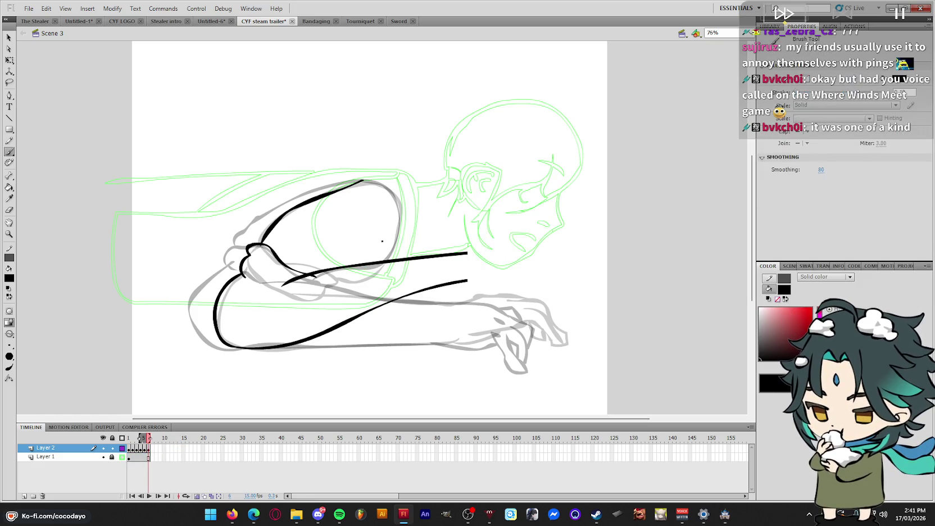
pyautogui.moveTo(396, 206); pyautogui.dragTo(385, 263)
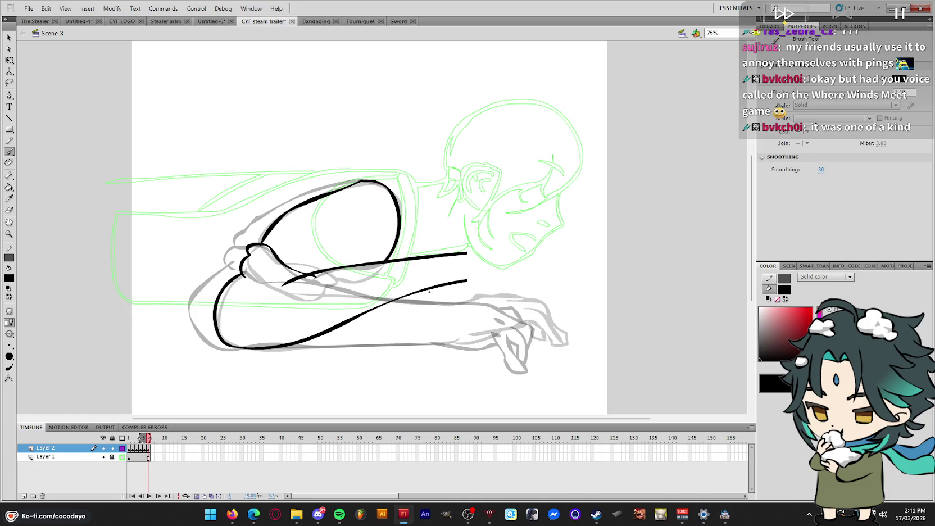
pyautogui.moveTo(250, 347); pyautogui.dragTo(467, 281)
pyautogui.press('q')
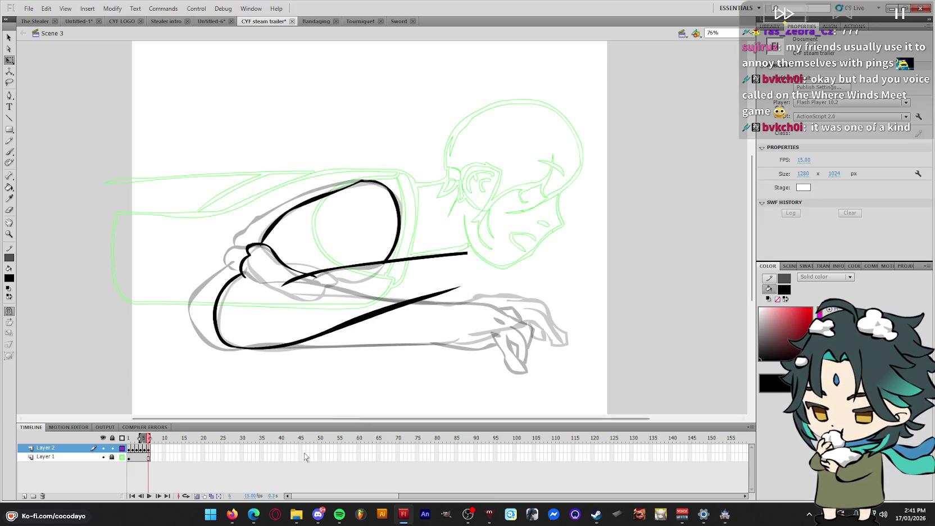
# Preview the reach with onion skin off, then ink the forearm line, wrist and hand
pyautogui.click(196, 496)
pyautogui.press(',')
pyautogui.press('Return')
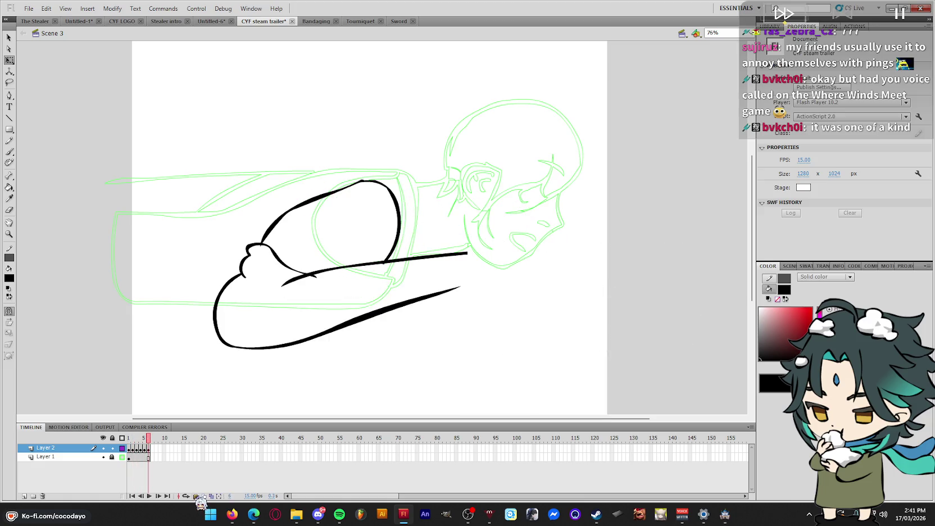
pyautogui.press('b')
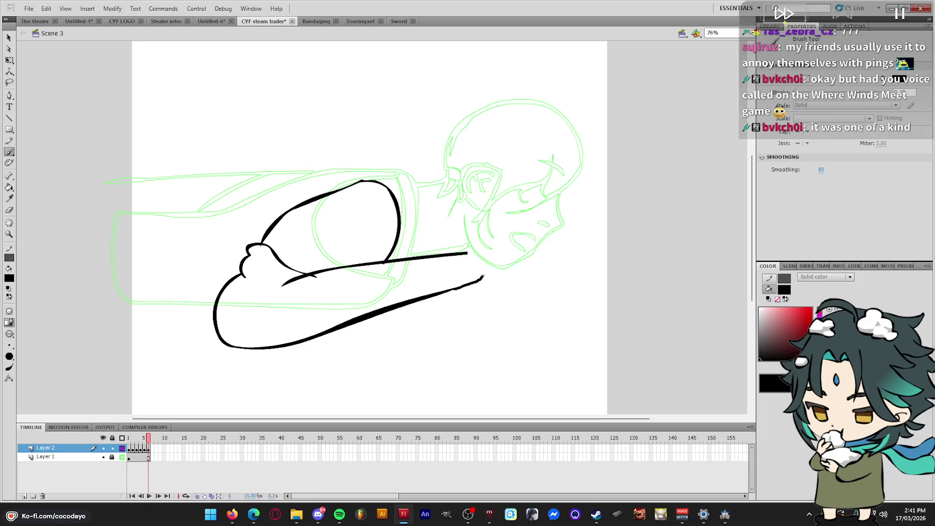
pyautogui.moveTo(499, 226)
pyautogui.mouseDown()
pyautogui.moveTo(532, 229)
pyautogui.moveTo(528, 251)
pyautogui.mouseUp()
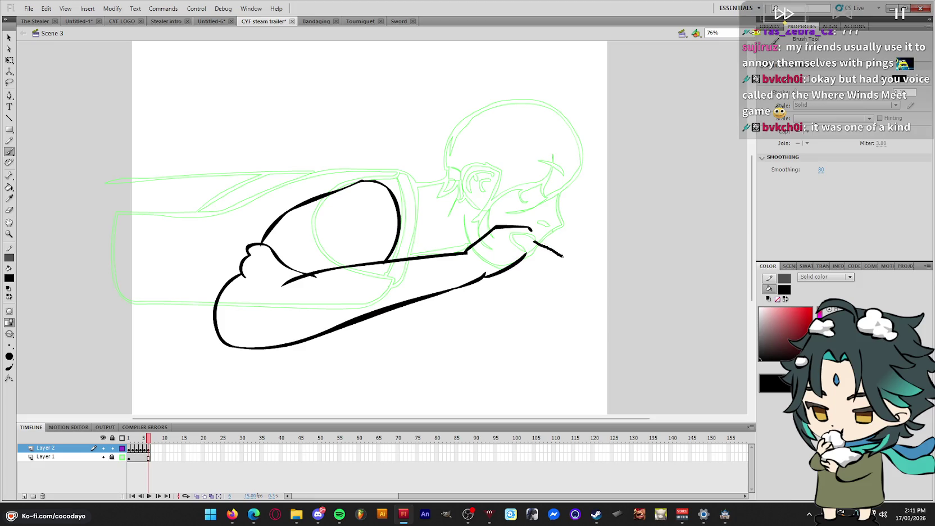
pyautogui.moveTo(532, 253)
pyautogui.mouseDown()
pyautogui.moveTo(524, 256)
pyautogui.moveTo(561, 251)
pyautogui.mouseUp()
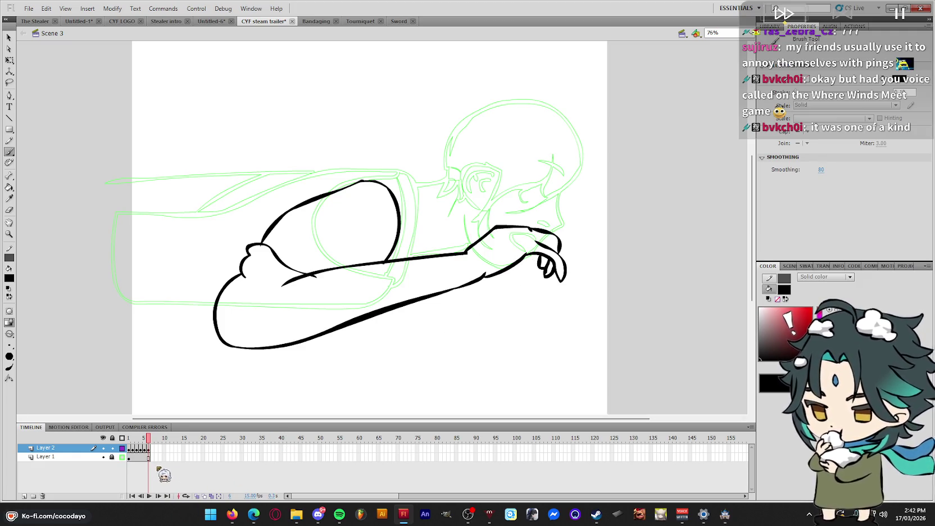
# Play the animation, review frames 1–3, and move the rotation pivot toward the shoulder
pyautogui.click(122, 457)
pyautogui.press('q')
pyautogui.press('Return')
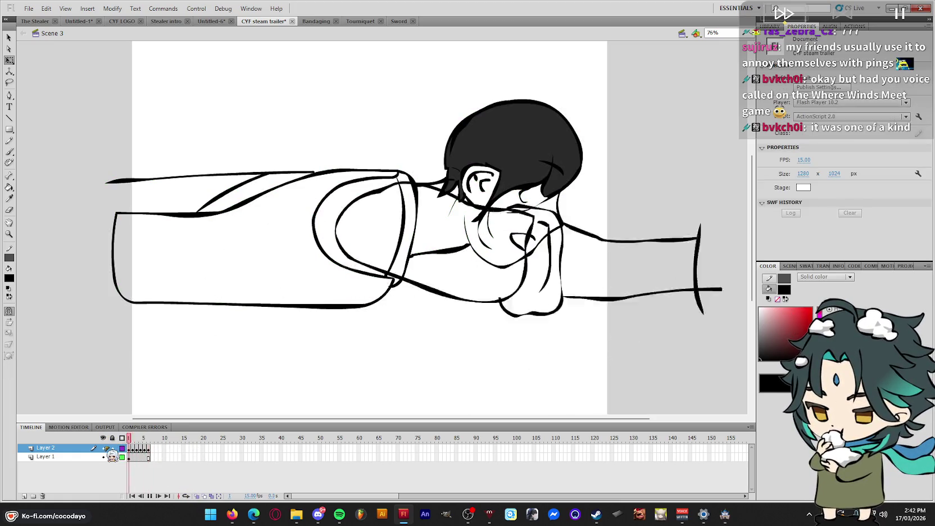
pyautogui.click(150, 448)
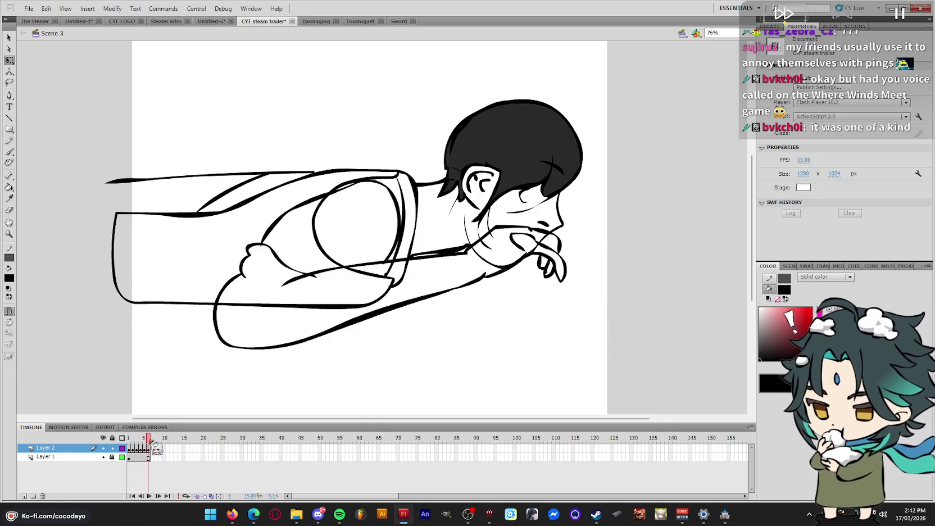
pyautogui.click(129, 440)
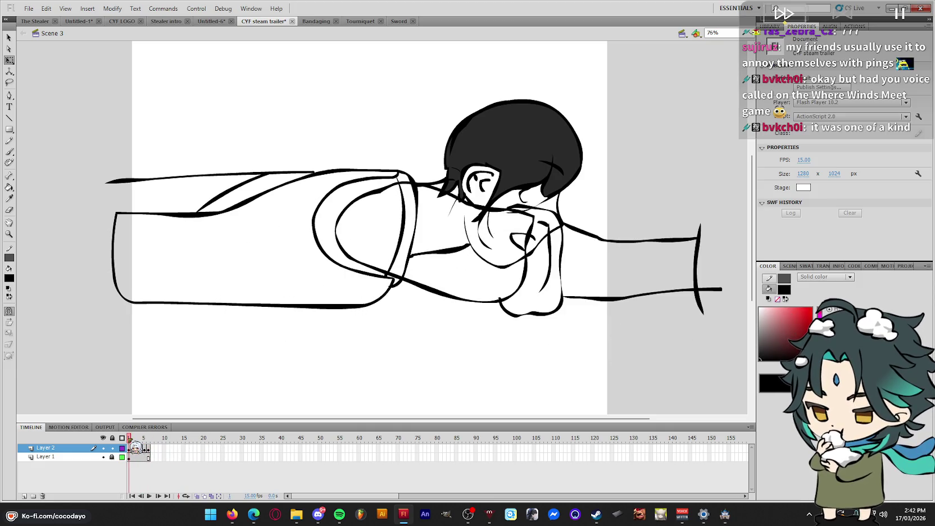
pyautogui.click(134, 449)
pyautogui.click(138, 448)
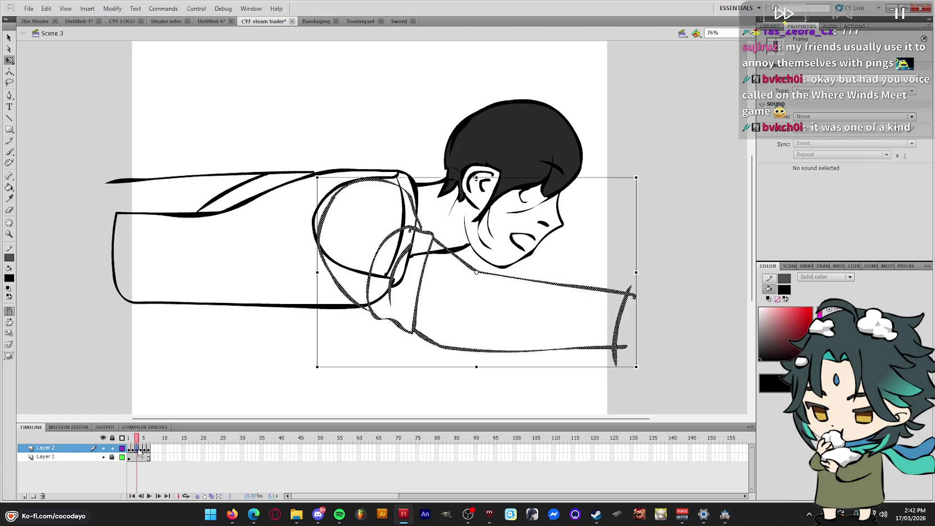
pyautogui.click(134, 450)
pyautogui.press('alt')
pyautogui.click(497, 272)
pyautogui.moveTo(364, 238); pyautogui.dragTo(365, 237)
# Rotate frame 6's arm drawing slightly counter-clockwise and compare it with frame 1
pyautogui.press('Return')
pyautogui.rightClick(371, 362)
pyautogui.click(422, 271)
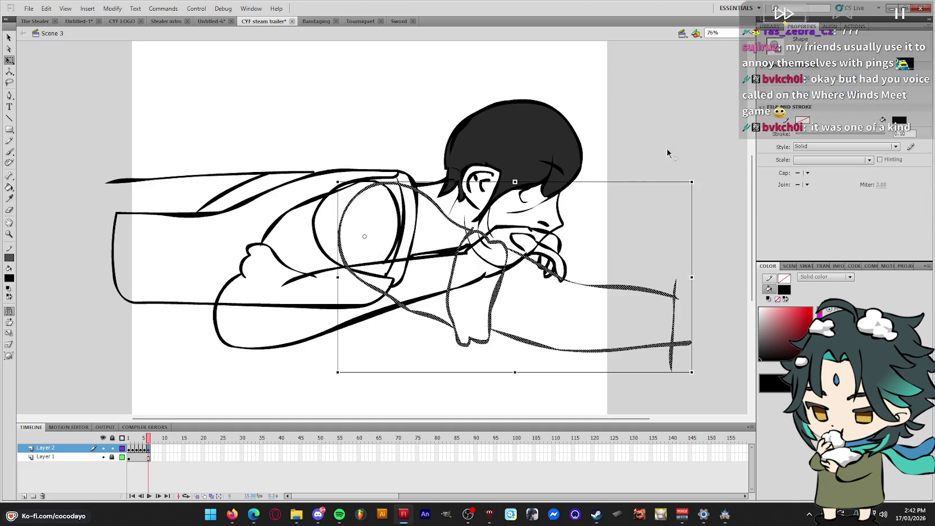
pyautogui.moveTo(693, 172); pyautogui.dragTo(703, 139)
pyautogui.click(703, 137)
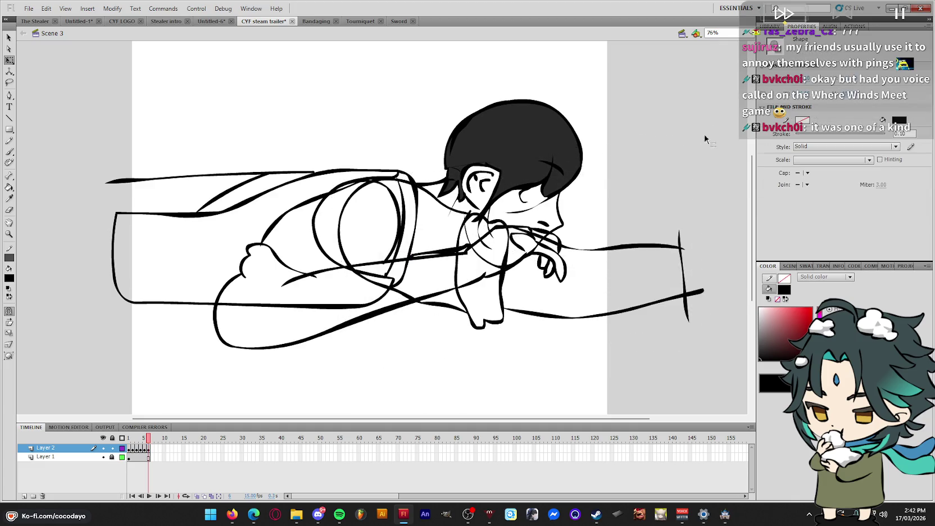
pyautogui.hotkey('shift', ',')
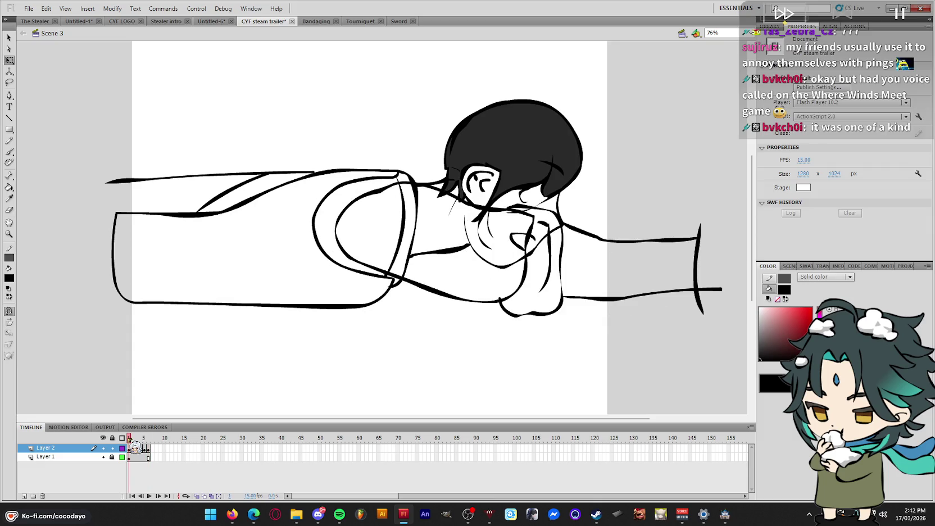
pyautogui.press('Return')
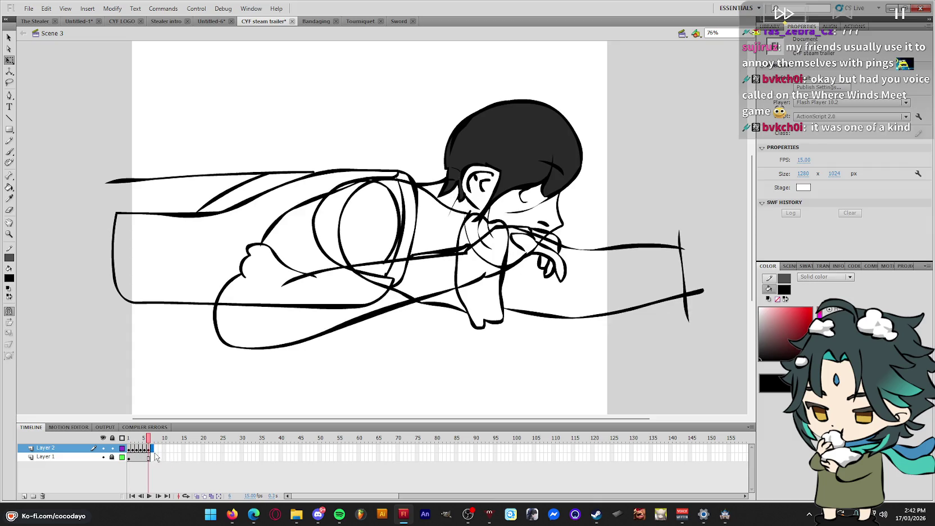
# Replay the animation from Layer 1, then cut the arm drawing from frame 7
pyautogui.click(153, 461)
pyautogui.press('Return')
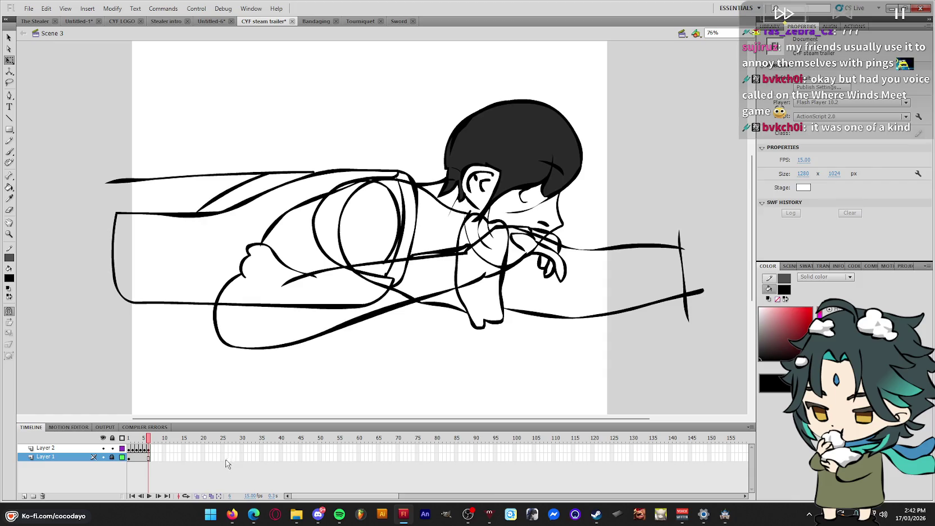
pyautogui.click(150, 454)
pyautogui.click(436, 374)
pyautogui.press('Return')
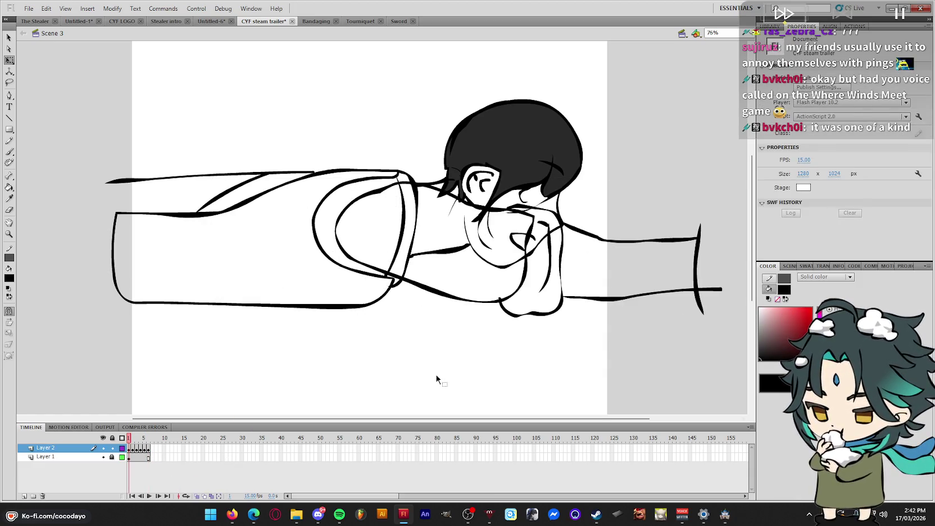
pyautogui.click(428, 381)
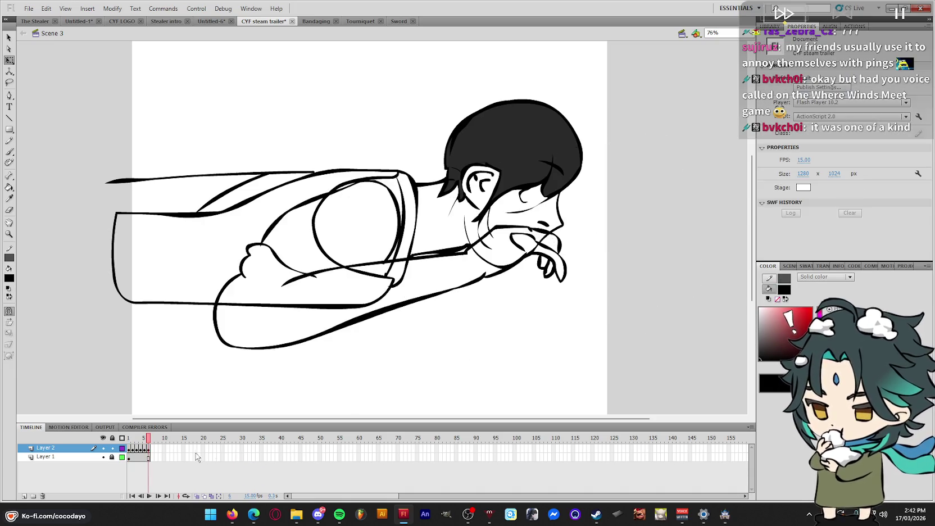
pyautogui.click(151, 448)
pyautogui.hotkey('ctrl', 'x')
pyautogui.rightClick(647, 280)
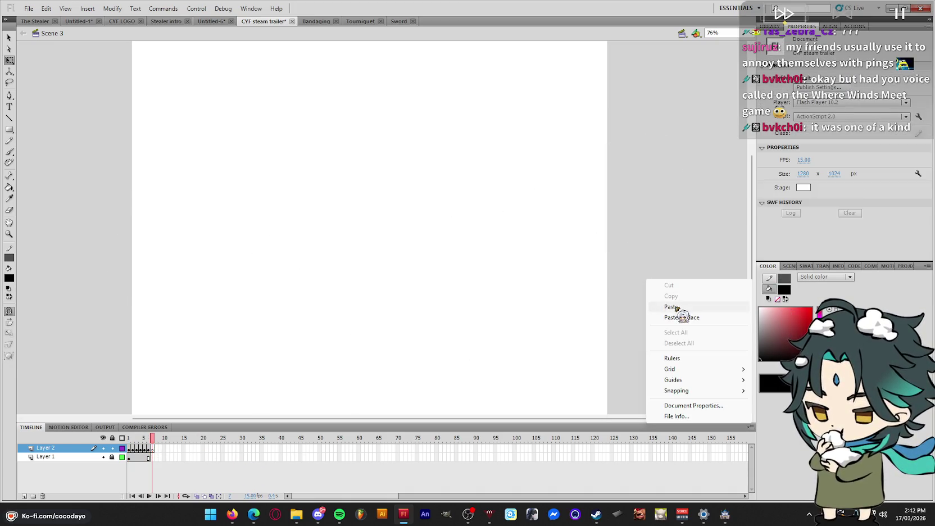
# Paste the cut arm drawing in place on Layer 1 frame 7 and play back the animation
pyautogui.click(681, 318)
pyautogui.click(153, 457)
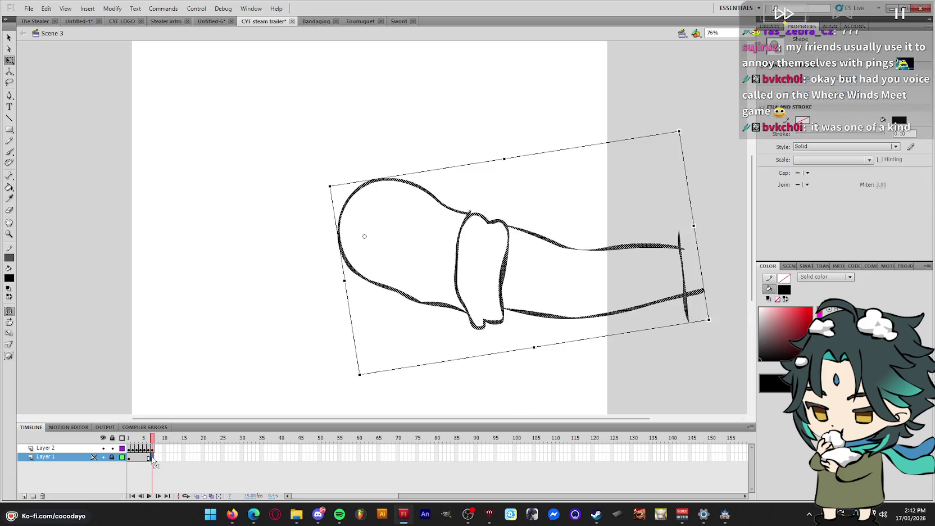
pyautogui.press('Return')
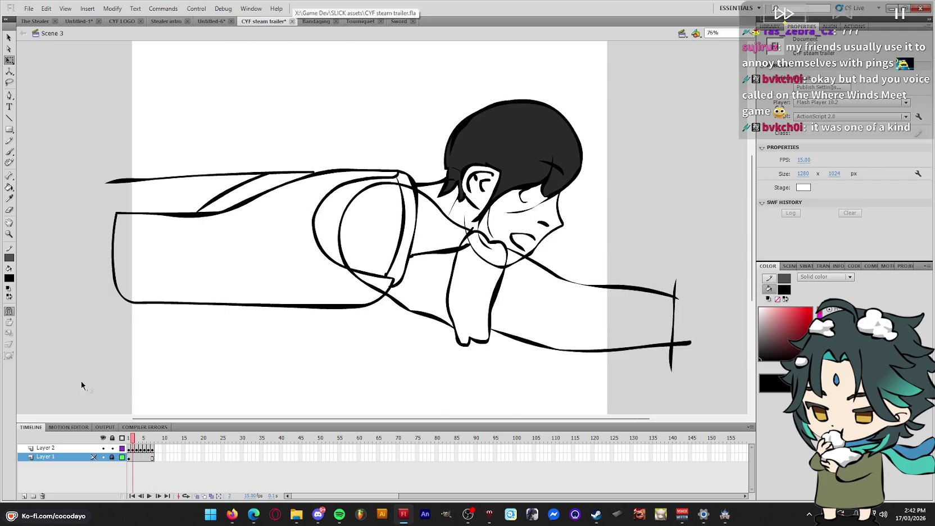
pyautogui.press('Return')
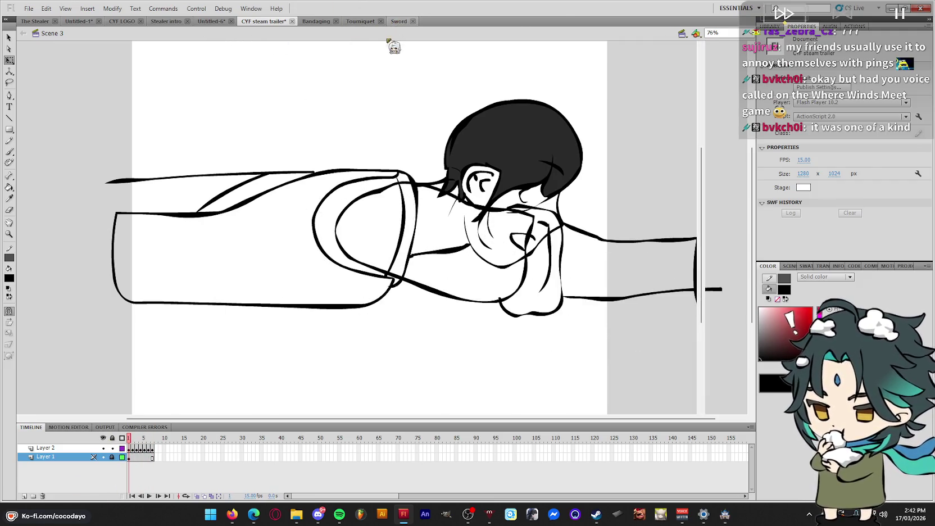
# Glance at the Sword and Tourniquet documents, then return to Scene 3 of CYF steam trailer
pyautogui.click(397, 22)
pyautogui.click(362, 21)
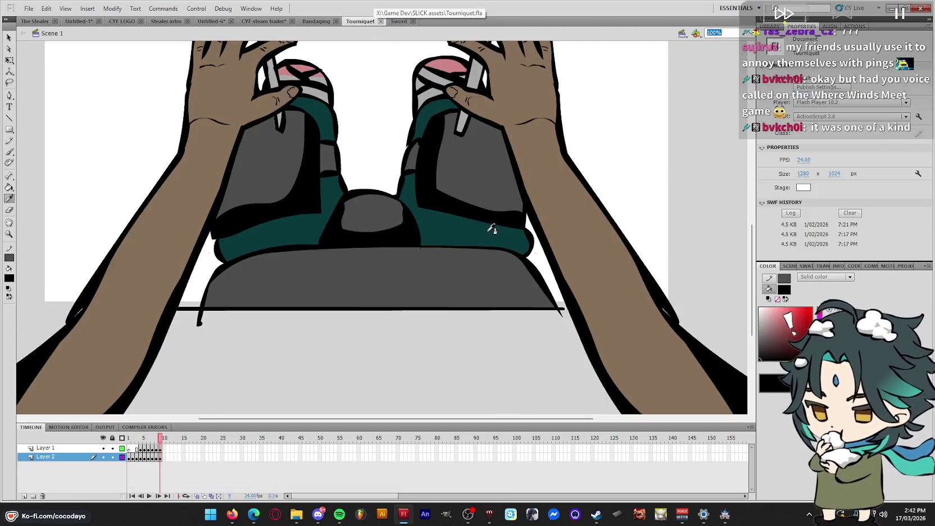
pyautogui.click(264, 21)
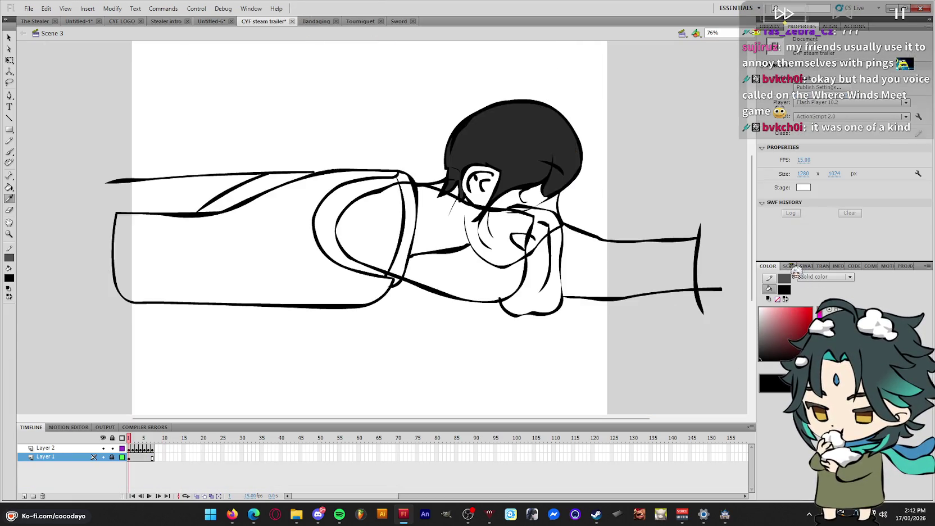
pyautogui.click(784, 266)
pyautogui.click(780, 284)
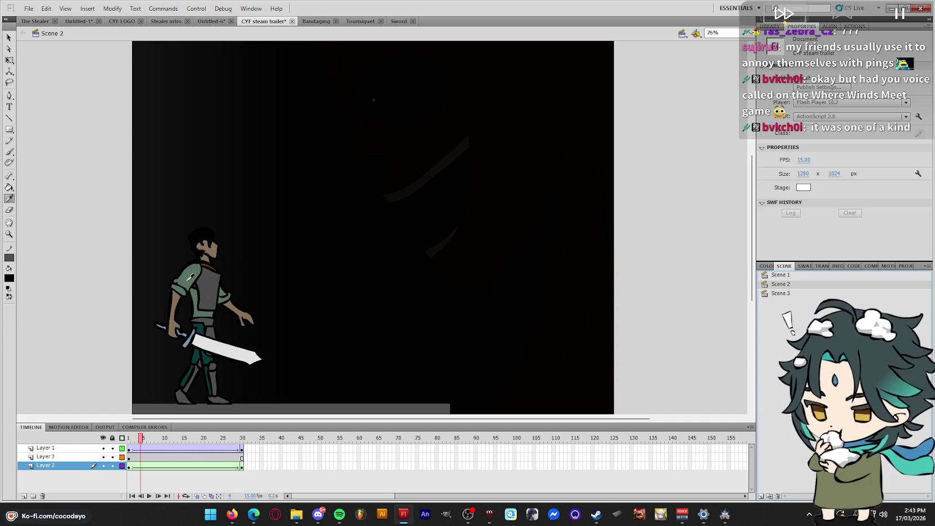
pyautogui.press('pagedown')
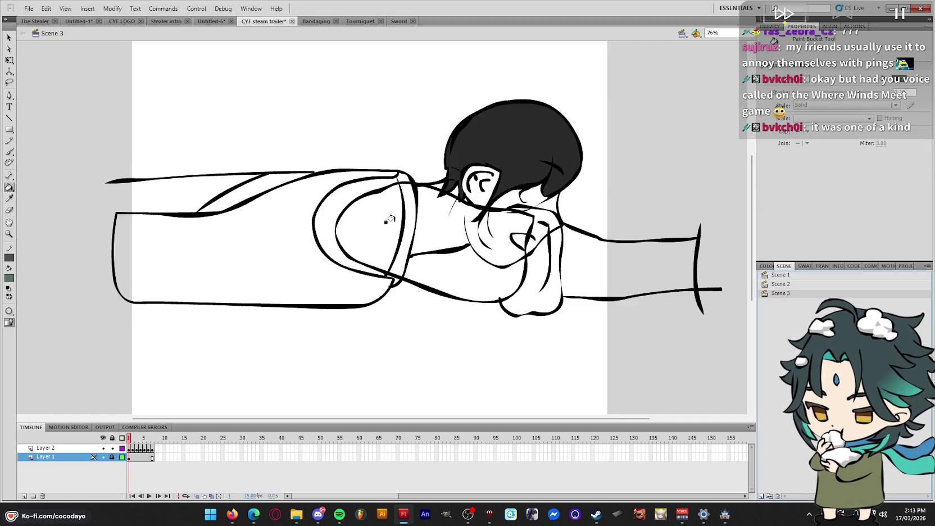
# On Layer 2, fill the cuff, sleeve body and outer sleeve band dark green
pyautogui.click(471, 321)
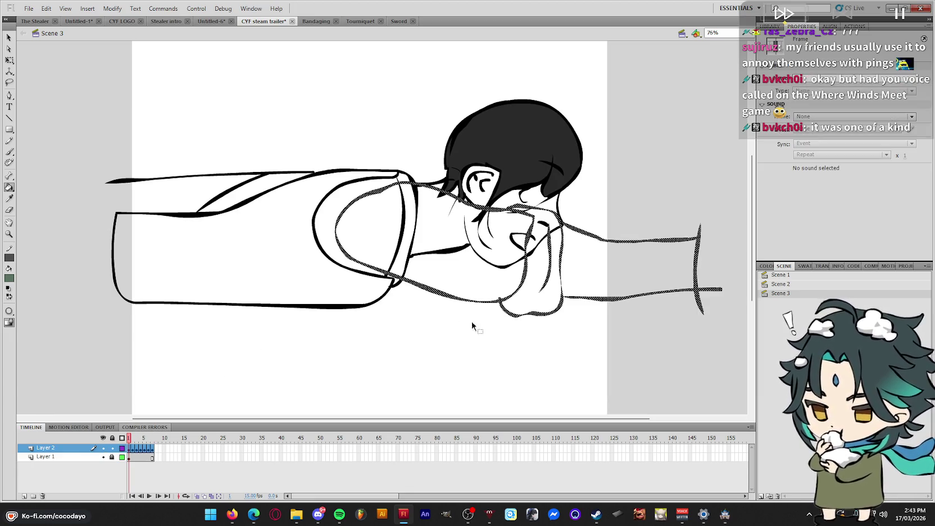
pyautogui.click(532, 299)
pyautogui.click(342, 228)
pyautogui.press('v')
pyautogui.click(318, 223)
# Close the far-left sleeve gap with a brush stroke and fill that sleeve end green
pyautogui.press('b')
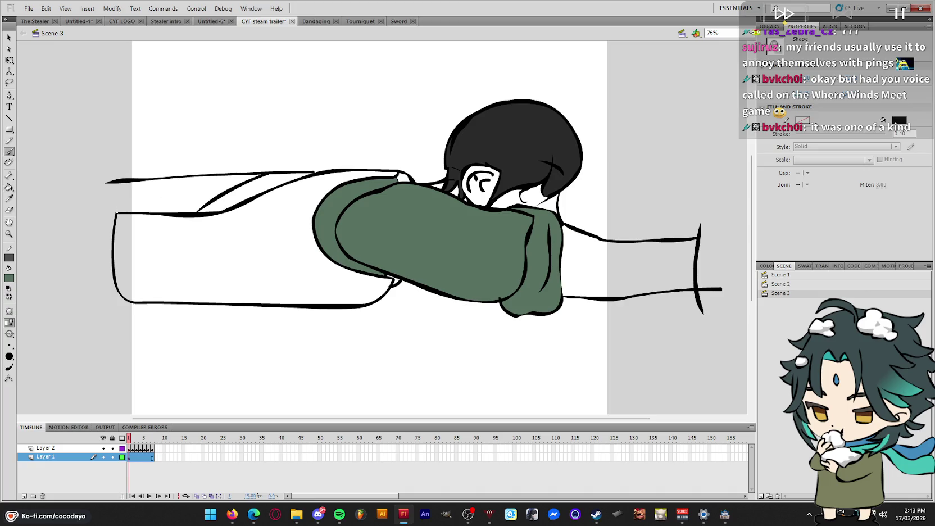
pyautogui.moveTo(116, 180); pyautogui.dragTo(117, 168)
pyautogui.press('k')
pyautogui.click(165, 202)
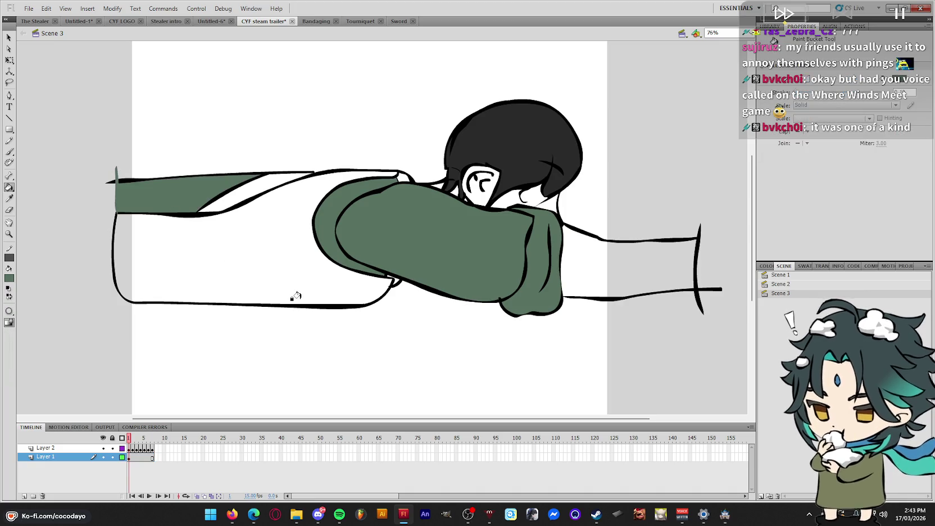
pyautogui.press('q')
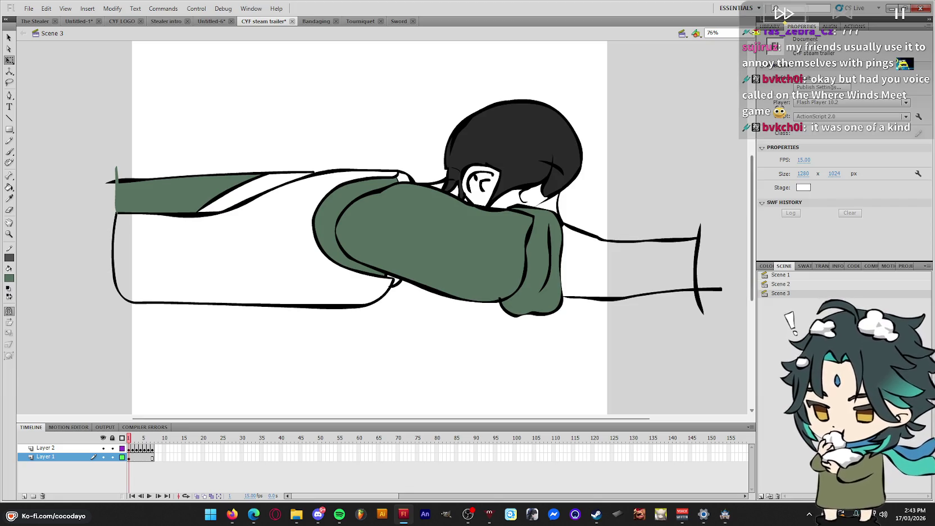
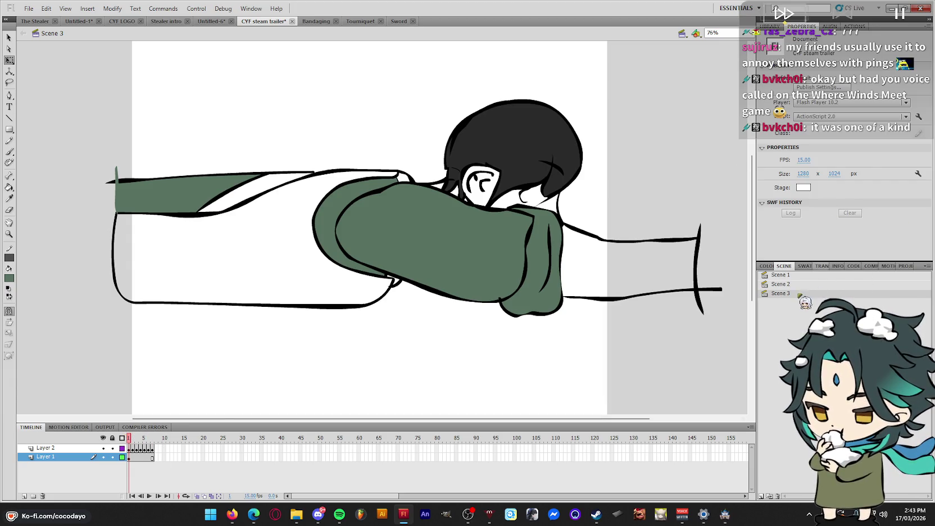
# Fill the Scene 3 character's body dark grey, comparing colours with Scene 2
pyautogui.click(780, 284)
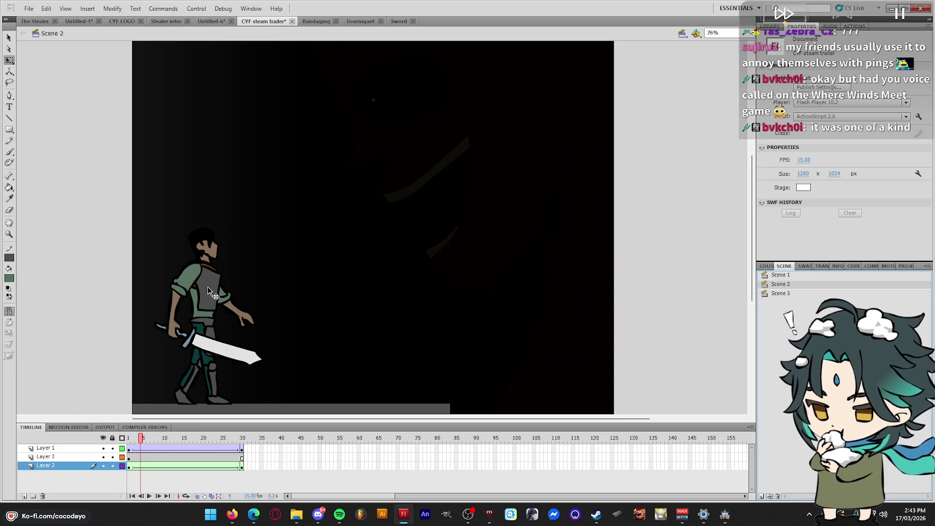
pyautogui.press('k')
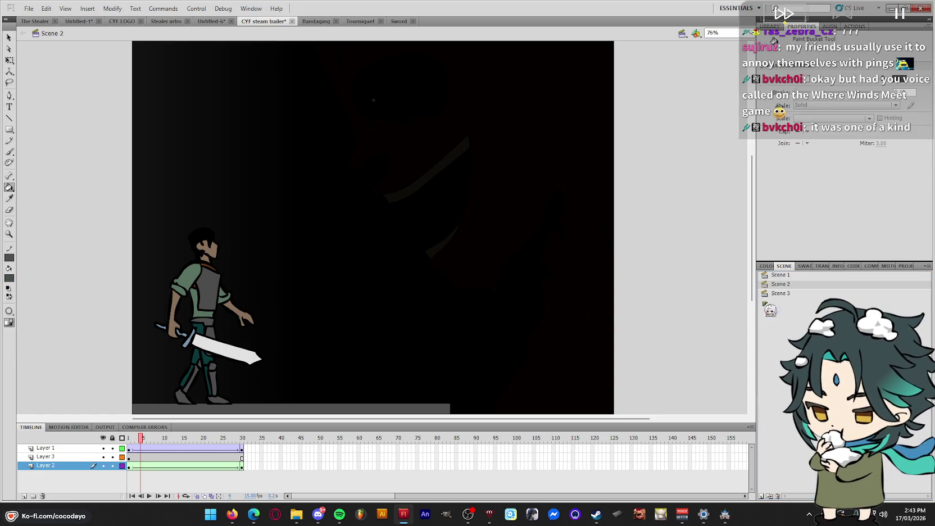
pyautogui.hotkey('shift', 'pagedown')
pyautogui.click(263, 255)
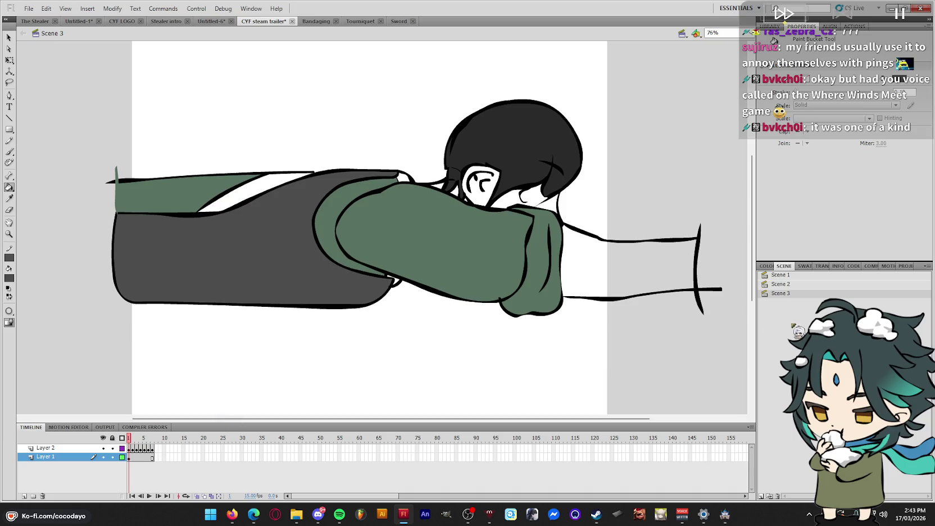
# Sample the brown from Scene 2's character and fill the strap strip with it
pyautogui.click(798, 285)
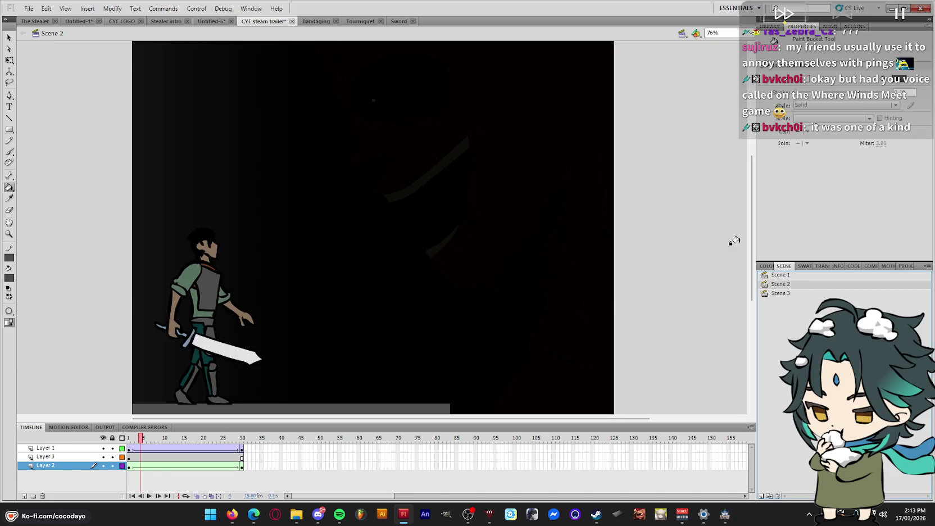
pyautogui.press('i')
pyautogui.click(209, 264)
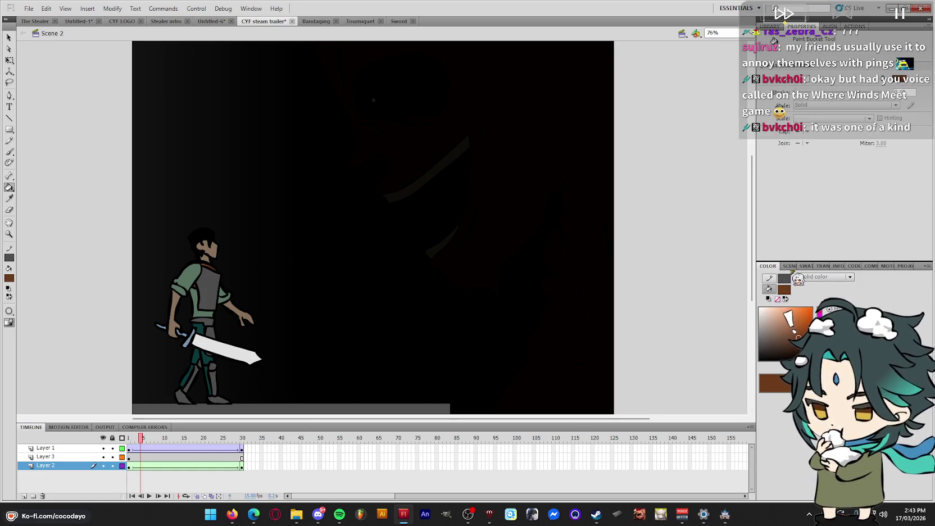
pyautogui.click(781, 293)
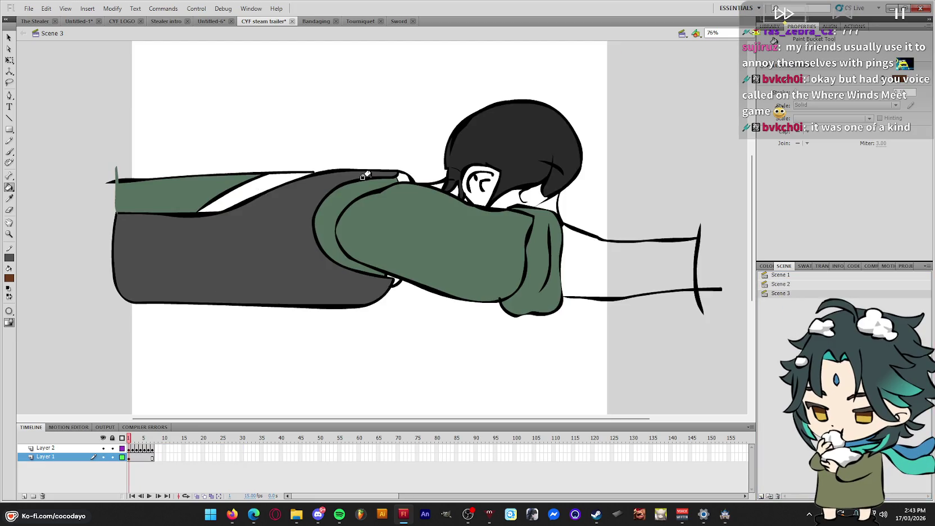
pyautogui.click(78, 457)
pyautogui.click(313, 333)
pyautogui.press('q')
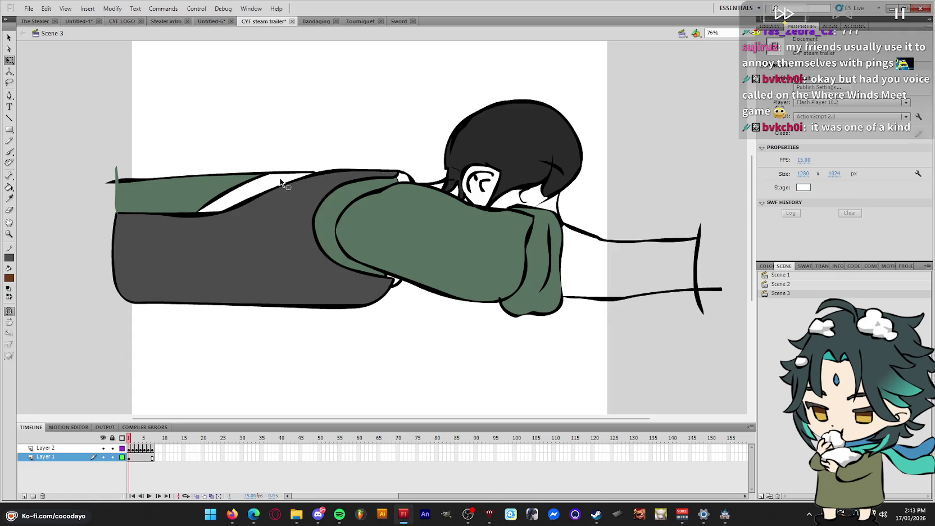
pyautogui.press('k')
pyautogui.click(275, 182)
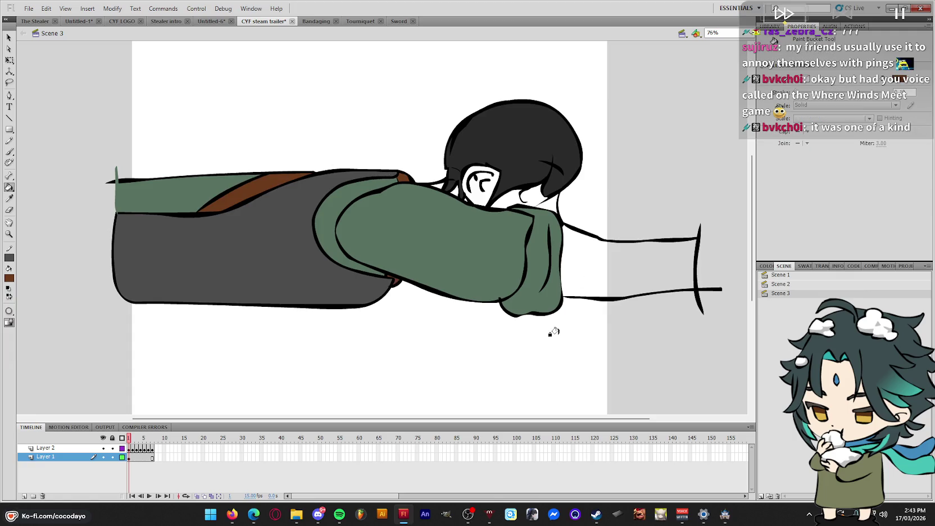
# Fill the face, neck and arm with brown skin, then play the crawl
pyautogui.click(809, 284)
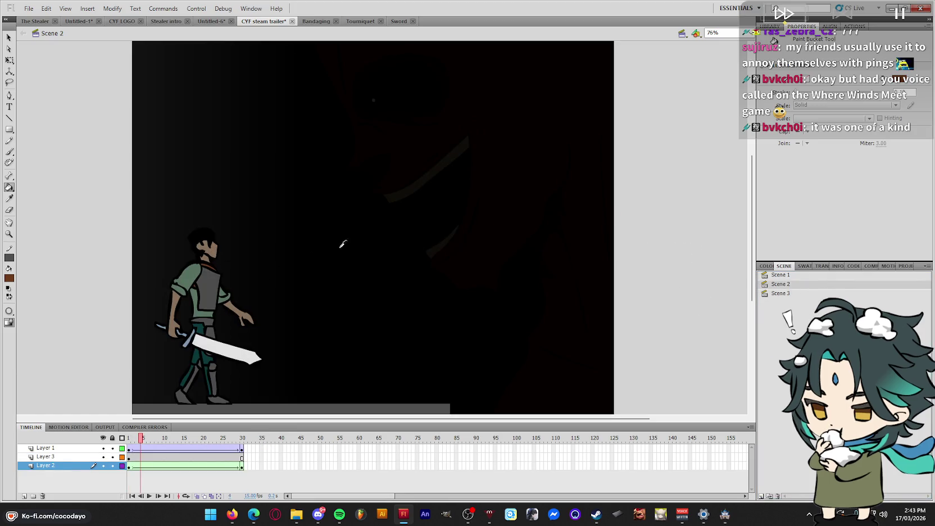
pyautogui.click(790, 293)
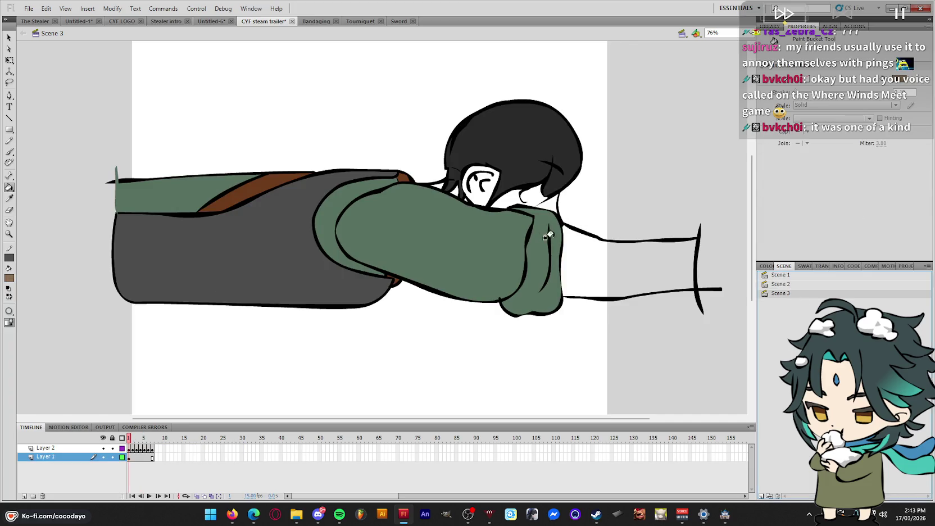
pyautogui.click(525, 202)
pyautogui.click(586, 268)
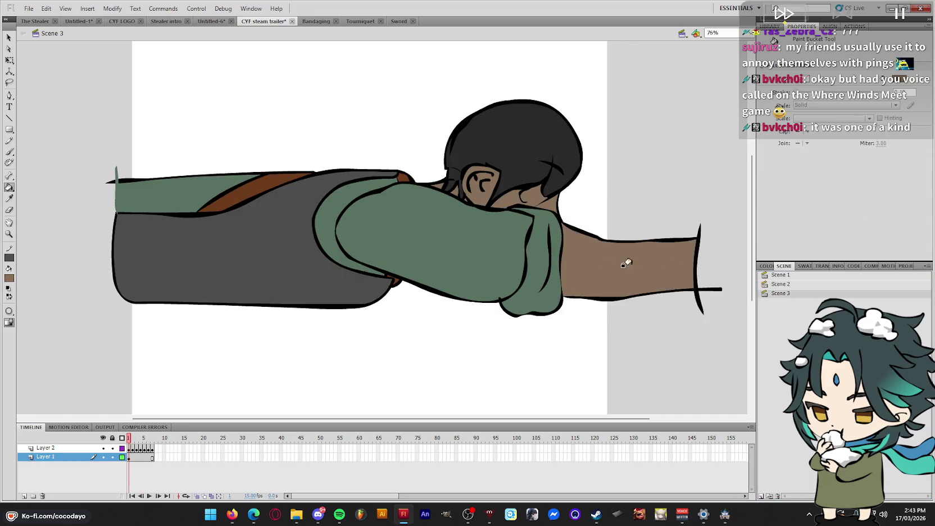
pyautogui.press('Return')
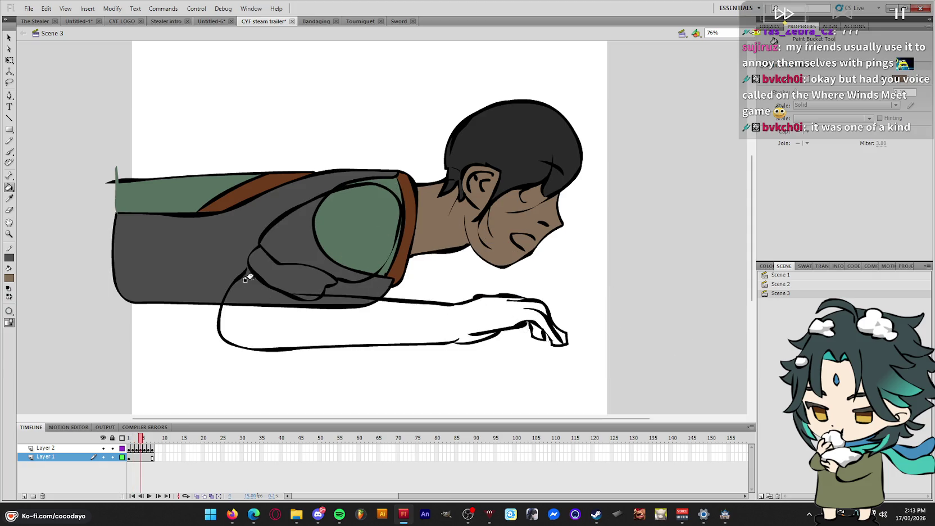
# Fill the arm brown on frames 4 through 7, including the finger gap
pyautogui.click(302, 326)
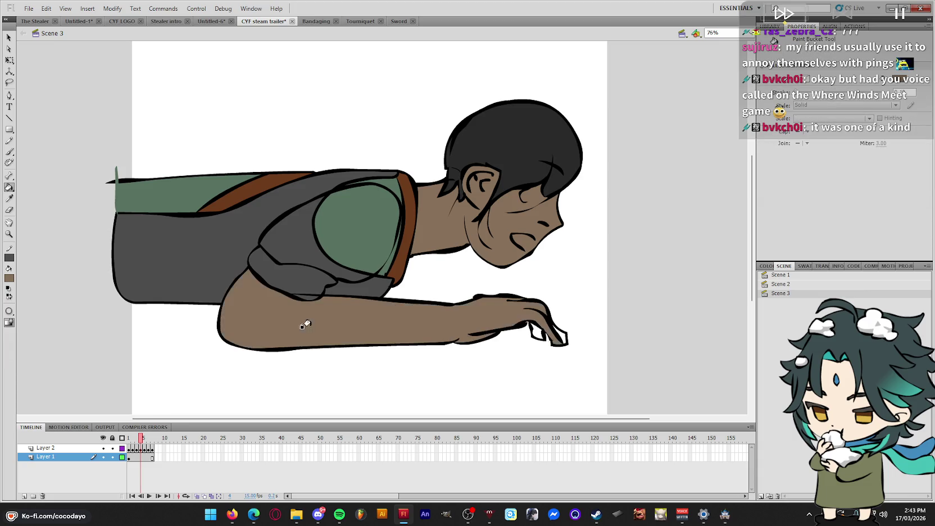
pyautogui.press('.')
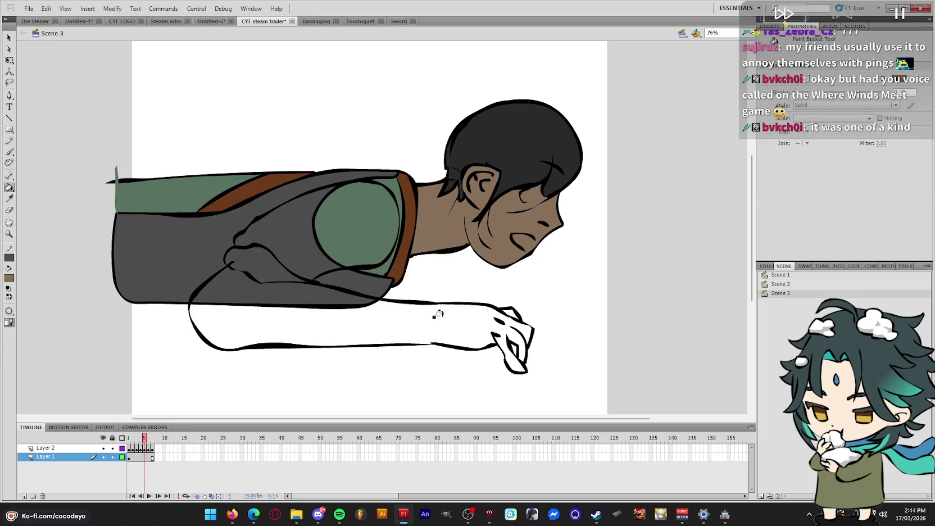
pyautogui.click(499, 318)
pyautogui.press('.')
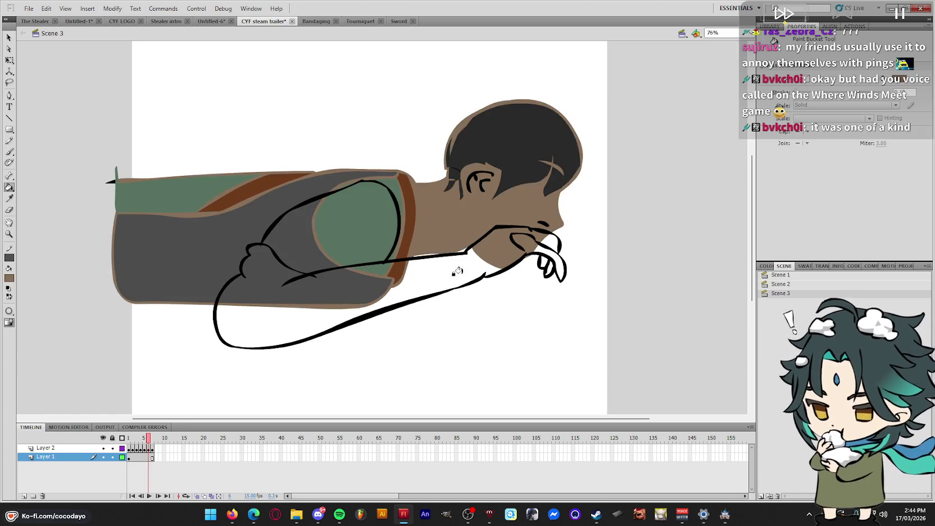
pyautogui.click(449, 272)
pyautogui.click(540, 262)
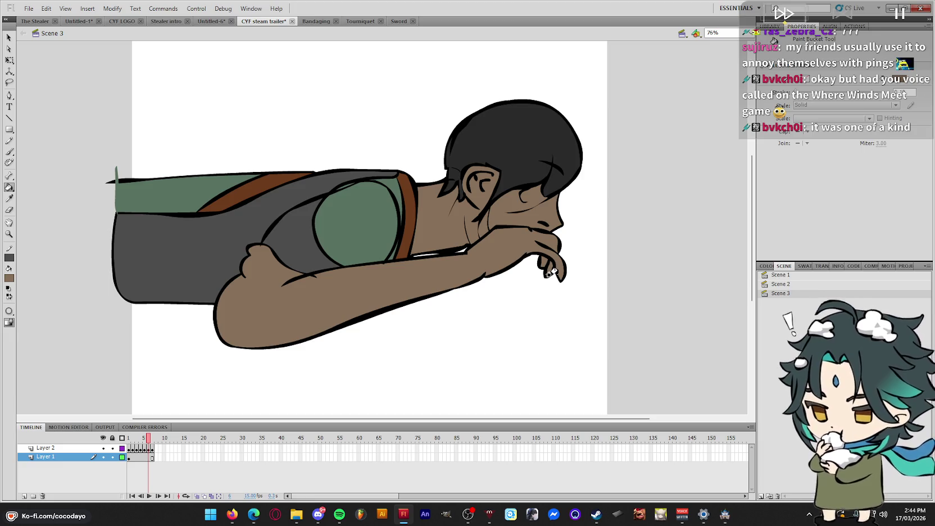
pyautogui.press('.')
pyautogui.click(560, 273)
# Select and delete the extra hand strokes on frame 7
pyautogui.press('q')
pyautogui.moveTo(729, 213); pyautogui.dragTo(673, 363)
pyautogui.press('Delete')
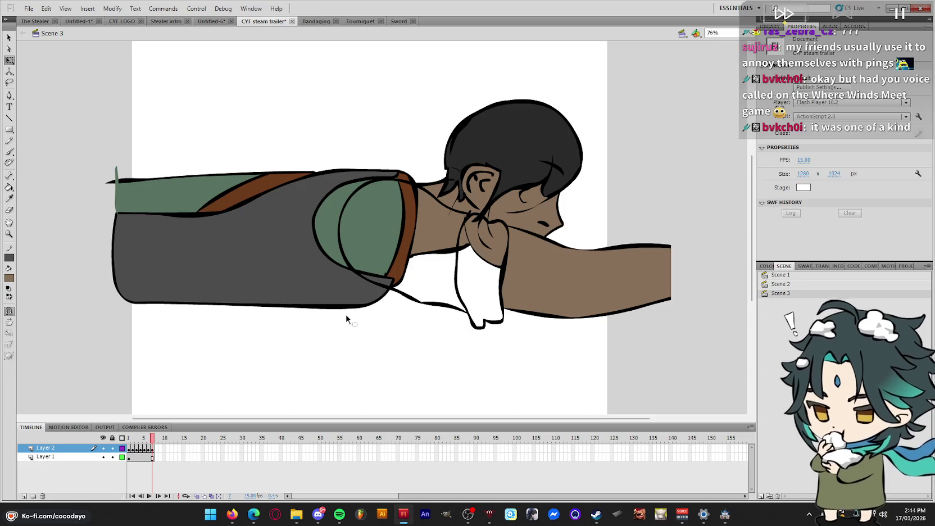
# Sample the sleeve green and fill the upper arm, cuff and surrounding grey area
pyautogui.press('i')
pyautogui.click(334, 231)
pyautogui.click(426, 272)
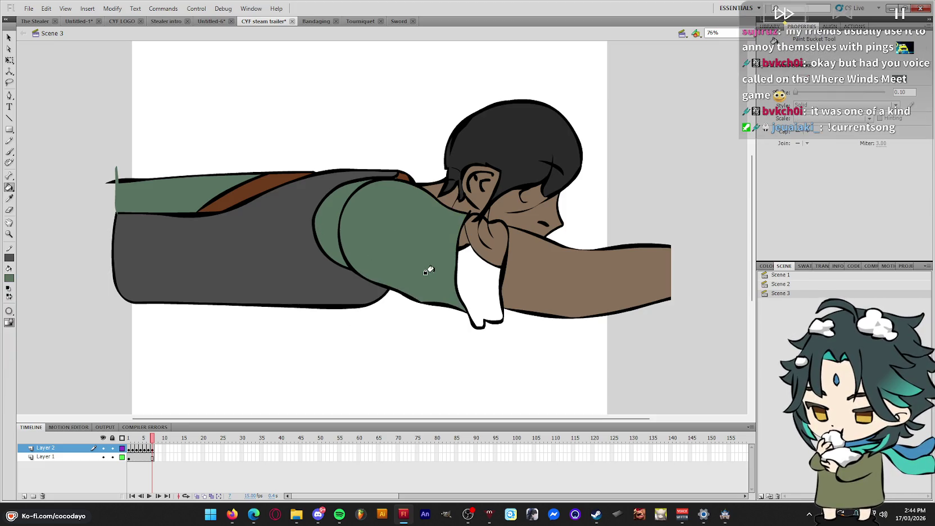
pyautogui.click(471, 274)
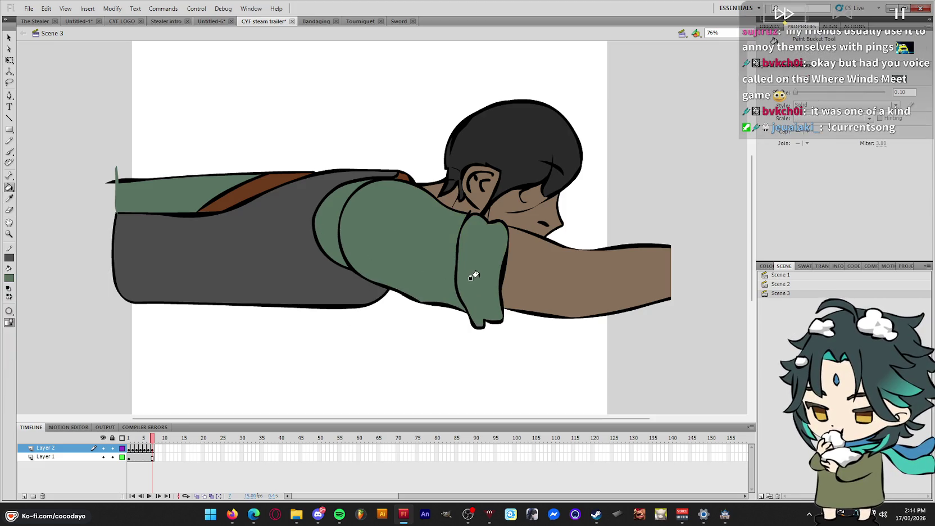
pyautogui.click(299, 240)
pyautogui.press('.')
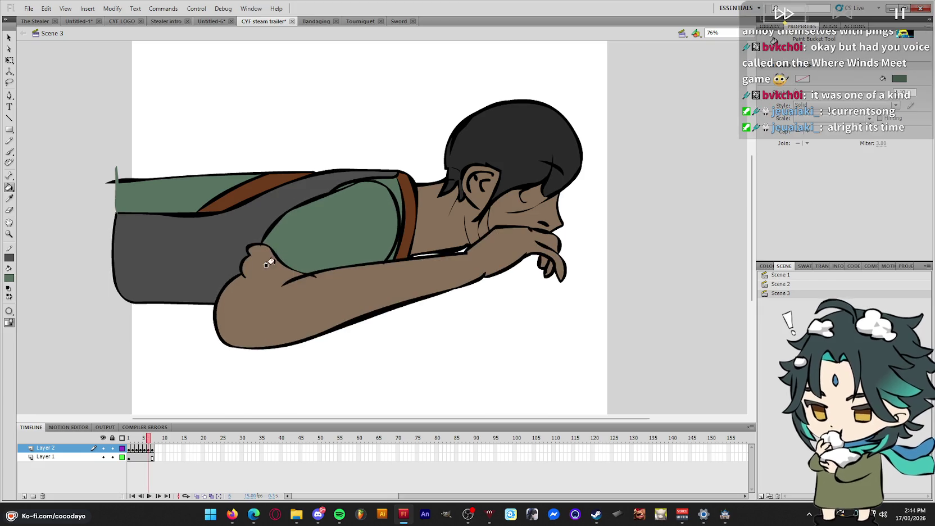
pyautogui.press('y')
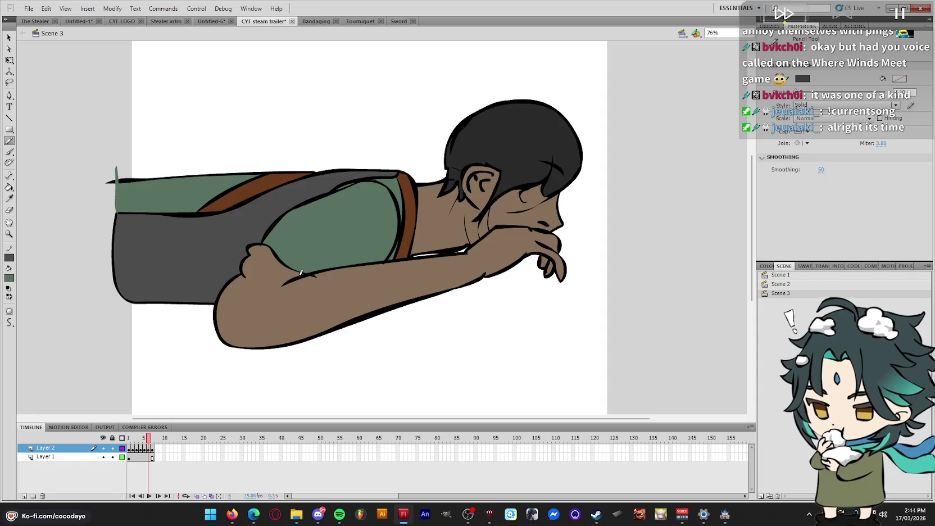
pyautogui.press('b')
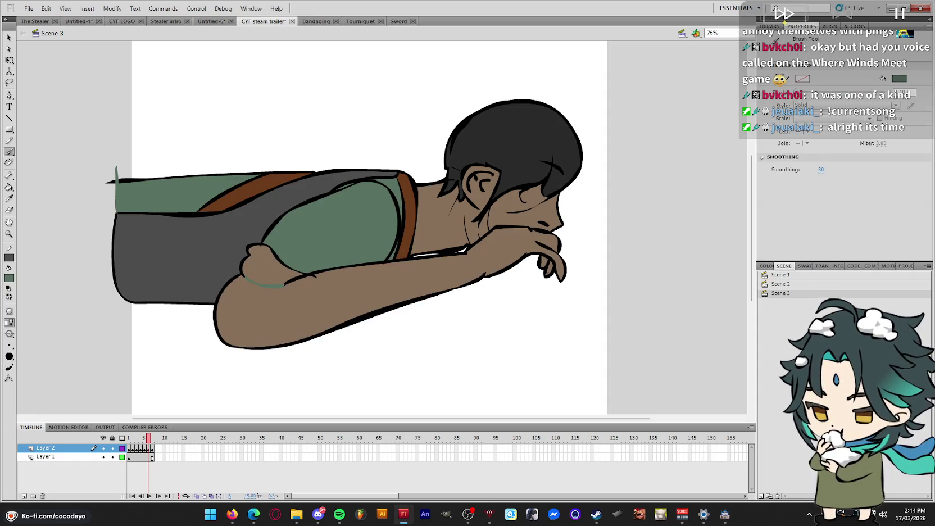
pyautogui.press('k')
# Pick up the shirt green and fill the shirt areas on frames 5 and 4
pyautogui.press('i')
pyautogui.click(302, 246)
pyautogui.press(',')
pyautogui.click(270, 264)
pyautogui.press(',')
pyautogui.click(304, 251)
pyautogui.click(315, 247)
# Fill the remaining shirt areas green on frames 3 and 2, reaching frame 1
pyautogui.press(',')
pyautogui.click(340, 265)
pyautogui.click(394, 270)
pyautogui.press(',')
pyautogui.click(394, 253)
pyautogui.click(472, 292)
pyautogui.press(',')
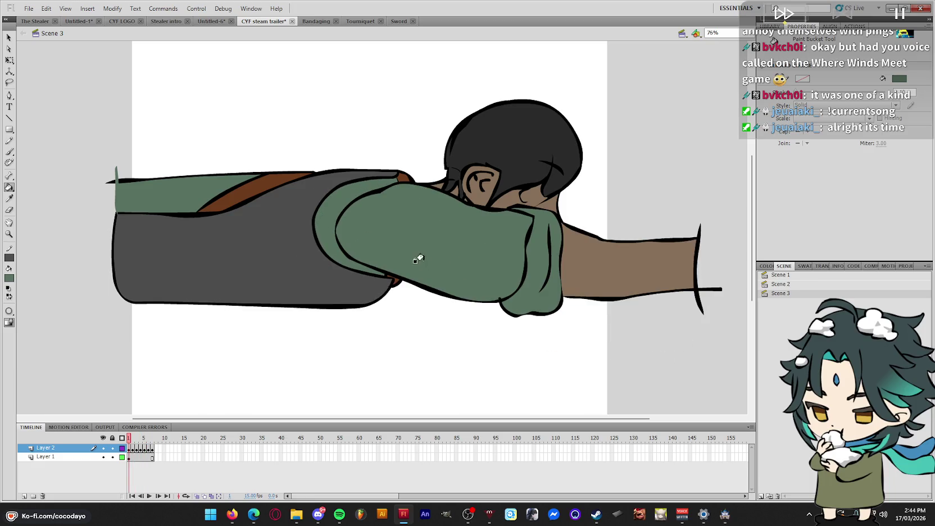
# Reshape the sleeve's fold line and top edges on frames 1 and 3
pyautogui.press('q')
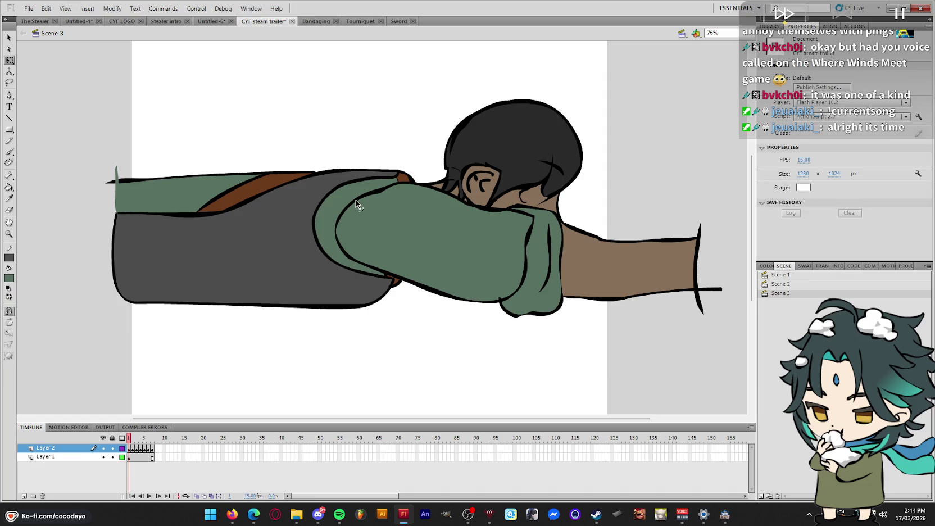
pyautogui.hotkey('ctrl', 'z')
pyautogui.hotkey('ctrl', 'z')
pyautogui.hotkey('ctrl', 'z')
pyautogui.moveTo(371, 193); pyautogui.dragTo(371, 192)
pyautogui.press('.')
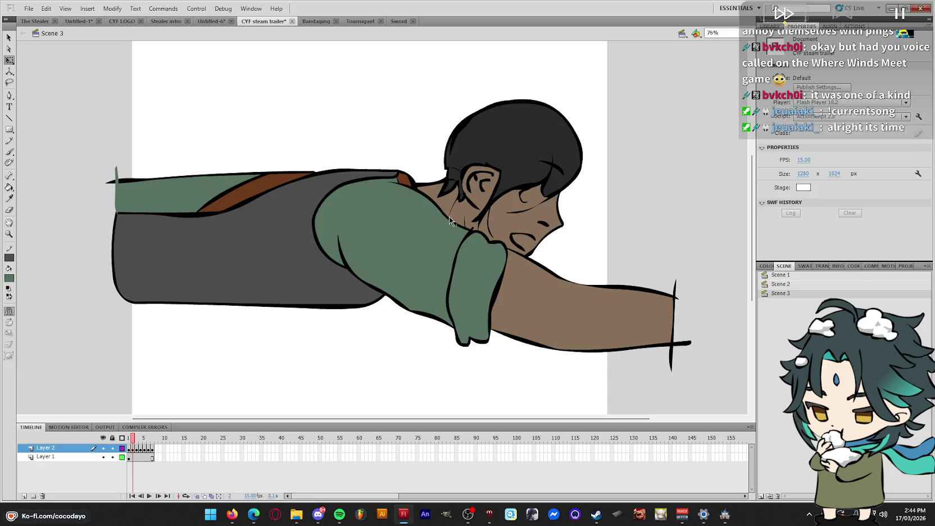
pyautogui.press('.')
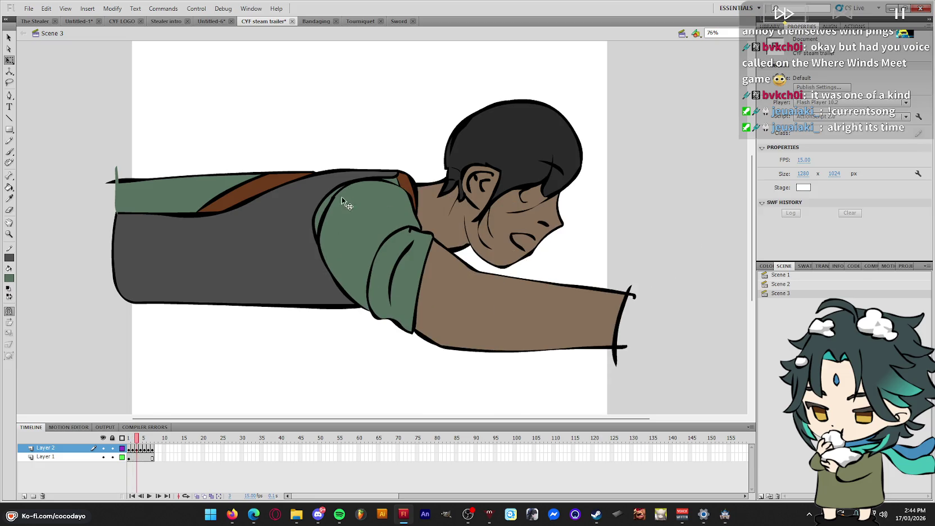
pyautogui.moveTo(334, 204); pyautogui.dragTo(330, 196)
pyautogui.moveTo(395, 189); pyautogui.dragTo(397, 184)
# Reshape the sleeve's top curve on frame 4 and on frame 7
pyautogui.press('.')
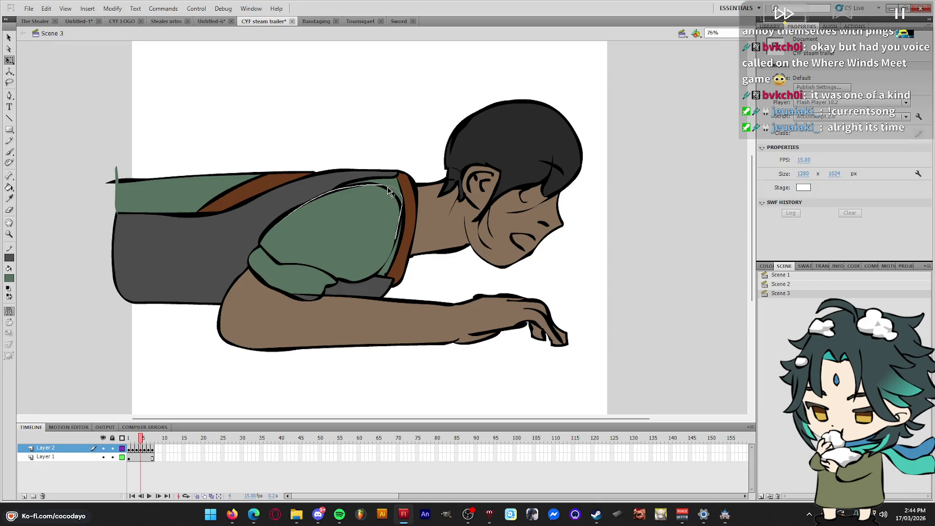
pyautogui.moveTo(387, 195); pyautogui.dragTo(384, 186)
pyautogui.press('.')
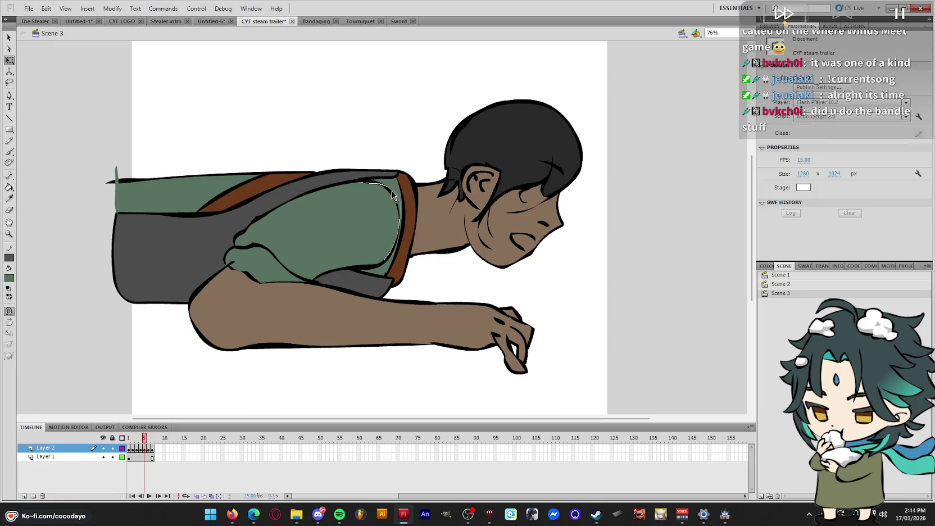
pyautogui.press('.')
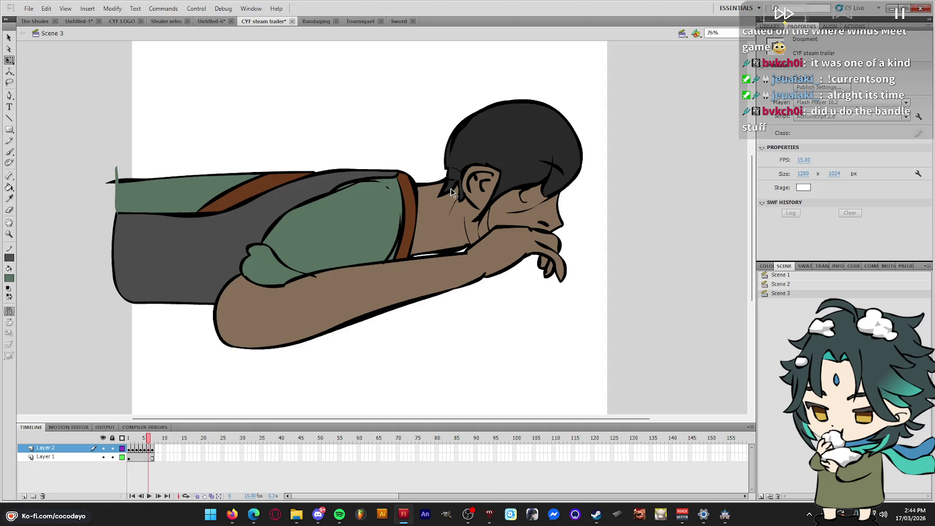
pyautogui.press('.')
pyautogui.moveTo(354, 195); pyautogui.dragTo(343, 199)
# Flip between neighbouring frames to compare arm poses, then play the crawl
pyautogui.press(',')
pyautogui.press('.')
pyautogui.press(',')
pyautogui.press(',')
pyautogui.press('.')
pyautogui.press('.')
pyautogui.press(',')
pyautogui.press(',')
pyautogui.press(',')
pyautogui.press(',')
pyautogui.press('.')
pyautogui.press('.')
pyautogui.press('.')
pyautogui.press('.')
pyautogui.press(',')
pyautogui.press(',')
pyautogui.press(',')
pyautogui.press(',')
pyautogui.press(',')
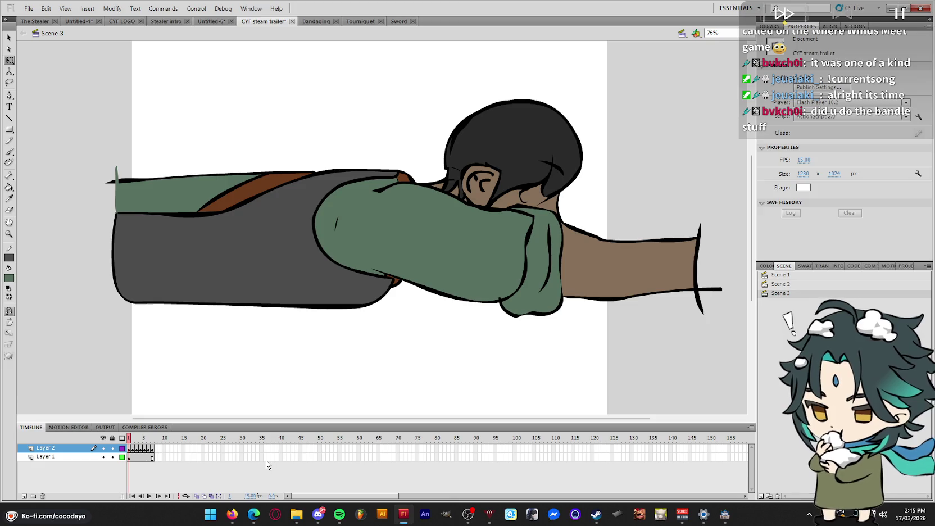
pyautogui.press('Return')
pyautogui.press('Return')
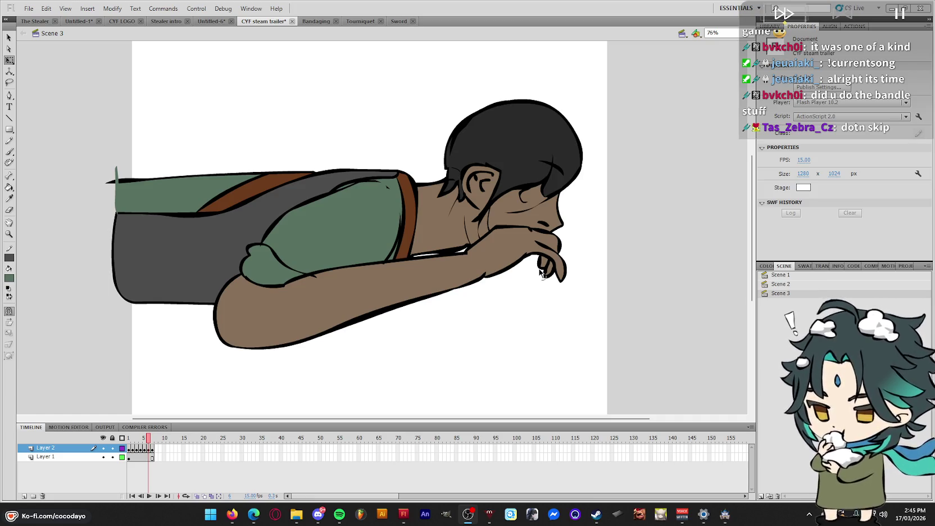
# Marquee-select and delete the leftover hand-end lines on frames 1–3
pyautogui.click(137, 448)
pyautogui.moveTo(141, 448); pyautogui.dragTo(128, 450)
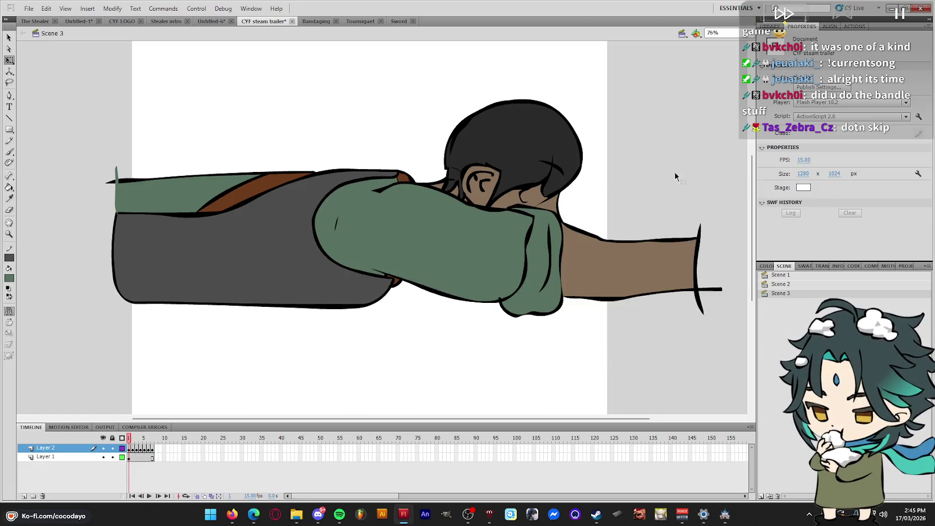
pyautogui.moveTo(741, 200); pyautogui.dragTo(683, 334)
pyautogui.click(676, 317)
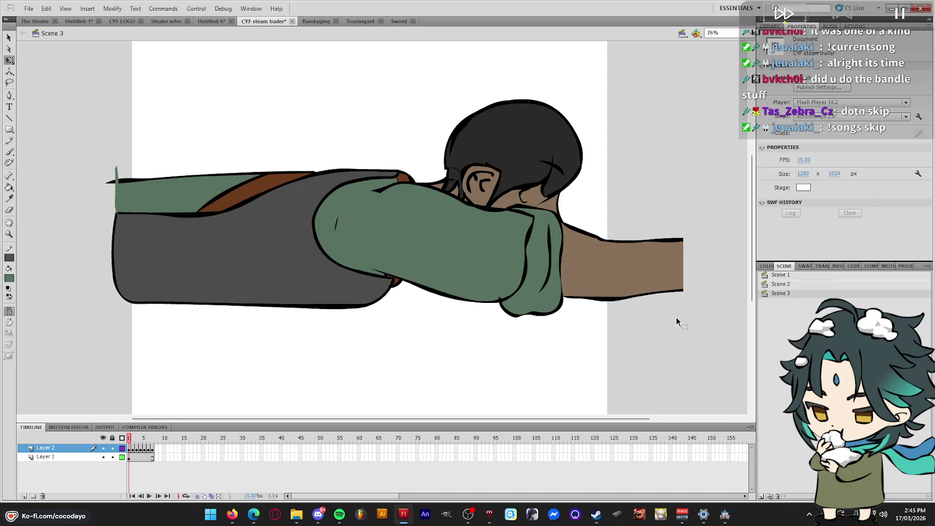
pyautogui.press('.')
pyautogui.moveTo(707, 268); pyautogui.dragTo(659, 385)
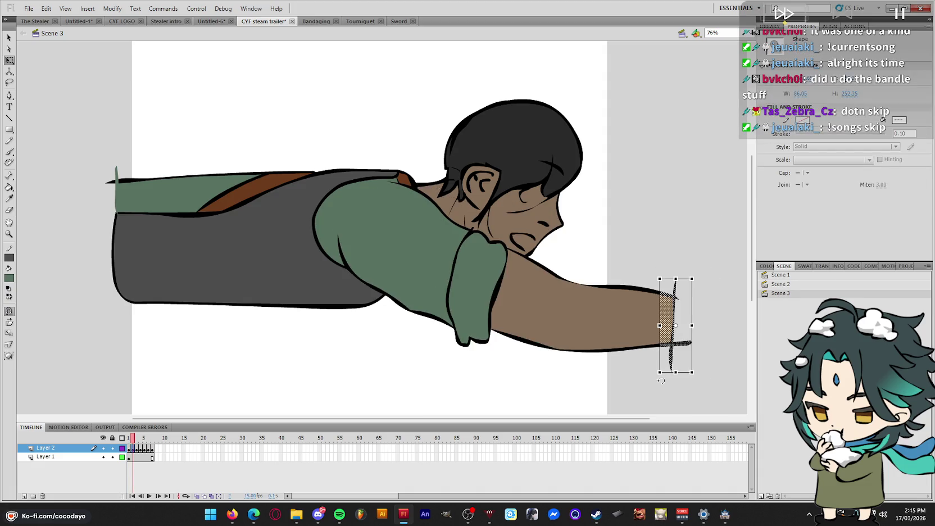
pyautogui.press('.')
pyautogui.moveTo(686, 235); pyautogui.dragTo(612, 389)
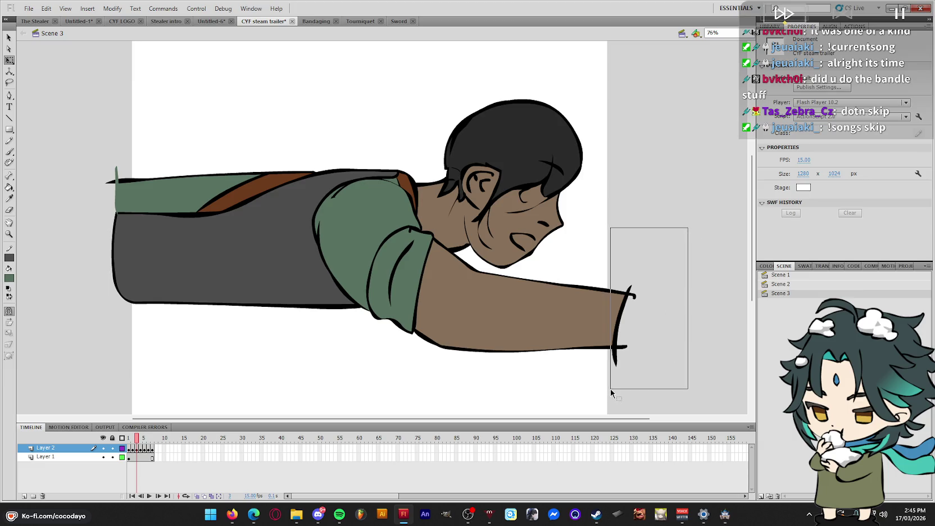
pyautogui.press('Delete')
# Play the animation from the beginning to check it, then stop playback
pyautogui.press('Return')
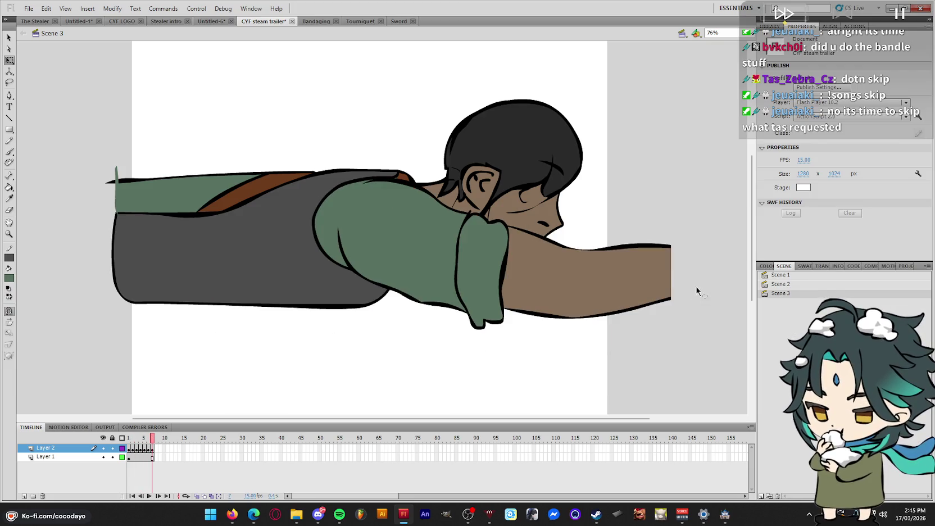
pyautogui.press('Return')
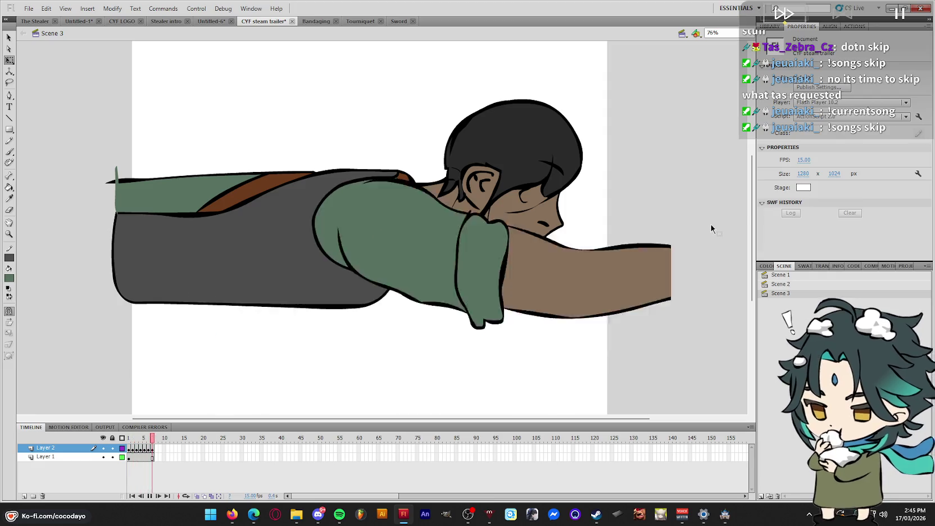
pyautogui.press('Return')
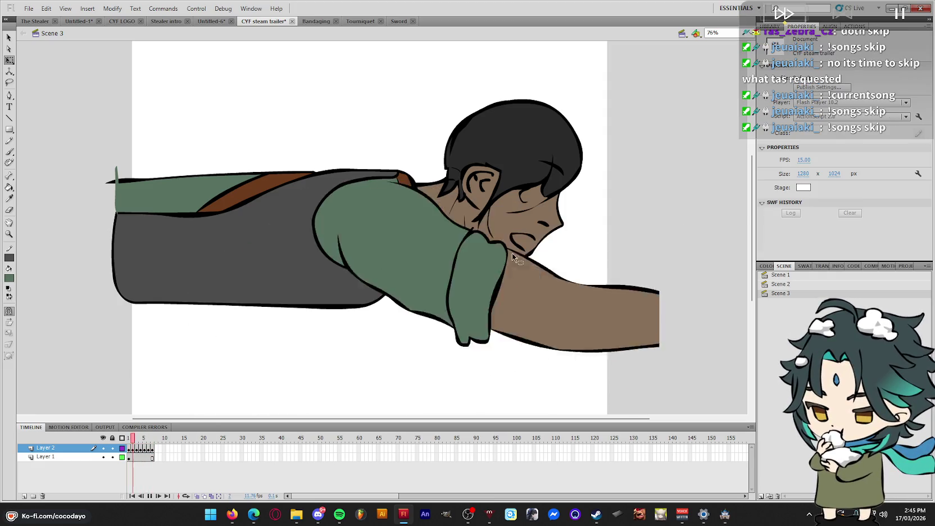
# On frame 1, add a new layer above Layer 2 and set a black brush
pyautogui.click(130, 448)
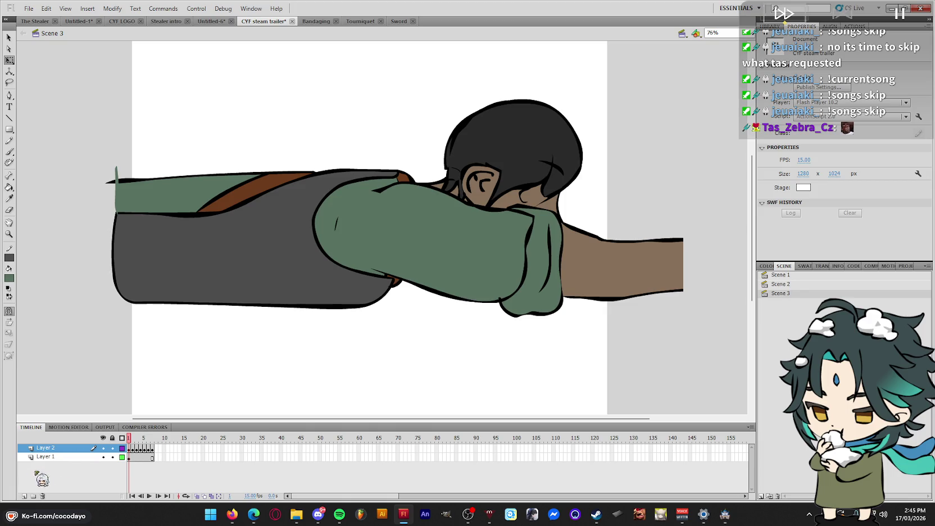
pyautogui.click(24, 496)
pyautogui.press('b')
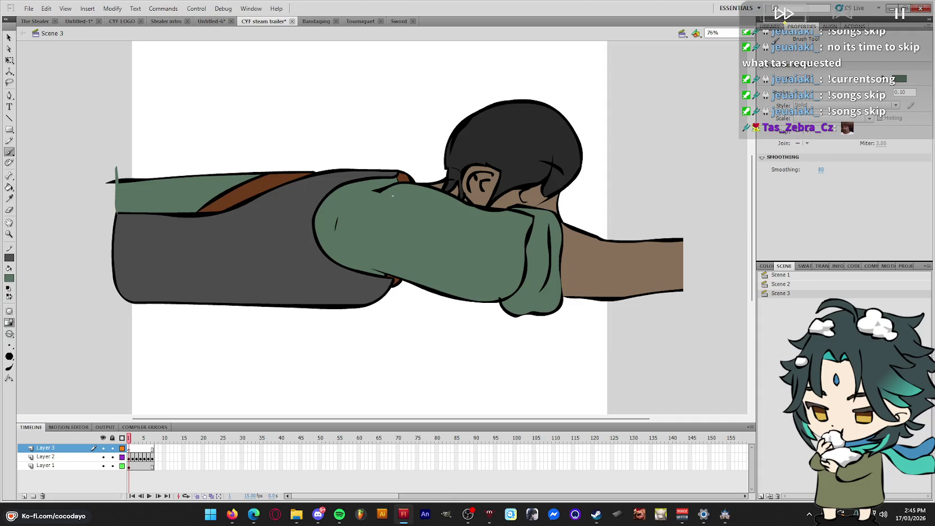
pyautogui.hotkey('ctrl', 'z')
pyautogui.click(766, 265)
pyautogui.click(768, 298)
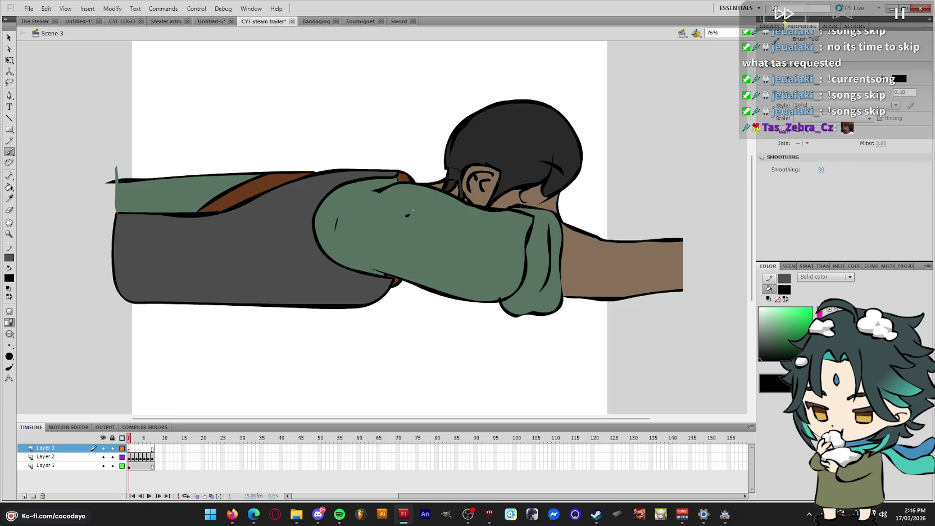
# Sketch rough curves from the shoulder along the sleeve on frame 1
pyautogui.moveTo(346, 151); pyautogui.dragTo(318, 171)
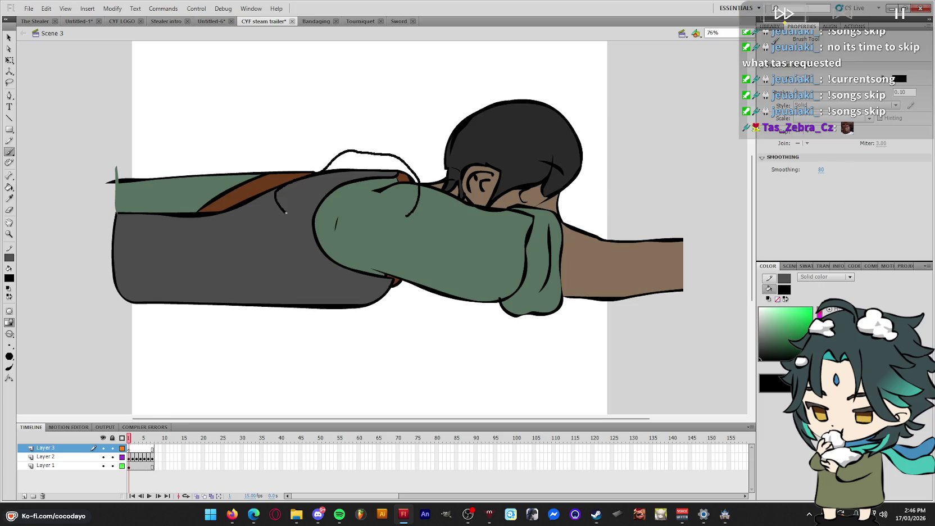
pyautogui.moveTo(286, 213); pyautogui.dragTo(412, 216)
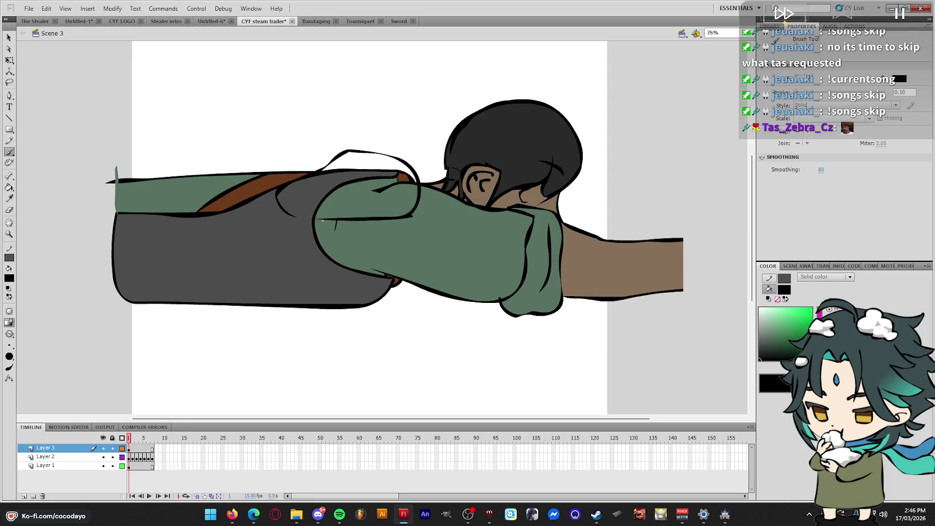
pyautogui.moveTo(338, 167); pyautogui.dragTo(331, 220)
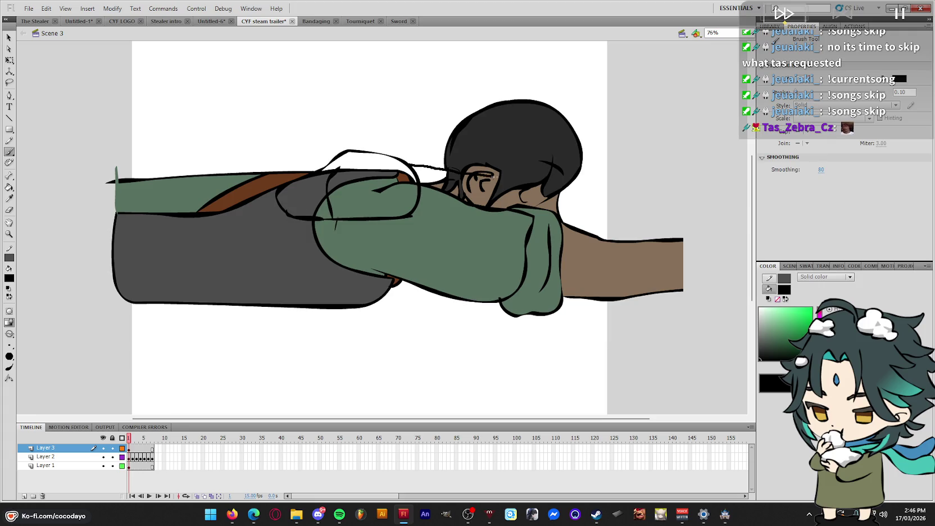
pyautogui.hotkey('ctrl', 'z')
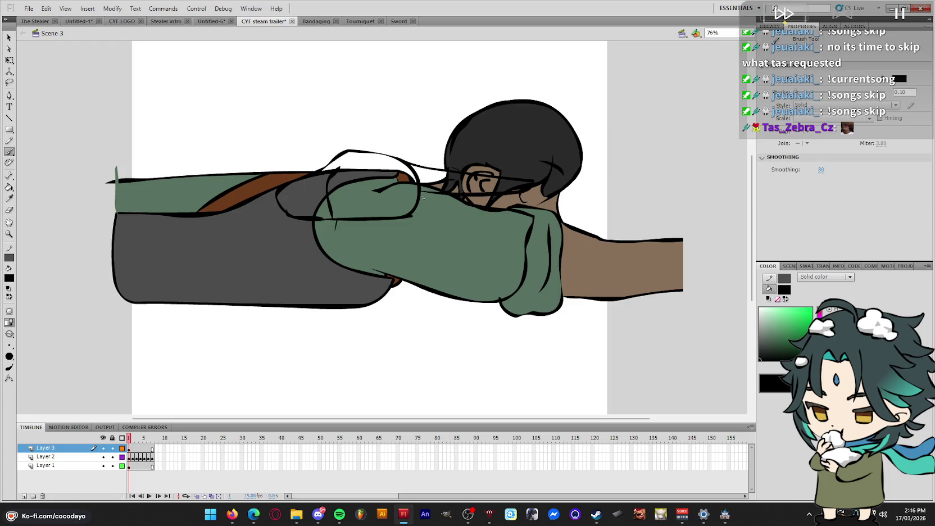
pyautogui.click(133, 449)
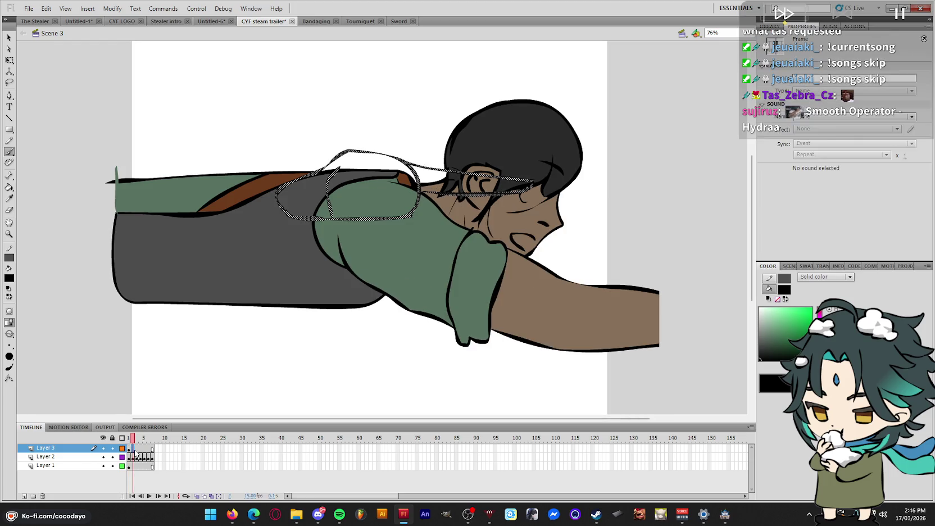
pyautogui.moveTo(137, 450); pyautogui.dragTo(129, 450)
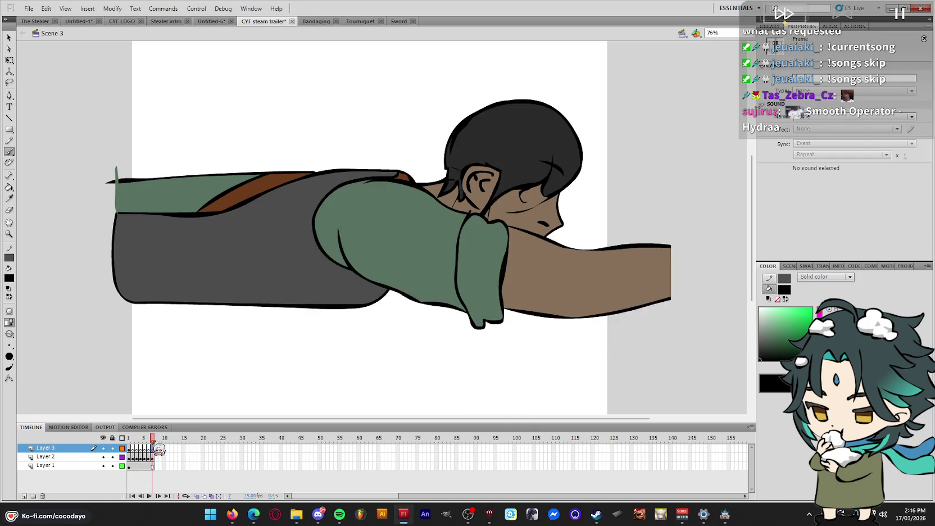
# Sketch arcs from the shoulder to the neck on frames 2 and 3
pyautogui.press('.')
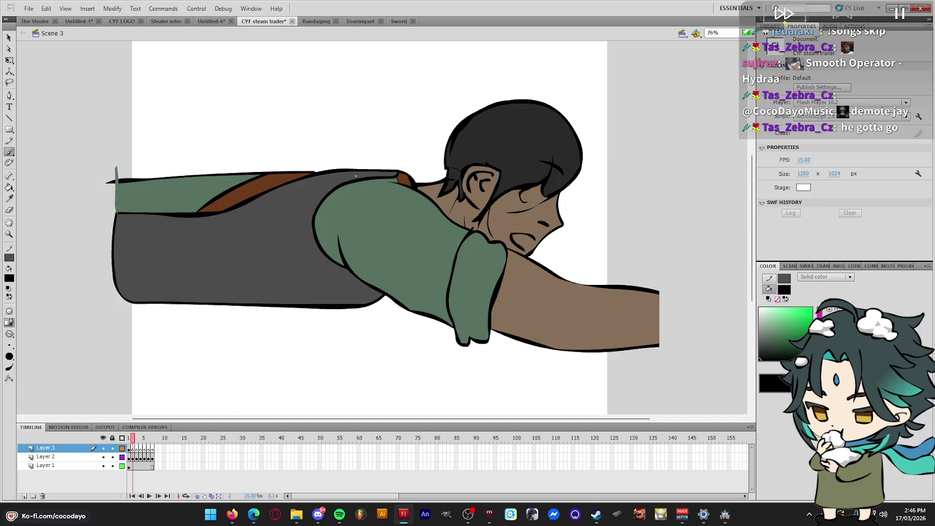
pyautogui.moveTo(332, 168)
pyautogui.mouseDown()
pyautogui.moveTo(366, 155)
pyautogui.moveTo(438, 198)
pyautogui.moveTo(323, 183)
pyautogui.mouseUp()
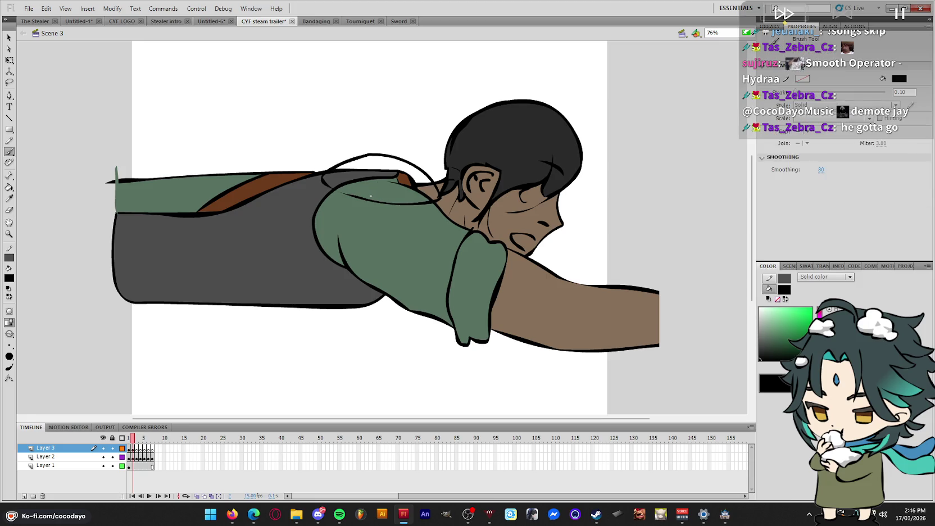
pyautogui.press('.')
pyautogui.moveTo(348, 170)
pyautogui.mouseDown()
pyautogui.moveTo(402, 156)
pyautogui.moveTo(446, 172)
pyautogui.moveTo(438, 207)
pyautogui.moveTo(347, 168)
pyautogui.mouseUp()
pyautogui.press('.')
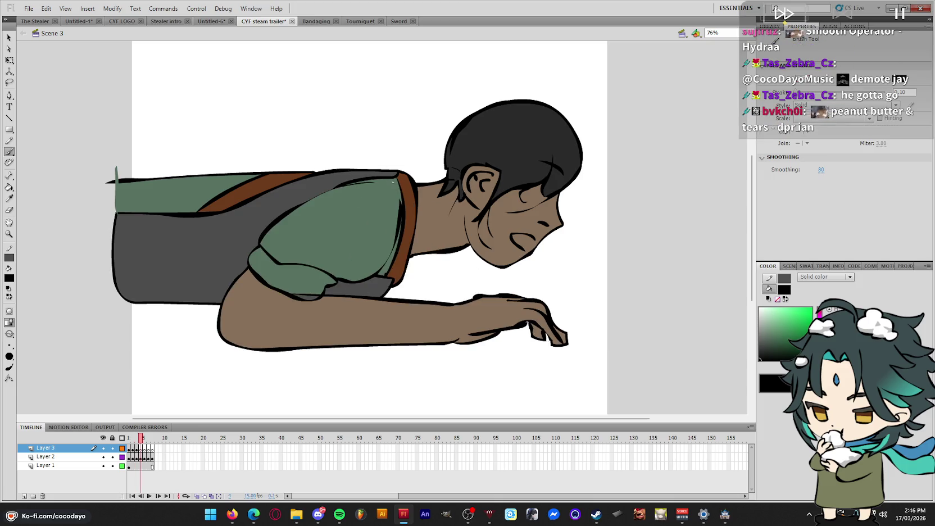
# On frame 4, extend the sketch over the ear and add a loop near the eye
pyautogui.moveTo(439, 162)
pyautogui.mouseDown()
pyautogui.moveTo(520, 187)
pyautogui.moveTo(489, 215)
pyautogui.moveTo(367, 196)
pyautogui.mouseUp()
pyautogui.moveTo(495, 178); pyautogui.dragTo(593, 179)
pyautogui.hotkey('ctrl', 'z')
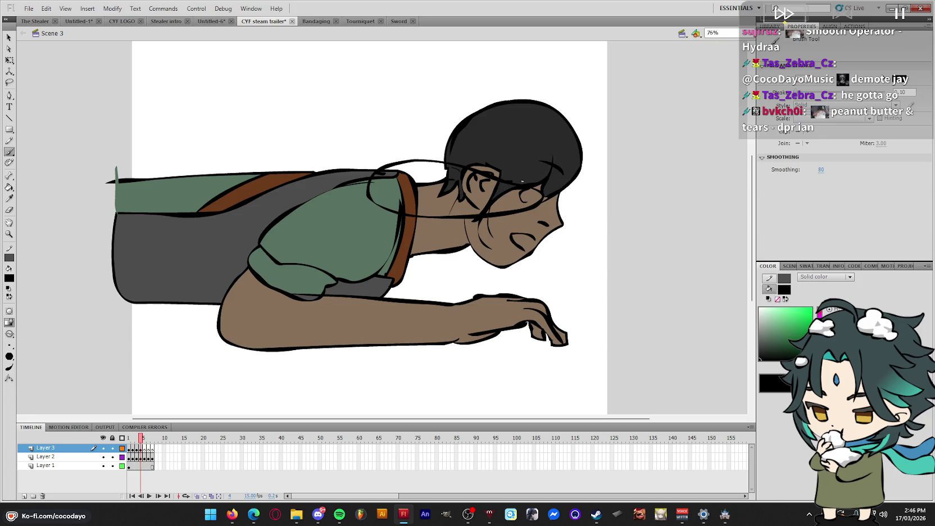
pyautogui.moveTo(540, 208); pyautogui.dragTo(526, 208)
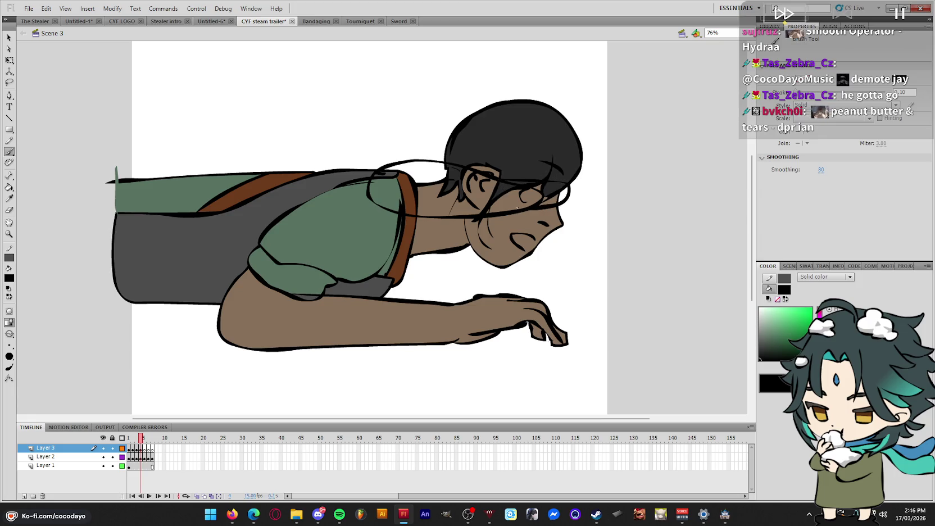
pyautogui.press('.')
# On frame 5, sketch lines from shoulder to head and a curve right of the head
pyautogui.moveTo(376, 171); pyautogui.dragTo(454, 162)
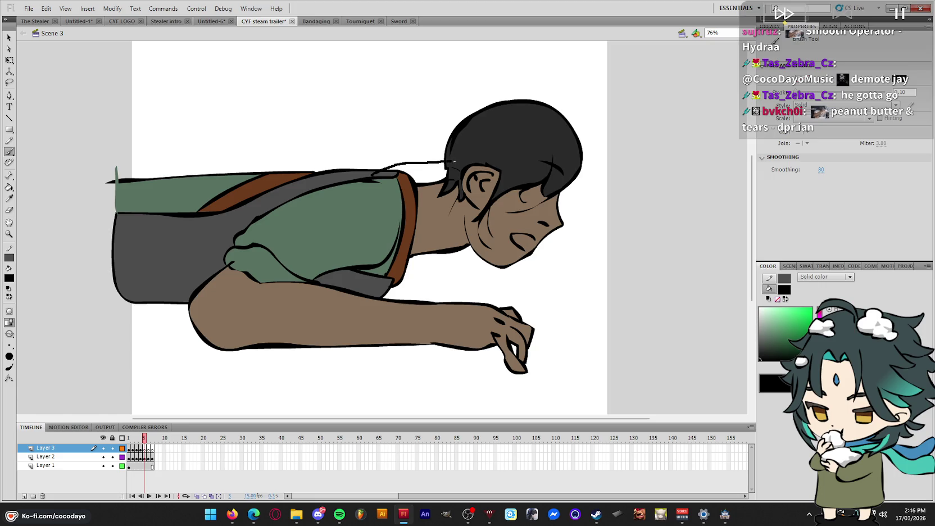
pyautogui.moveTo(464, 216)
pyautogui.mouseDown()
pyautogui.moveTo(368, 200)
pyautogui.moveTo(444, 161)
pyautogui.mouseUp()
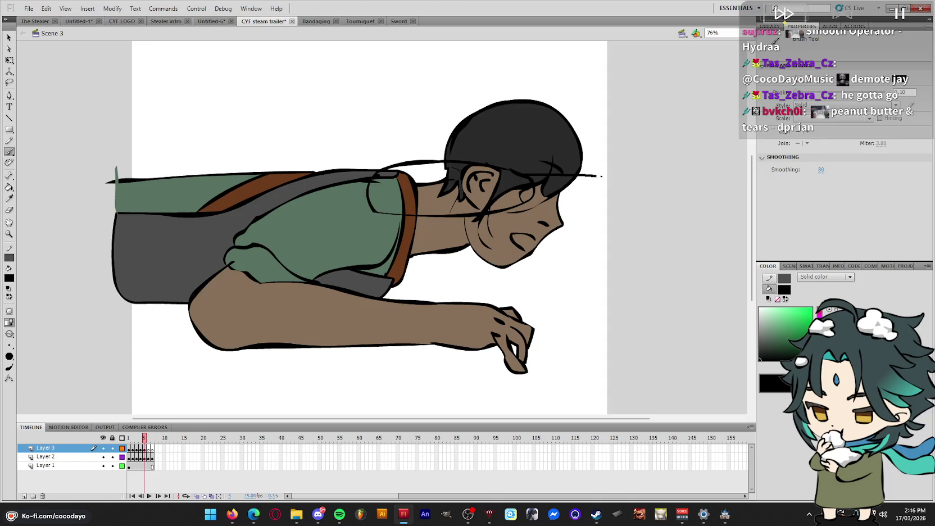
pyautogui.hotkey('ctrl', 'z')
pyautogui.moveTo(547, 184)
pyautogui.mouseDown()
pyautogui.moveTo(619, 194)
pyautogui.moveTo(502, 211)
pyautogui.mouseUp()
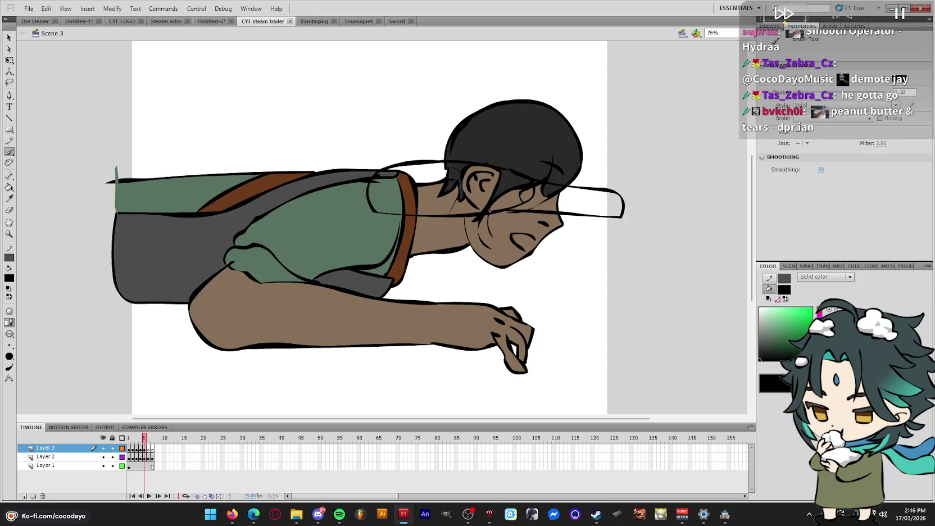
pyautogui.press('.')
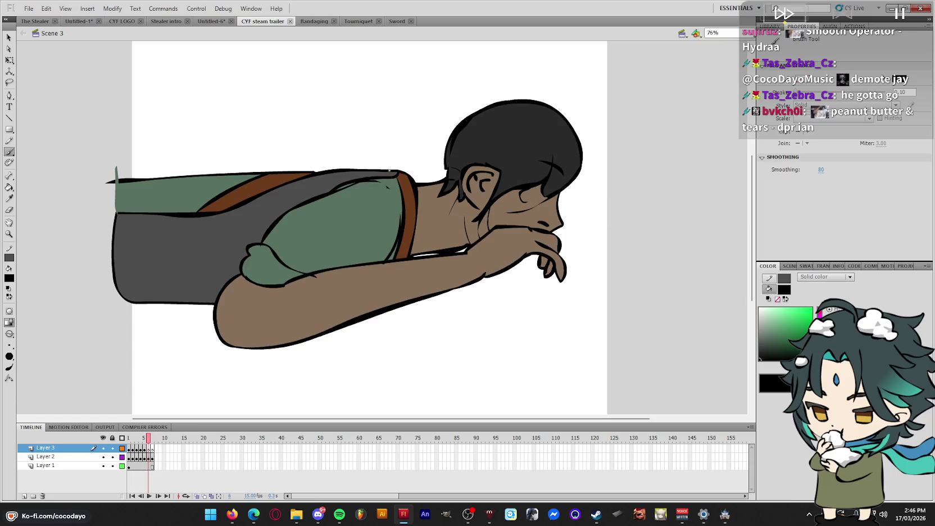
# Sketch loose loops around the head, neck and face on frames 6 and 7
pyautogui.moveTo(374, 174); pyautogui.dragTo(538, 173)
pyautogui.moveTo(502, 214)
pyautogui.mouseDown()
pyautogui.moveTo(377, 203)
pyautogui.moveTo(524, 179)
pyautogui.mouseUp()
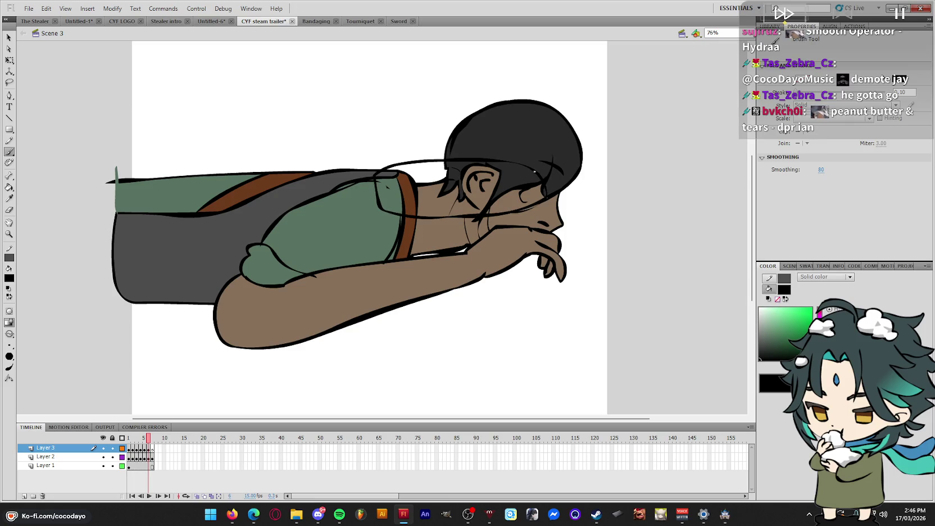
pyautogui.moveTo(623, 190); pyautogui.dragTo(545, 208)
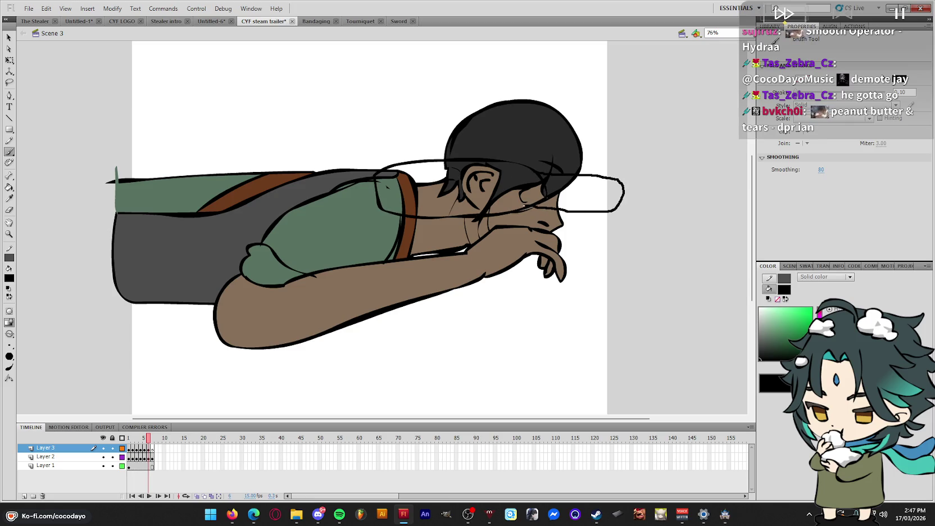
pyautogui.press('.')
pyautogui.moveTo(373, 164); pyautogui.dragTo(474, 169)
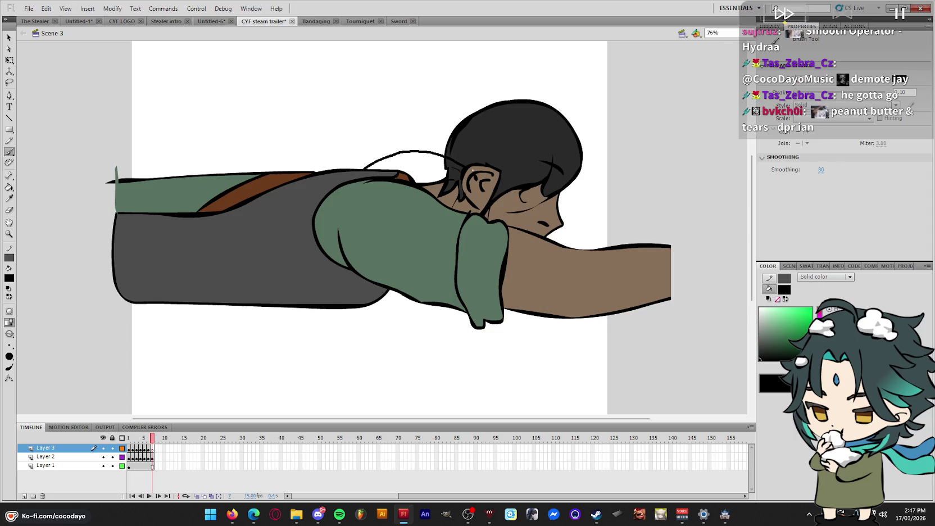
pyautogui.moveTo(366, 175); pyautogui.dragTo(499, 183)
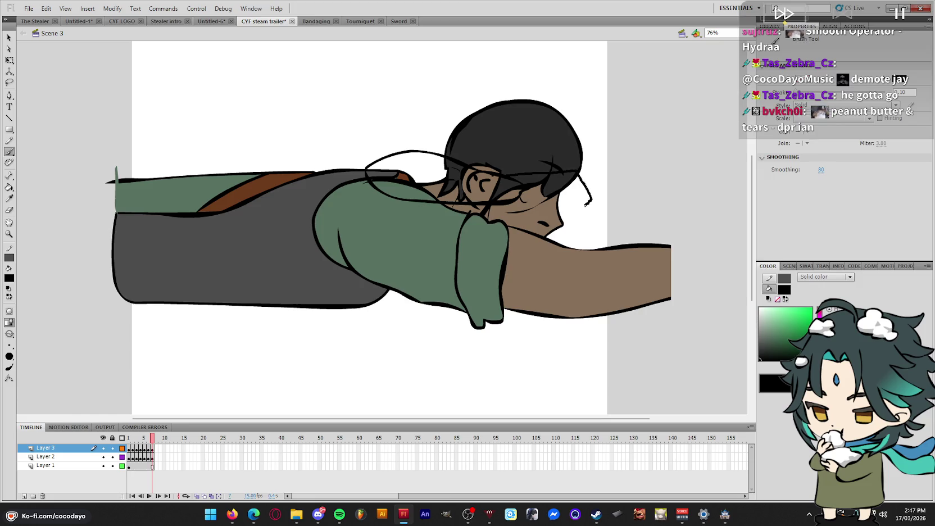
pyautogui.moveTo(559, 194); pyautogui.dragTo(517, 202)
pyautogui.moveTo(589, 198); pyautogui.dragTo(575, 190)
# Fill the finger shapes skin brown while stepping back through the frames
pyautogui.press('i')
pyautogui.click(578, 293)
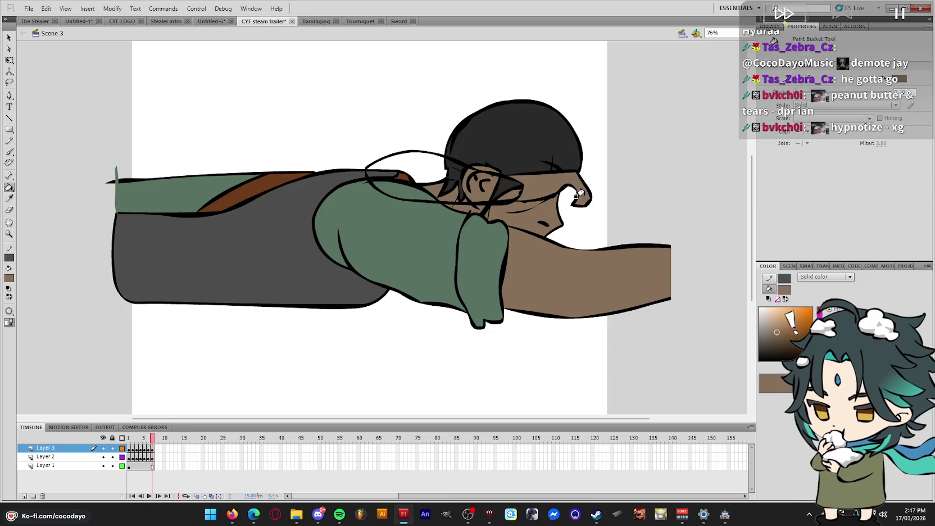
pyautogui.press(',')
pyautogui.click(583, 187)
pyautogui.press(',')
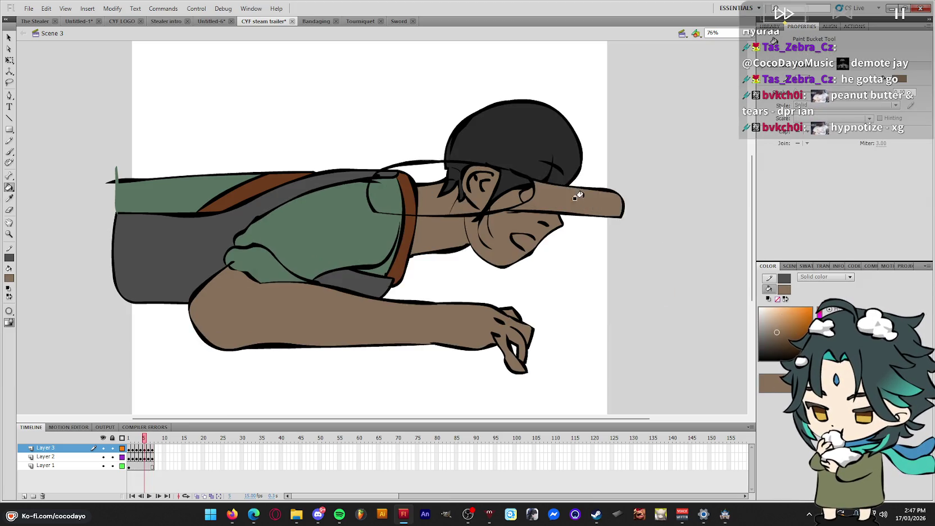
pyautogui.press(',')
pyautogui.press(',')
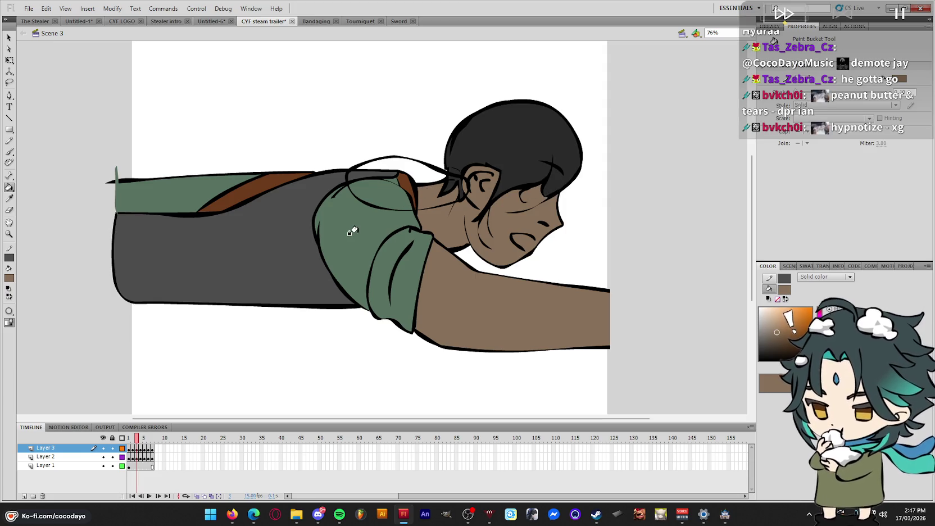
# Sample the shirt green and fill the shoulder shapes on frames 3 back to 1
pyautogui.press('i')
pyautogui.click(354, 202)
pyautogui.click(381, 181)
pyautogui.press(',')
pyautogui.click(388, 174)
pyautogui.press(',')
pyautogui.click(385, 167)
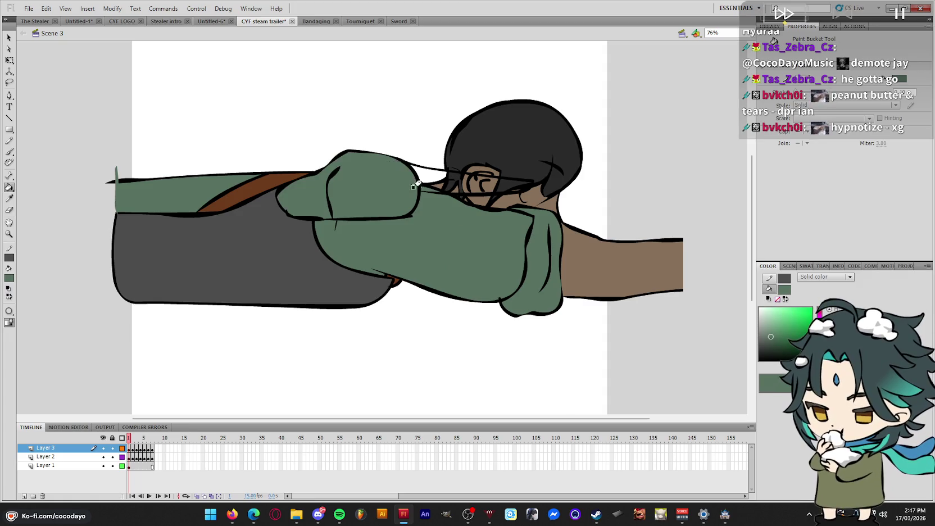
# Fill the white arm band skin brown on frame 1
pyautogui.press('i')
pyautogui.click(590, 255)
pyautogui.click(431, 175)
pyautogui.press('.')
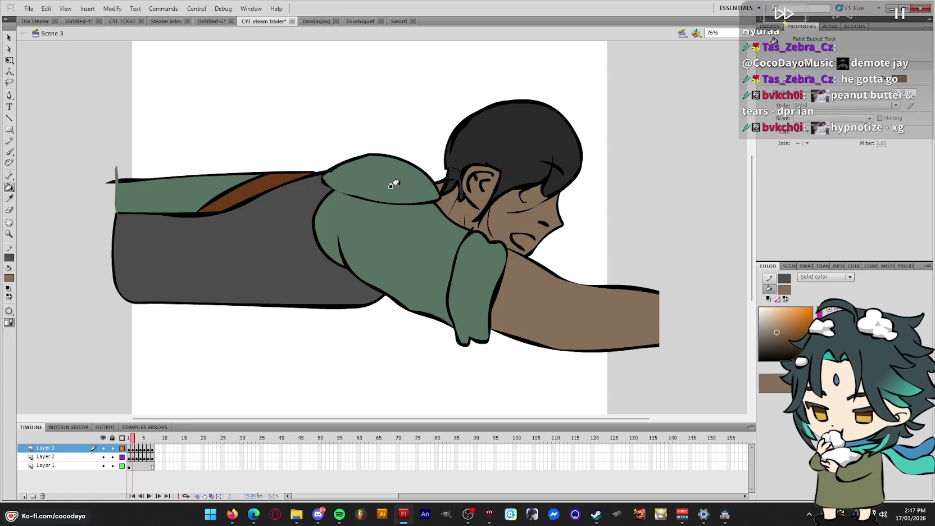
# Fill the sleeves shirt green on frames 3 through 7
pyautogui.press('i')
pyautogui.click(388, 178)
pyautogui.press('.')
pyautogui.press('.')
pyautogui.click(407, 175)
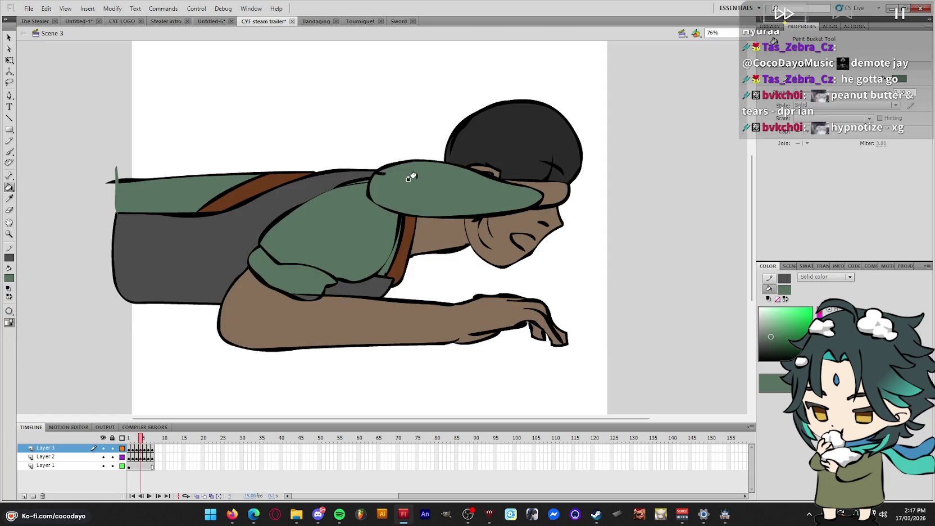
pyautogui.press('.')
pyautogui.click(419, 174)
pyautogui.press('.')
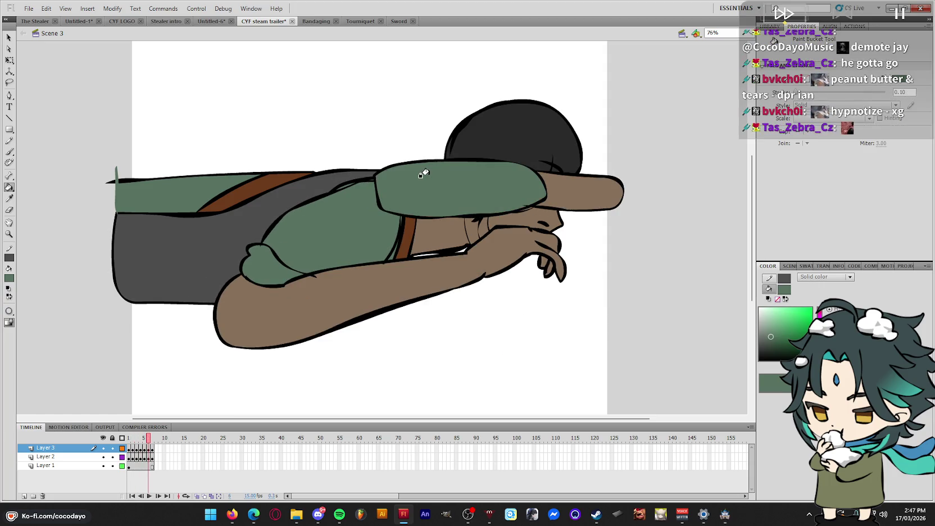
pyautogui.press('.')
pyautogui.click(411, 172)
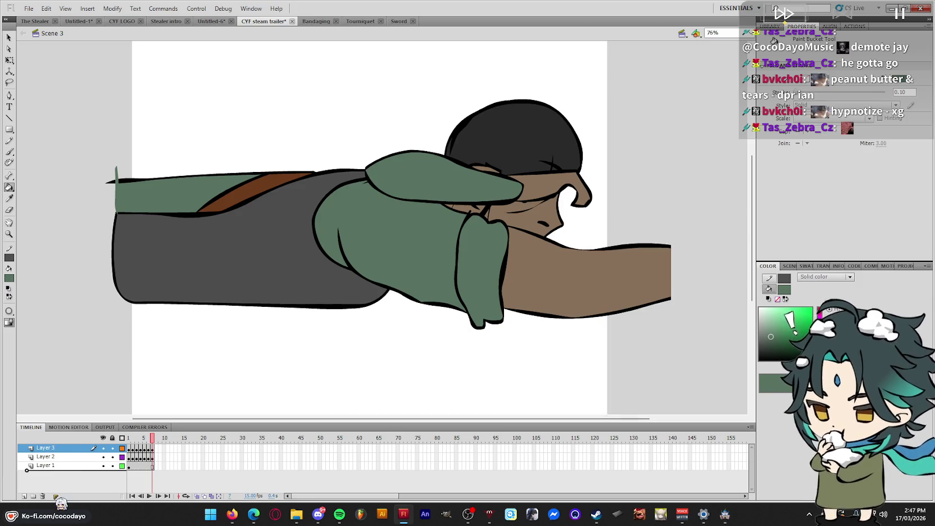
# Move Layer 3 below Layer 1 and preview the animation
pyautogui.moveTo(61, 502); pyautogui.dragTo(56, 471)
pyautogui.press('q')
pyautogui.press('Return')
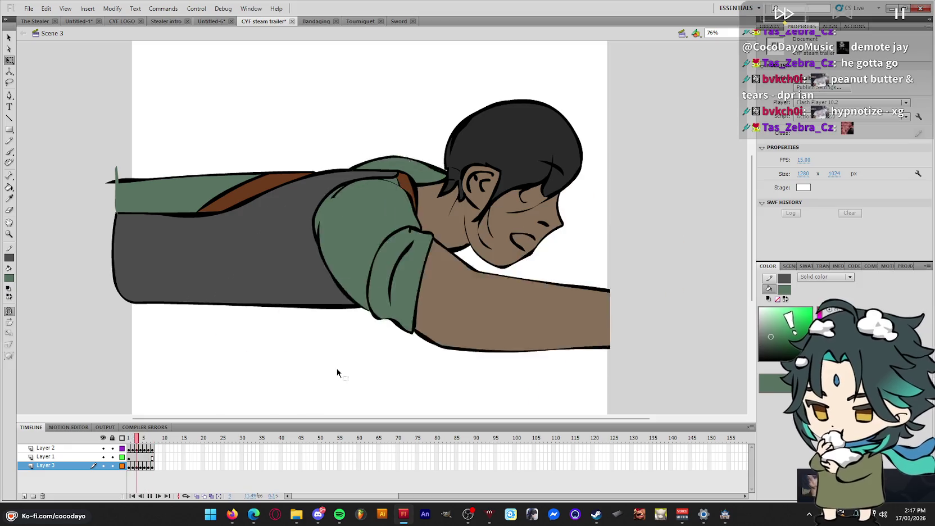
# Delete the part of the arm past the stage's right edge on frame 6
pyautogui.click(149, 448)
pyautogui.moveTo(666, 120); pyautogui.dragTo(610, 244)
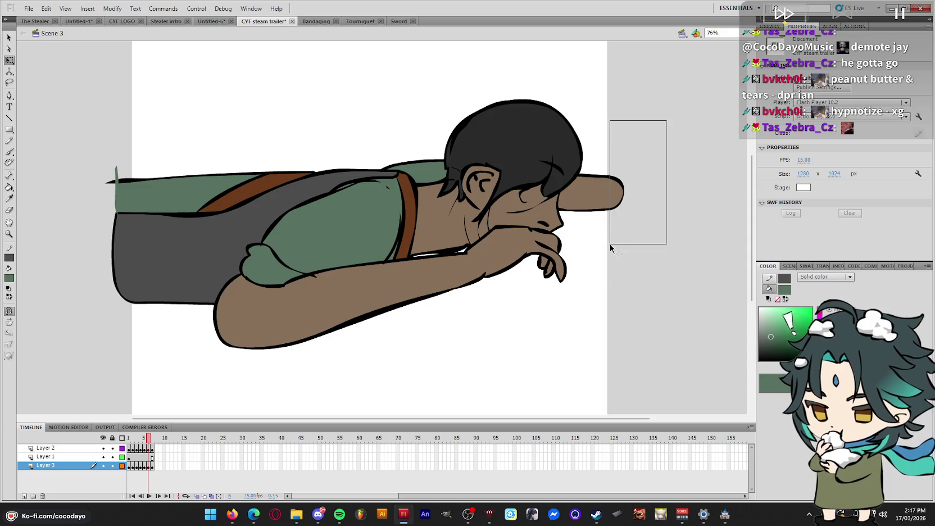
pyautogui.press('Delete')
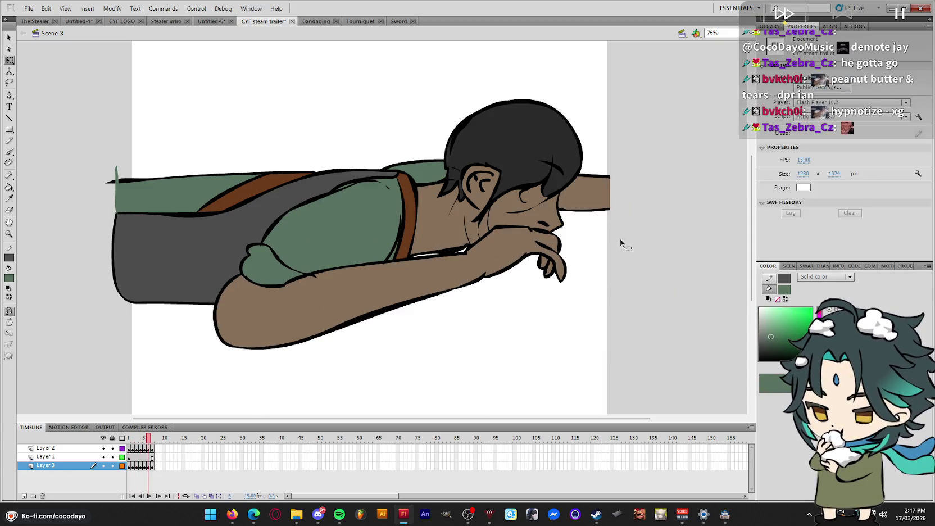
# Touch up the hair tip beside the face on frame 7
pyautogui.click(152, 448)
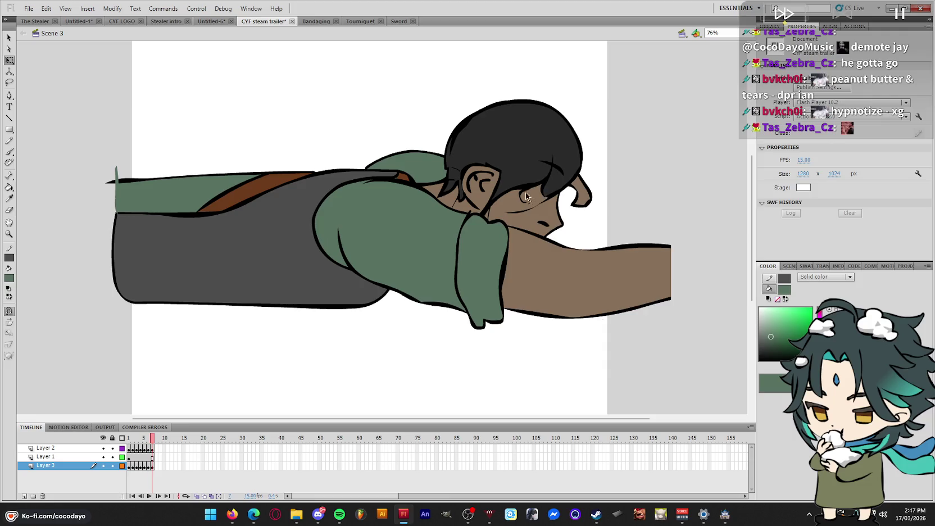
pyautogui.press('b')
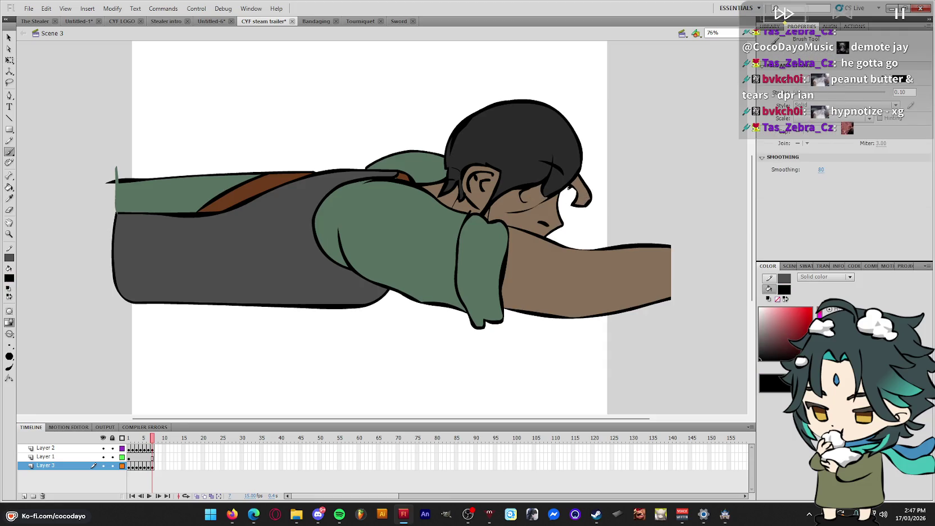
pyautogui.press('i')
pyautogui.click(568, 185)
pyautogui.press('q')
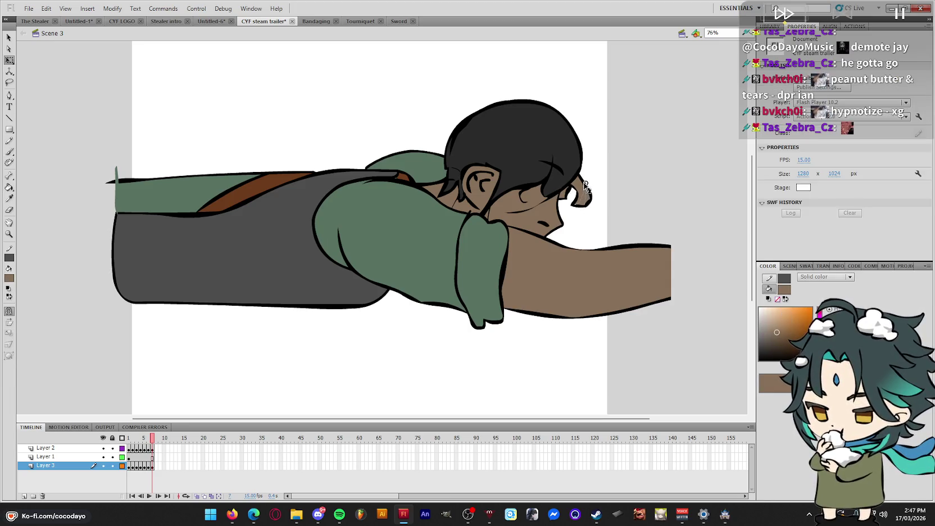
pyautogui.moveTo(618, 164); pyautogui.dragTo(577, 214)
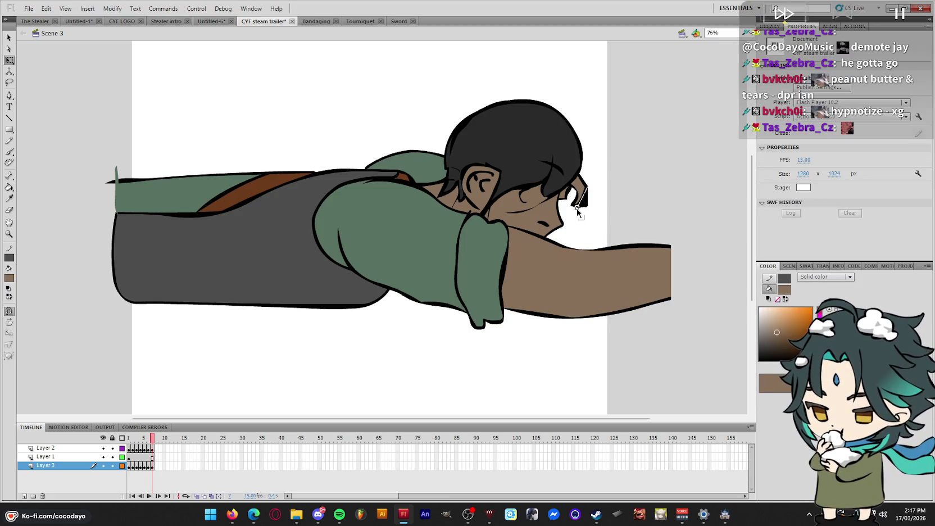
pyautogui.click(573, 207)
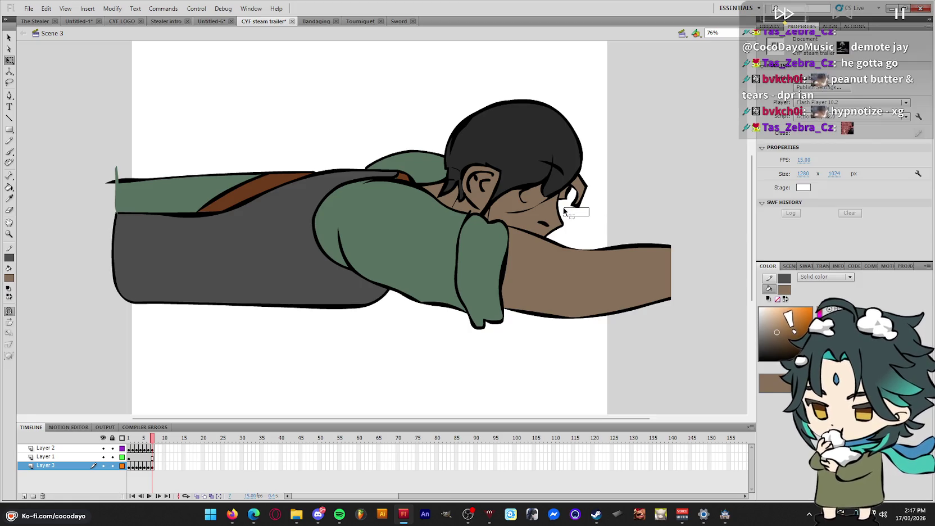
pyautogui.click(595, 313)
# Preview the animation and save the CYF steam trailer document
pyautogui.press('Return')
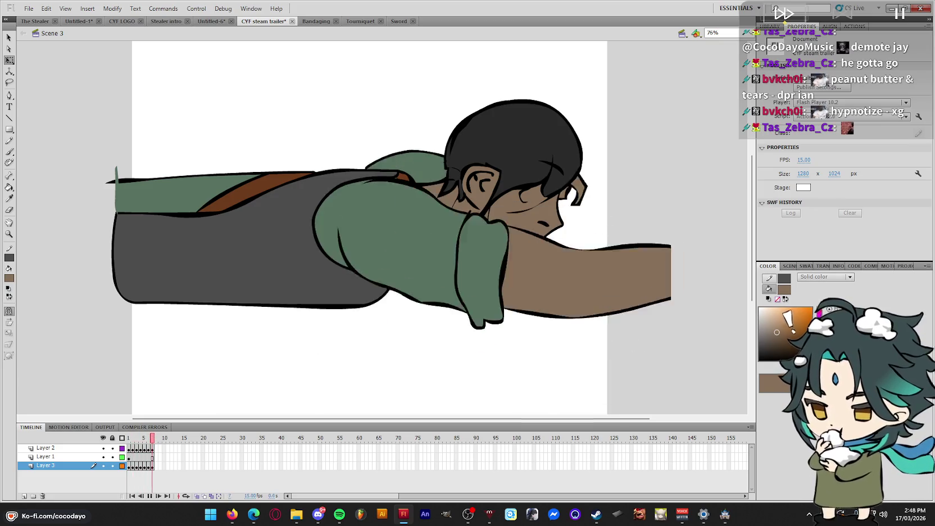
pyautogui.press('Return')
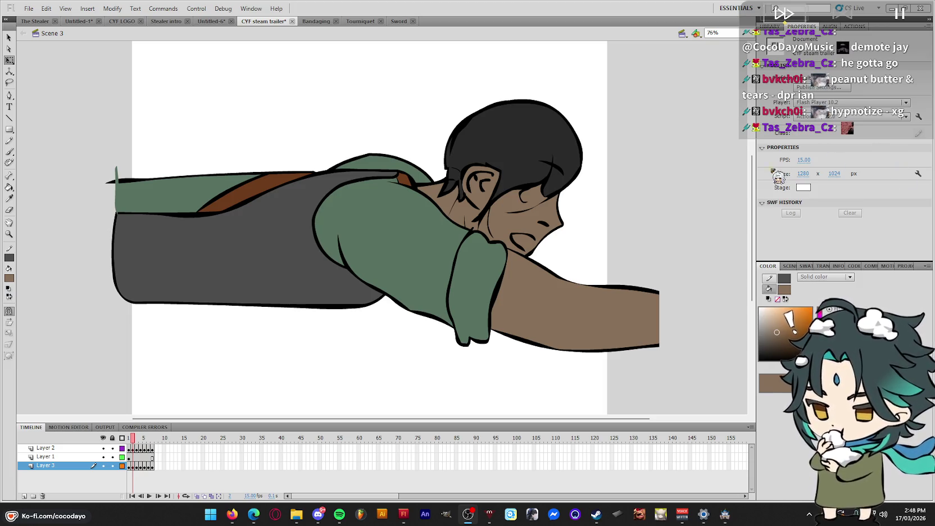
pyautogui.hotkey('ctrl', 's')
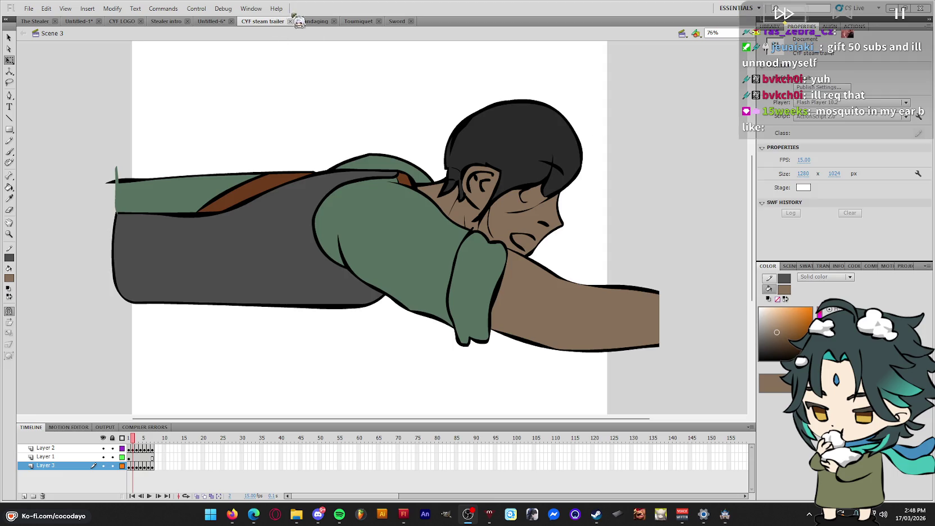
# Switch via Bandaging and Tourniquet to the Sword document and step to frame 9
pyautogui.click(314, 22)
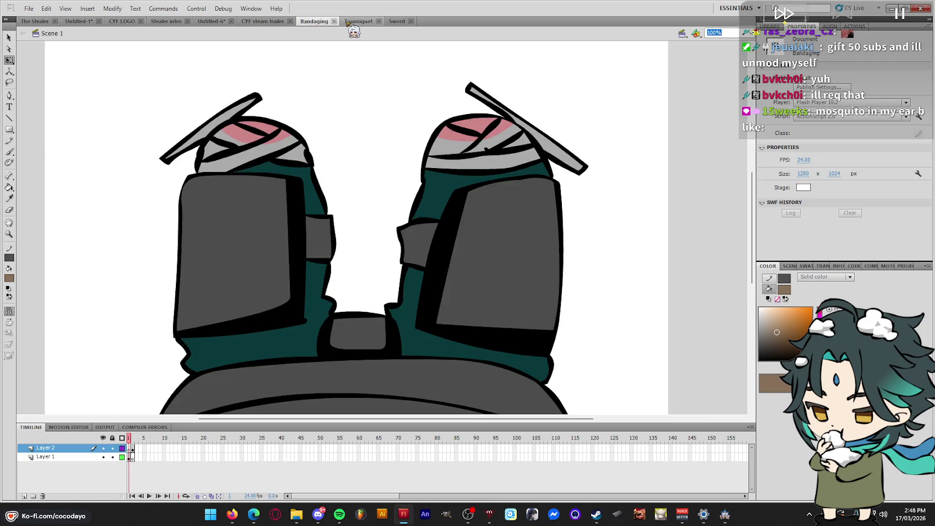
pyautogui.click(351, 21)
pyautogui.click(397, 22)
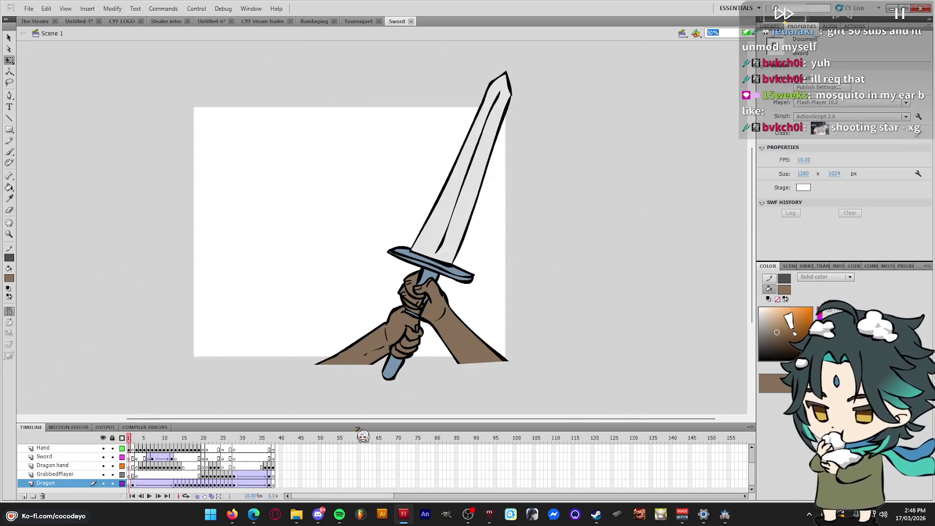
pyautogui.press('.')
pyautogui.press('.')
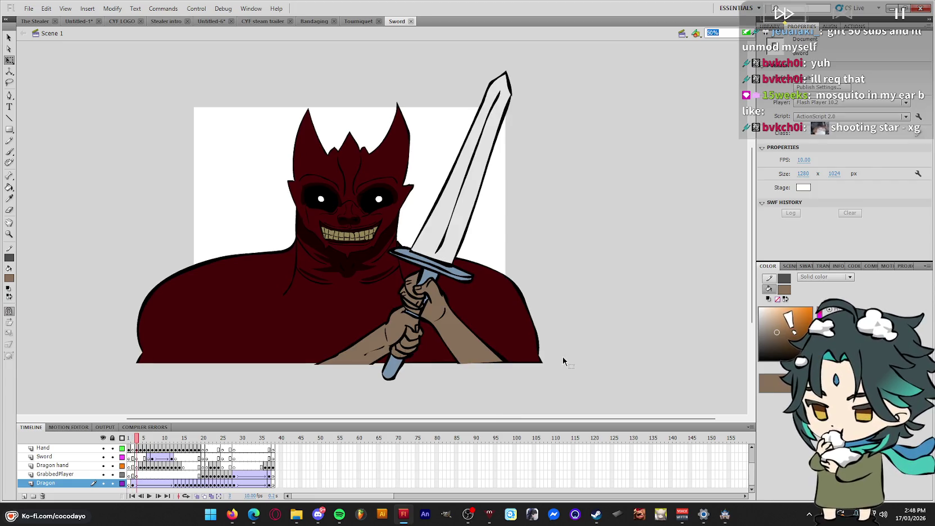
pyautogui.press('.')
pyautogui.press('.')
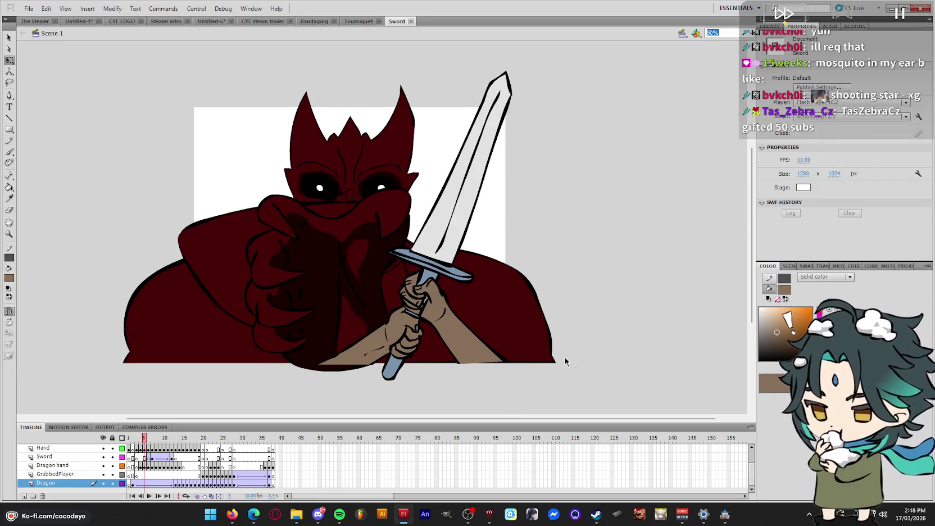
pyautogui.press('.')
pyautogui.press('.')
pyautogui.press('.')
pyautogui.press('.')
pyautogui.press('.')
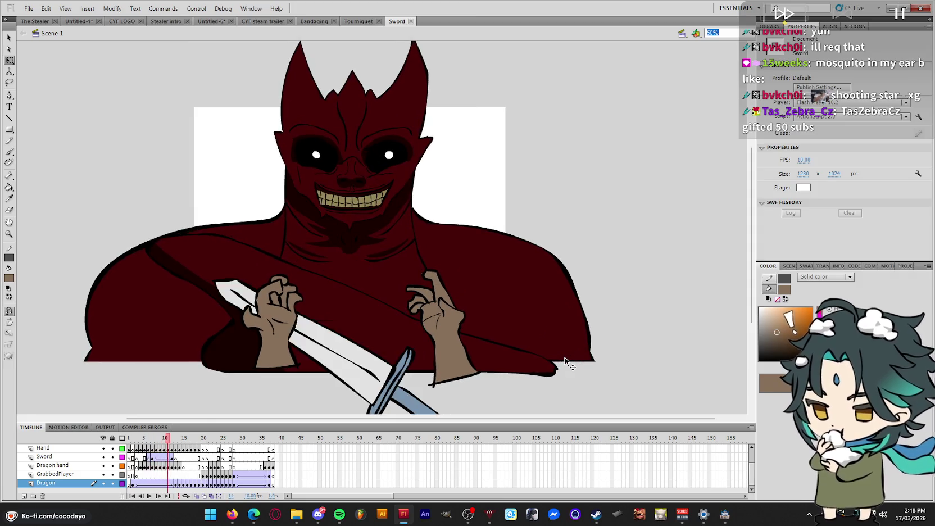
pyautogui.press('.')
pyautogui.press('.')
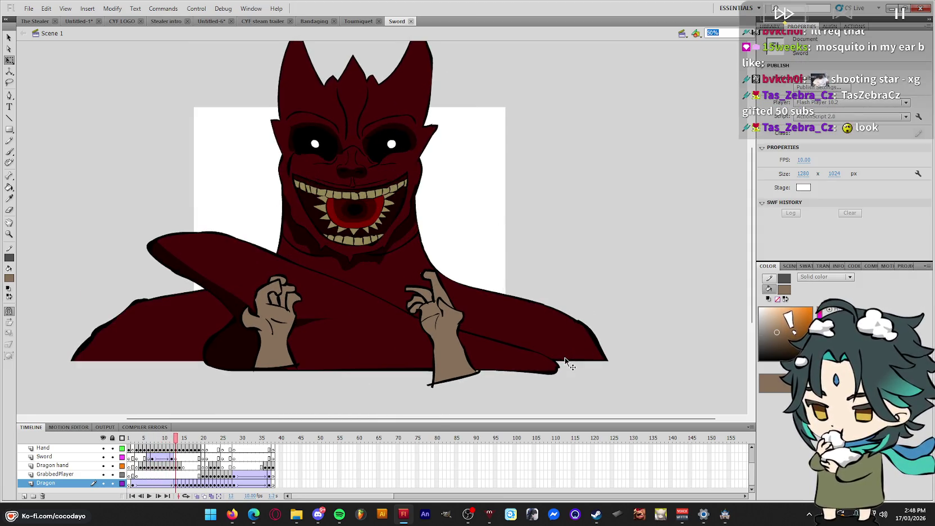
# Step through the dragon bite to its final frames, then return to the CYF steam trailer
pyautogui.press('.')
pyautogui.press('.')
pyautogui.press('.')
pyautogui.press('.')
pyautogui.press('.')
pyautogui.press('.')
pyautogui.press('.')
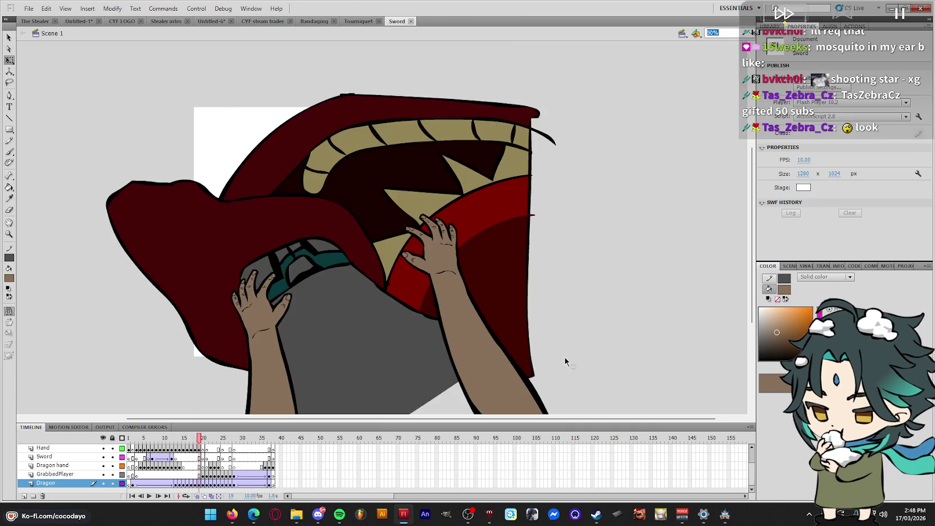
pyautogui.press('.')
pyautogui.press('.')
pyautogui.press('.')
pyautogui.press('.')
pyautogui.press('.')
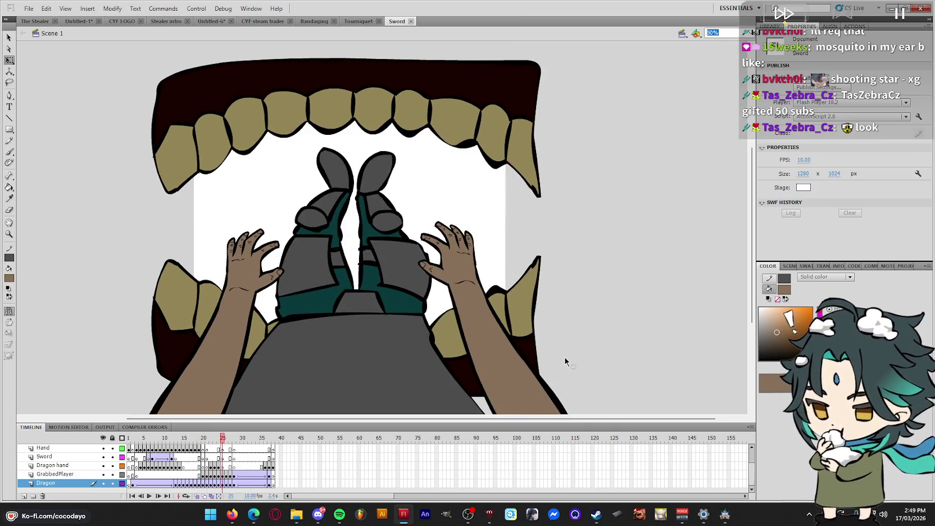
pyautogui.press('.')
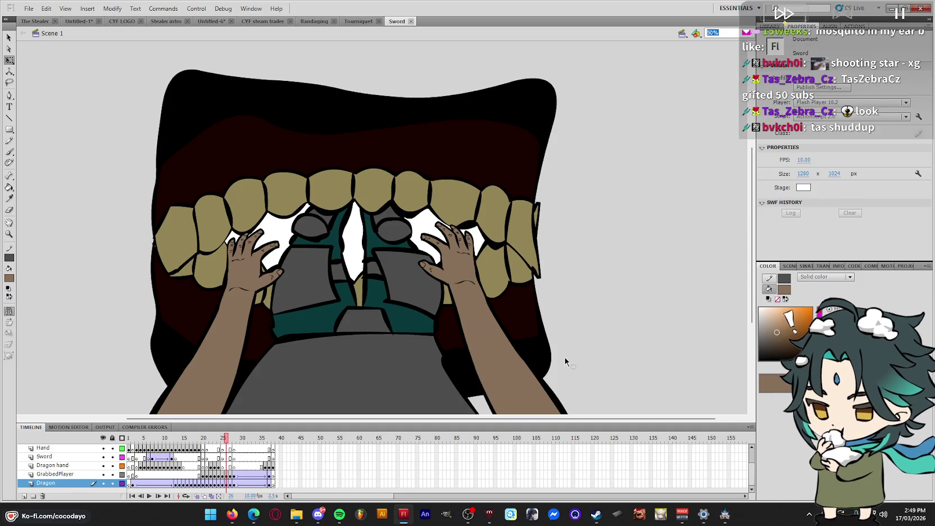
pyautogui.press('.')
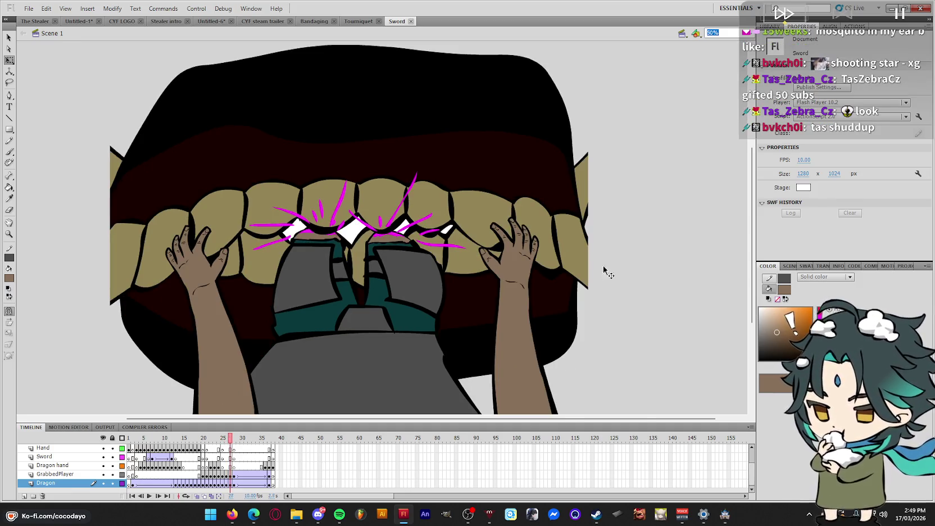
pyautogui.press('.')
pyautogui.press('.')
pyautogui.press('.')
pyautogui.press('Return')
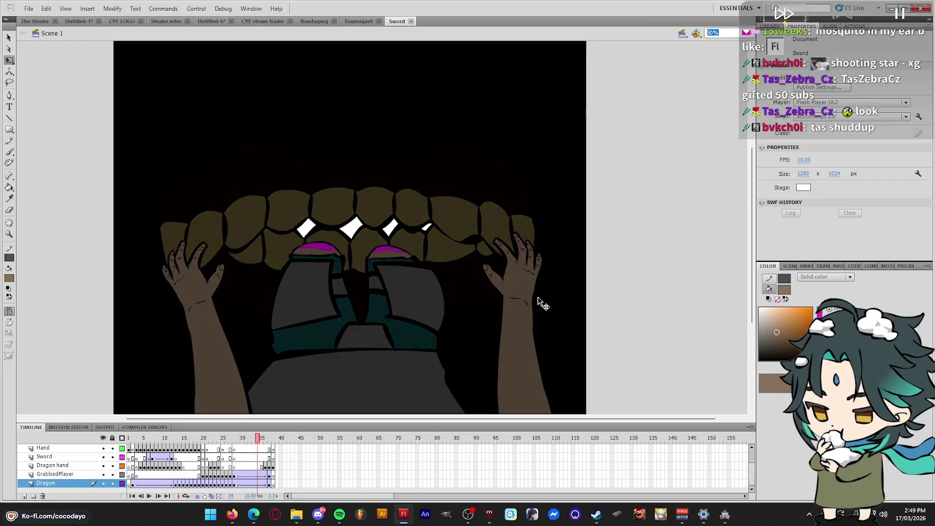
pyautogui.click(314, 22)
pyautogui.click(254, 22)
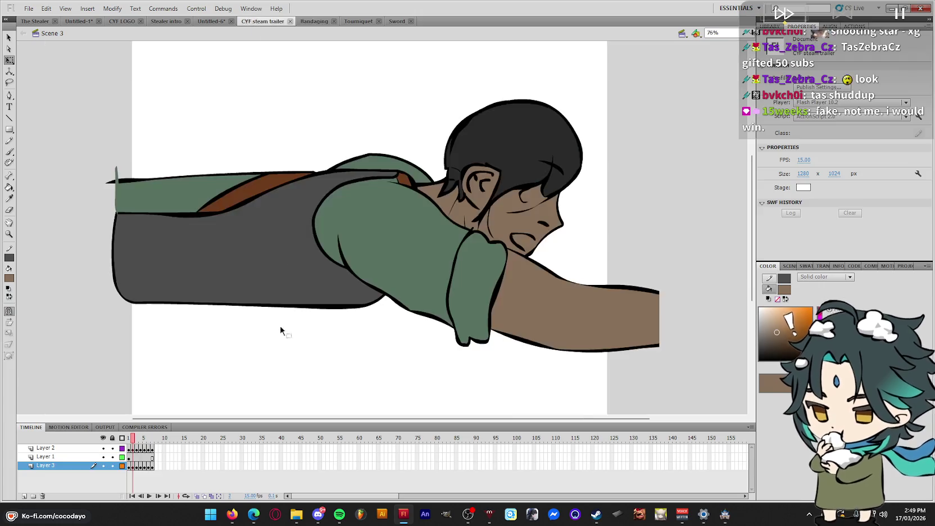
pyautogui.click(781, 284)
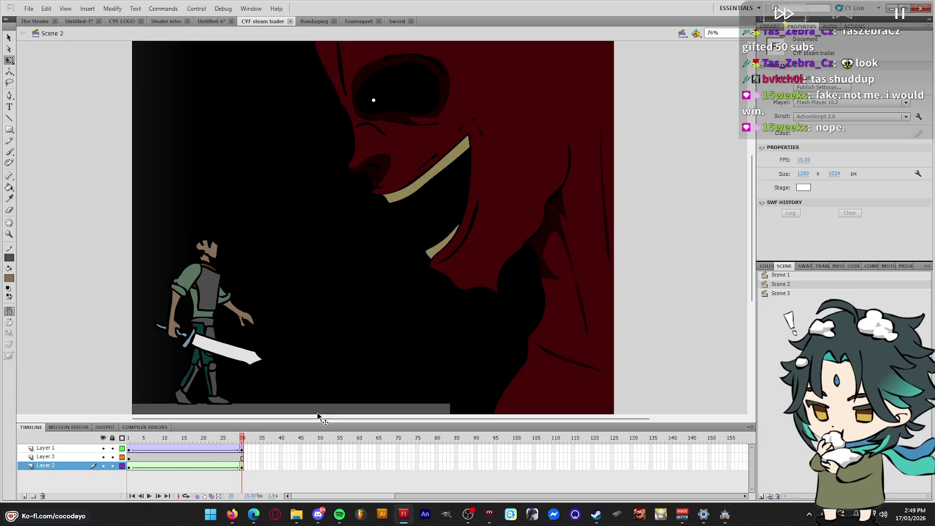
pyautogui.click(820, 276)
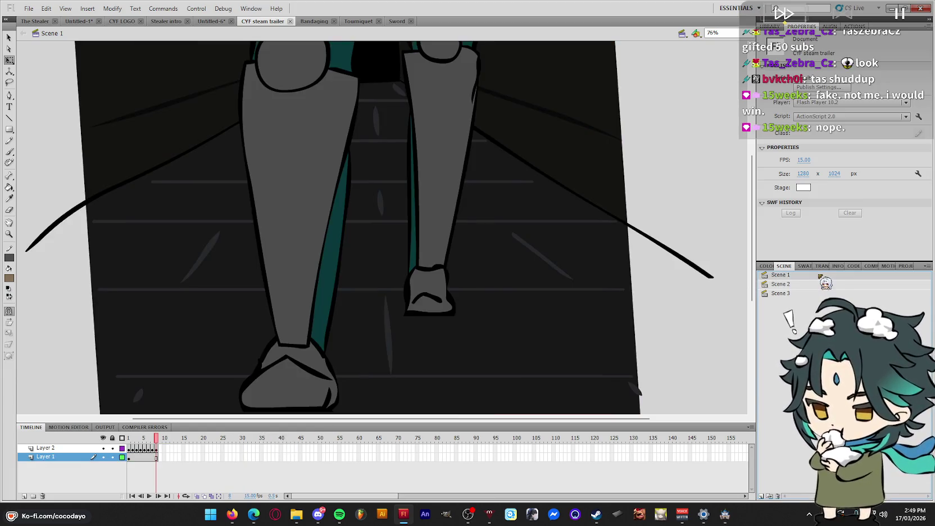
pyautogui.press('Return')
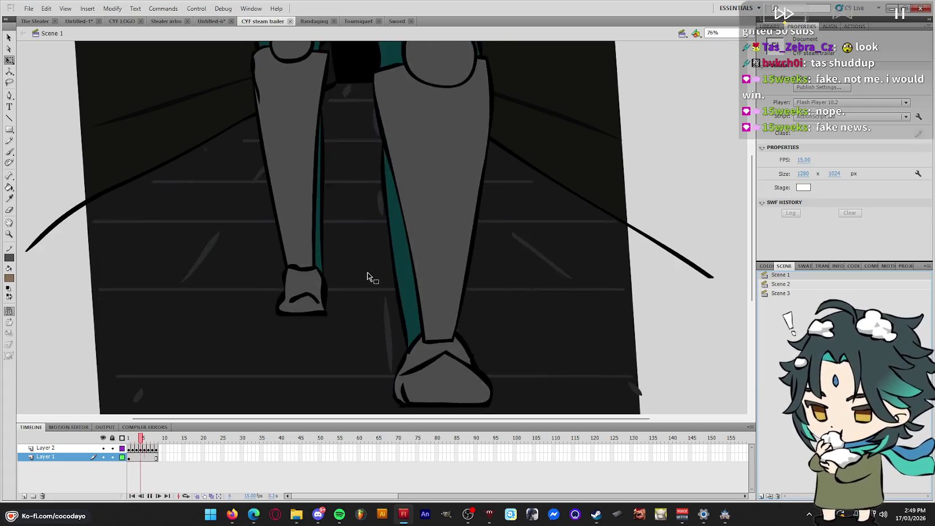
pyautogui.click(814, 285)
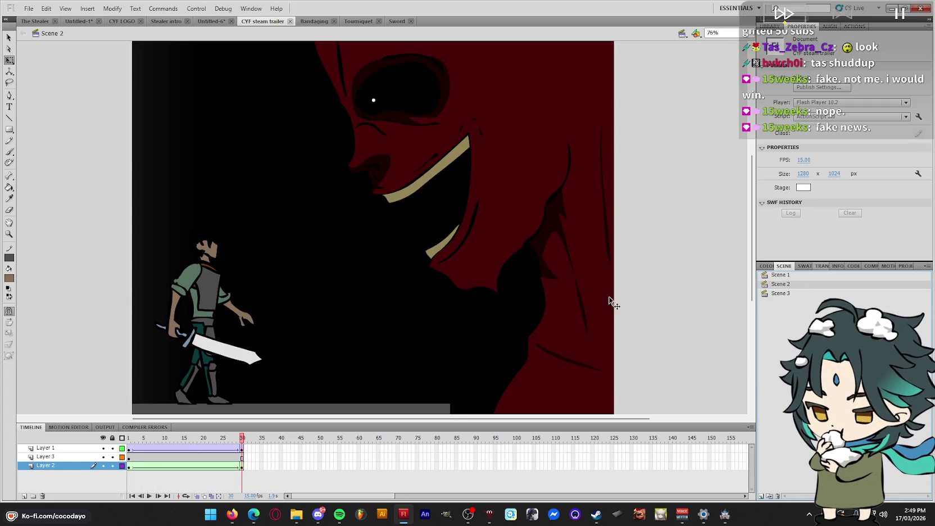
pyautogui.press('Return')
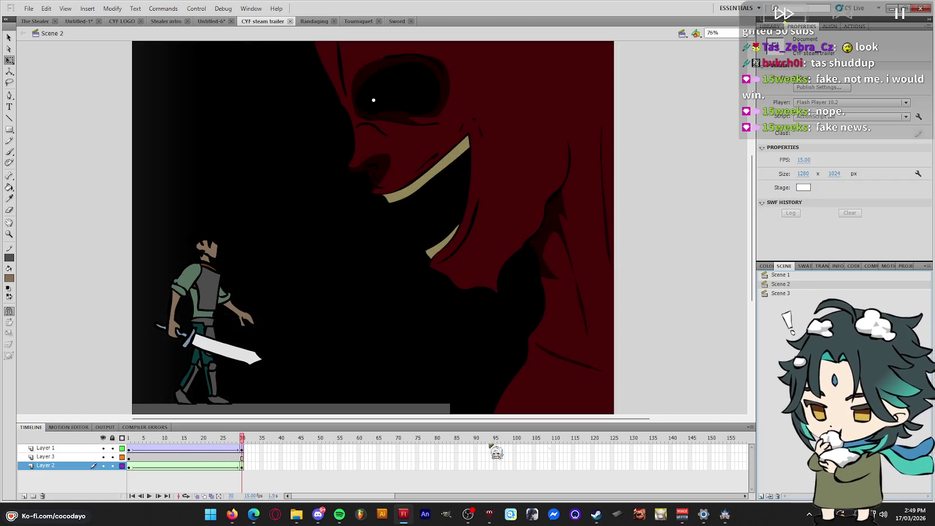
pyautogui.click(779, 293)
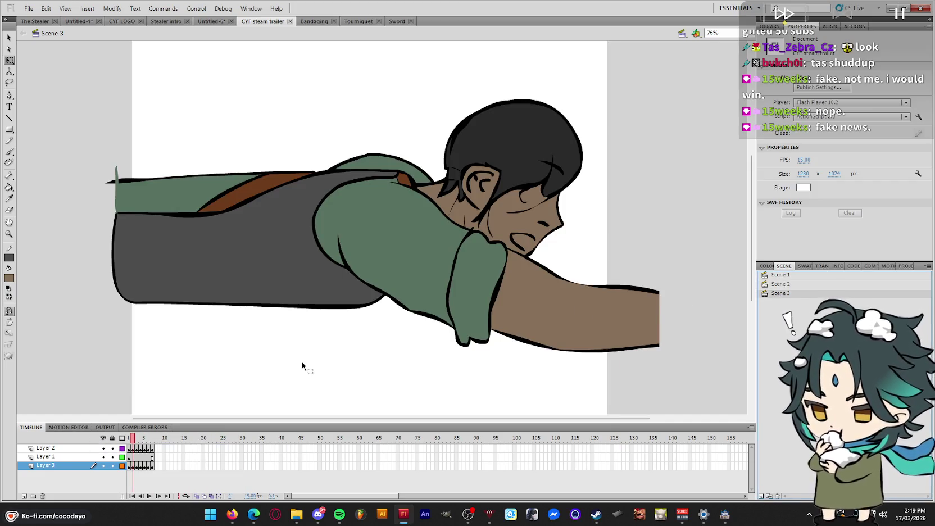
pyautogui.press('Return')
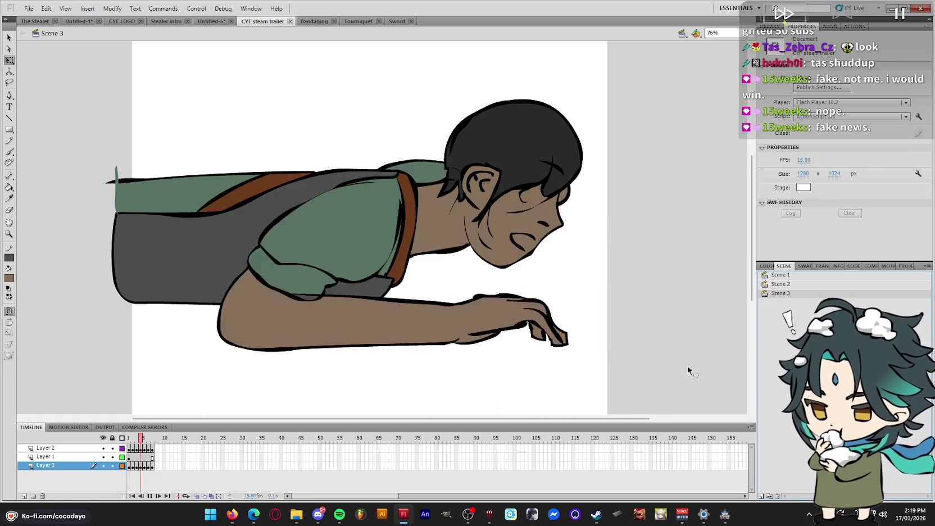
pyautogui.press('Return')
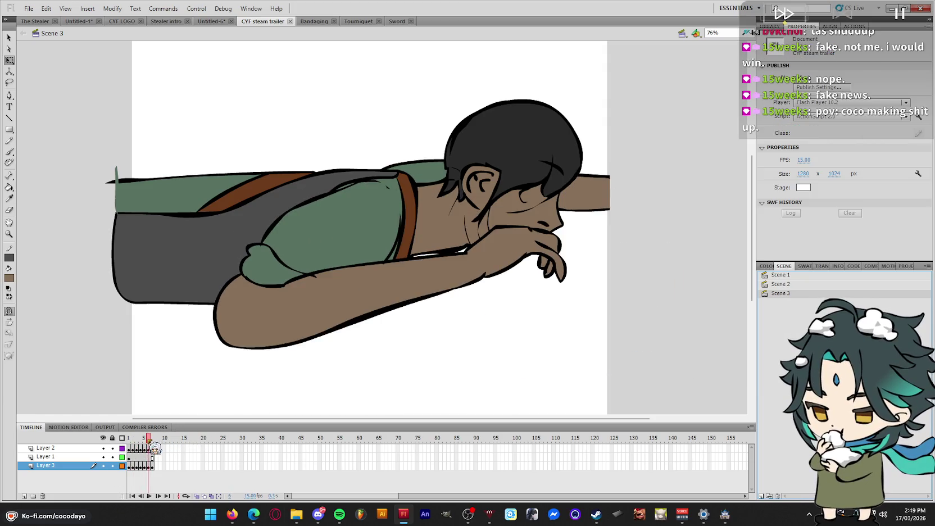
pyautogui.moveTo(606, 246); pyautogui.dragTo(611, 245)
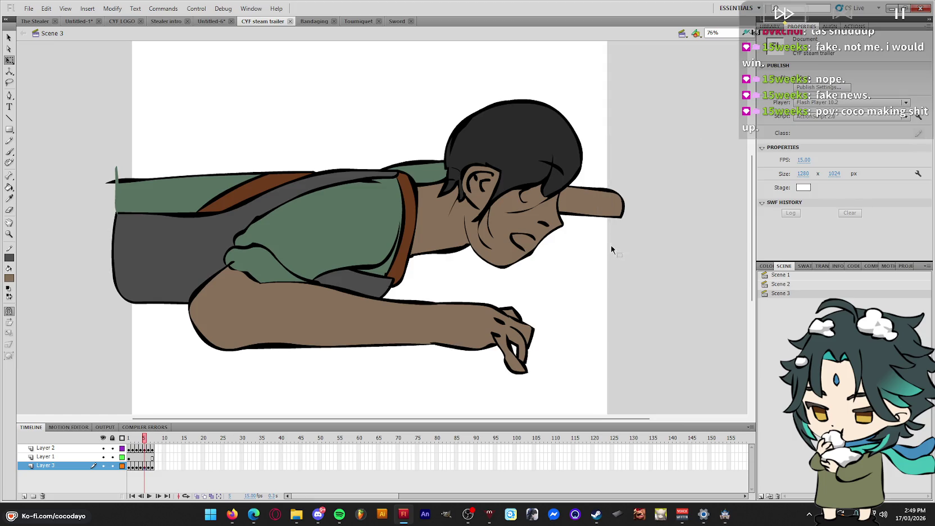
pyautogui.press('Return')
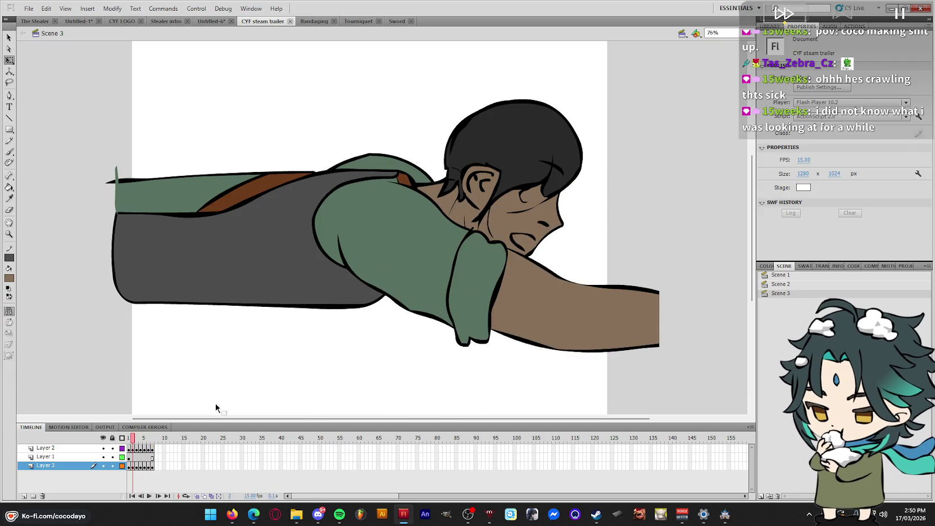
pyautogui.click(528, 247)
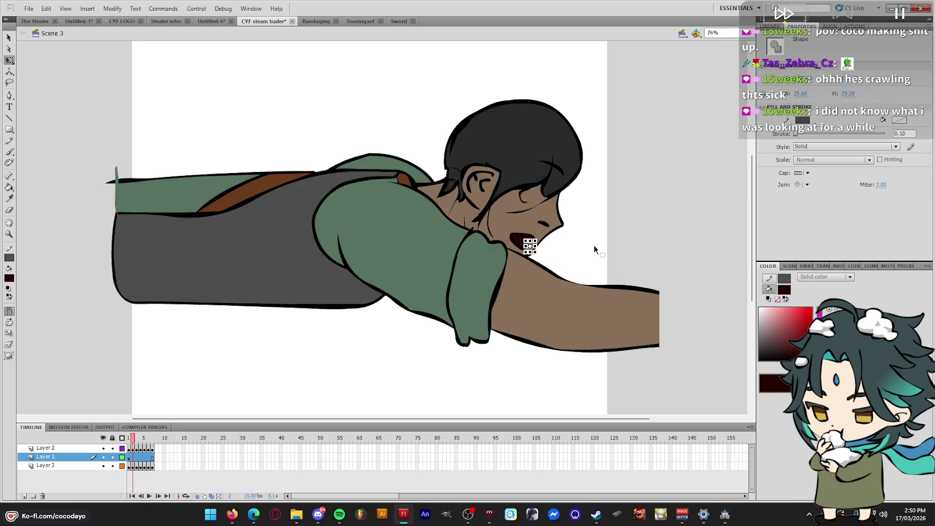
# Preview the animation to check the mouth, then select Layer 2's arm at frame 5
pyautogui.press('Return')
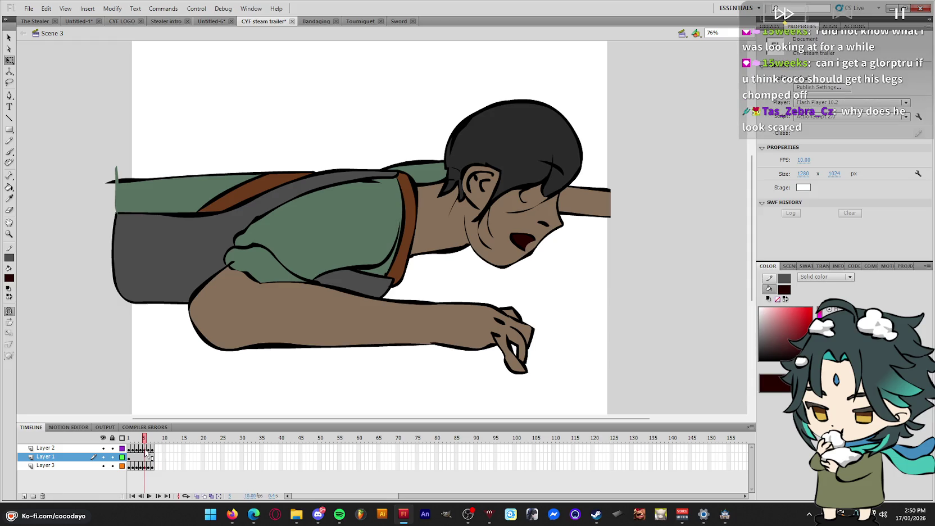
pyautogui.click(145, 449)
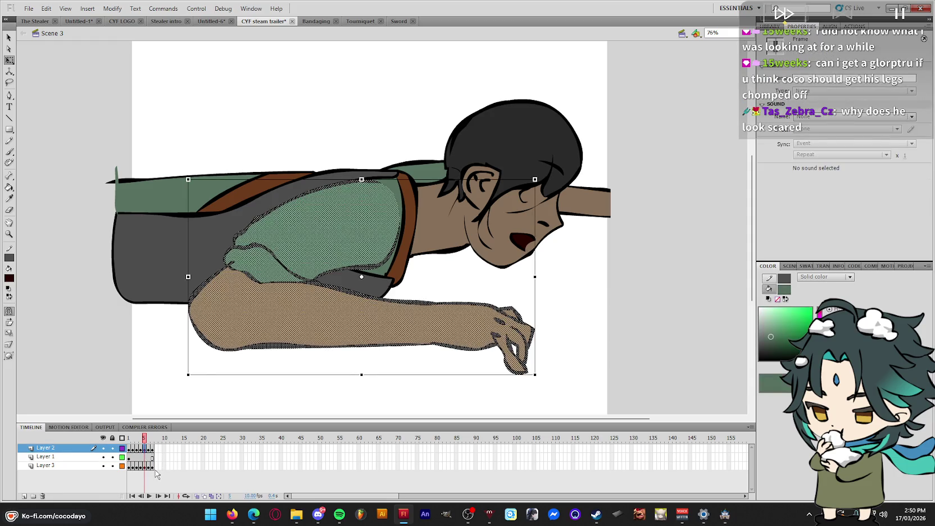
# Skew Layer 2's frame 6 arm so its bottom shifts left
pyautogui.press('.')
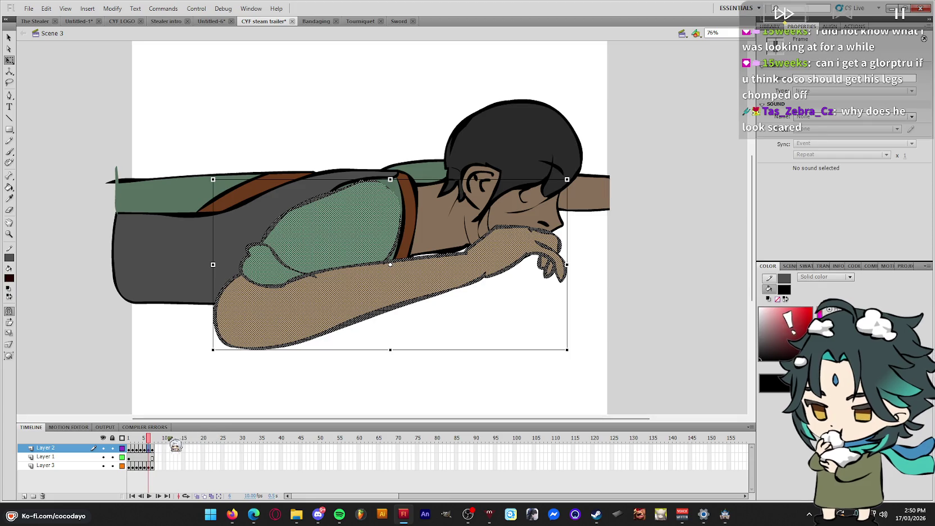
pyautogui.press(',')
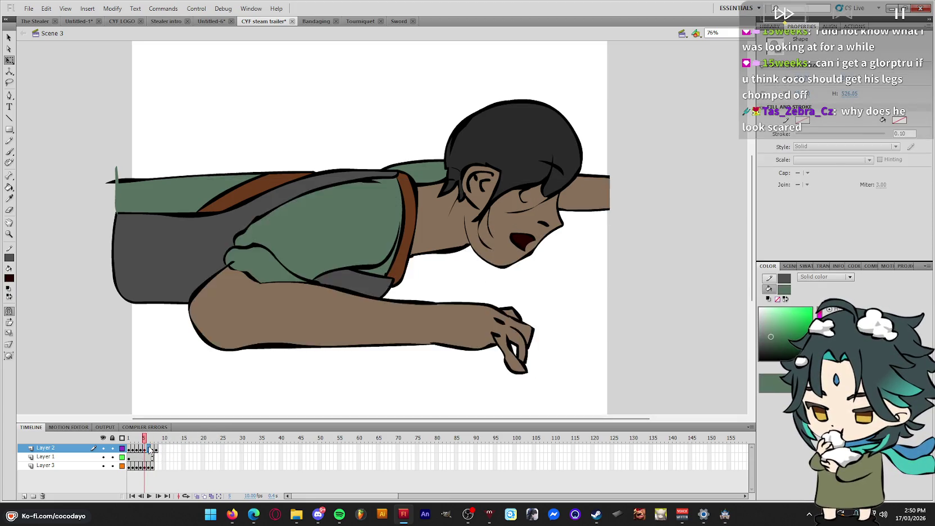
pyautogui.click(149, 449)
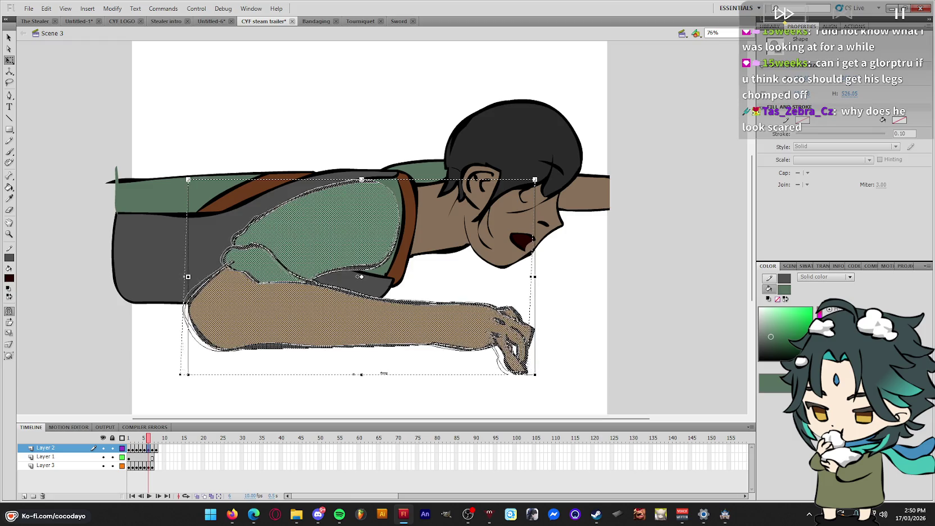
pyautogui.moveTo(392, 373); pyautogui.dragTo(383, 373)
# Stretch Layer 3's far arm slightly right on frame 6 and play the animation
pyautogui.click(144, 466)
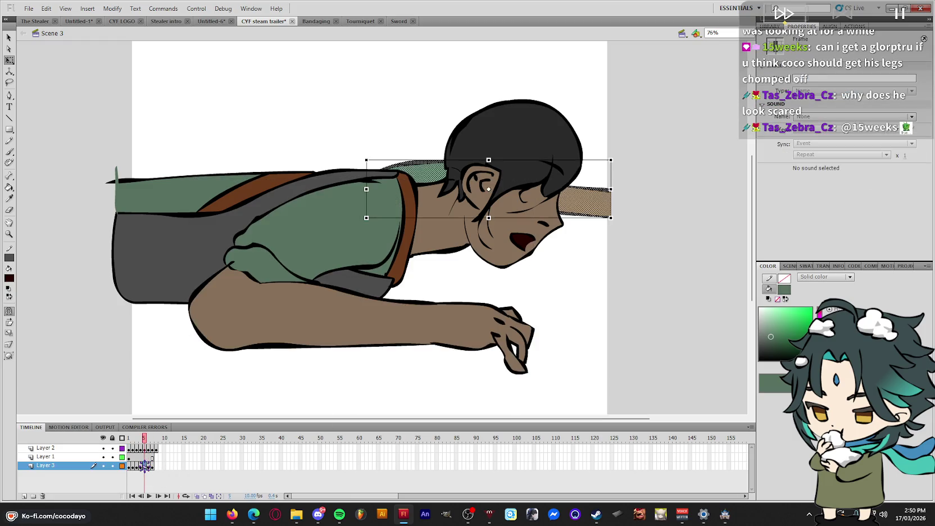
pyautogui.click(149, 466)
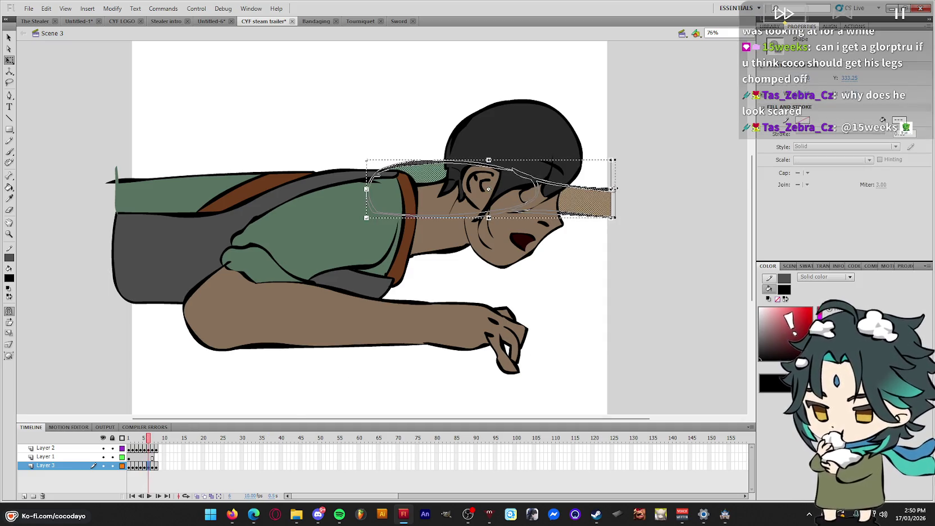
pyautogui.moveTo(613, 197); pyautogui.dragTo(617, 196)
pyautogui.click(150, 457)
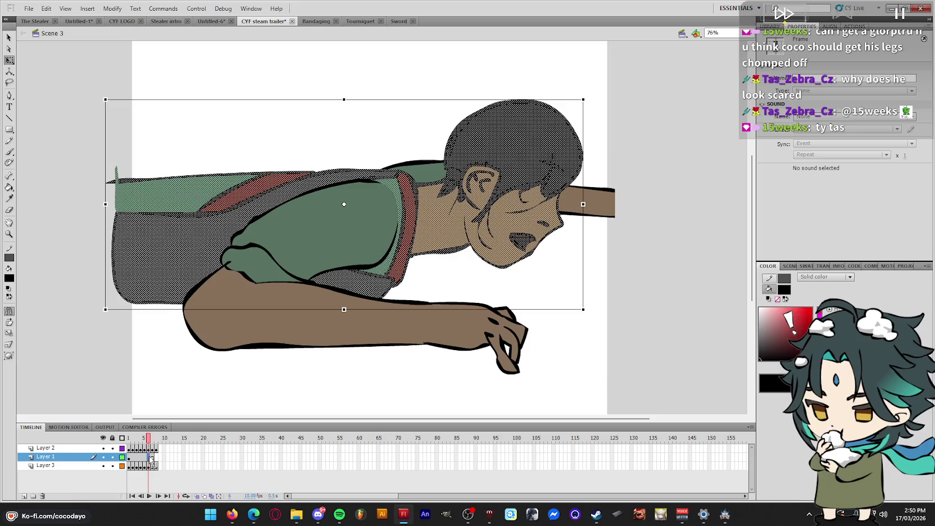
pyautogui.press('Return')
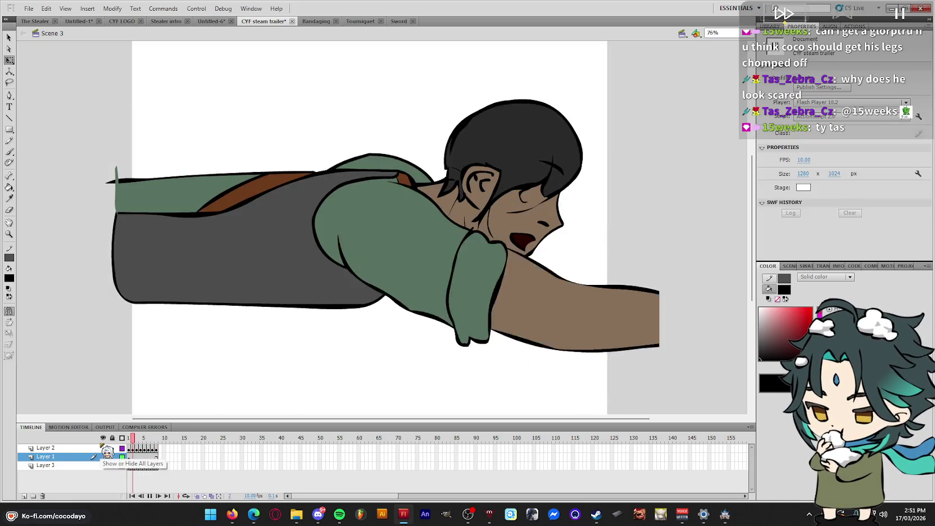